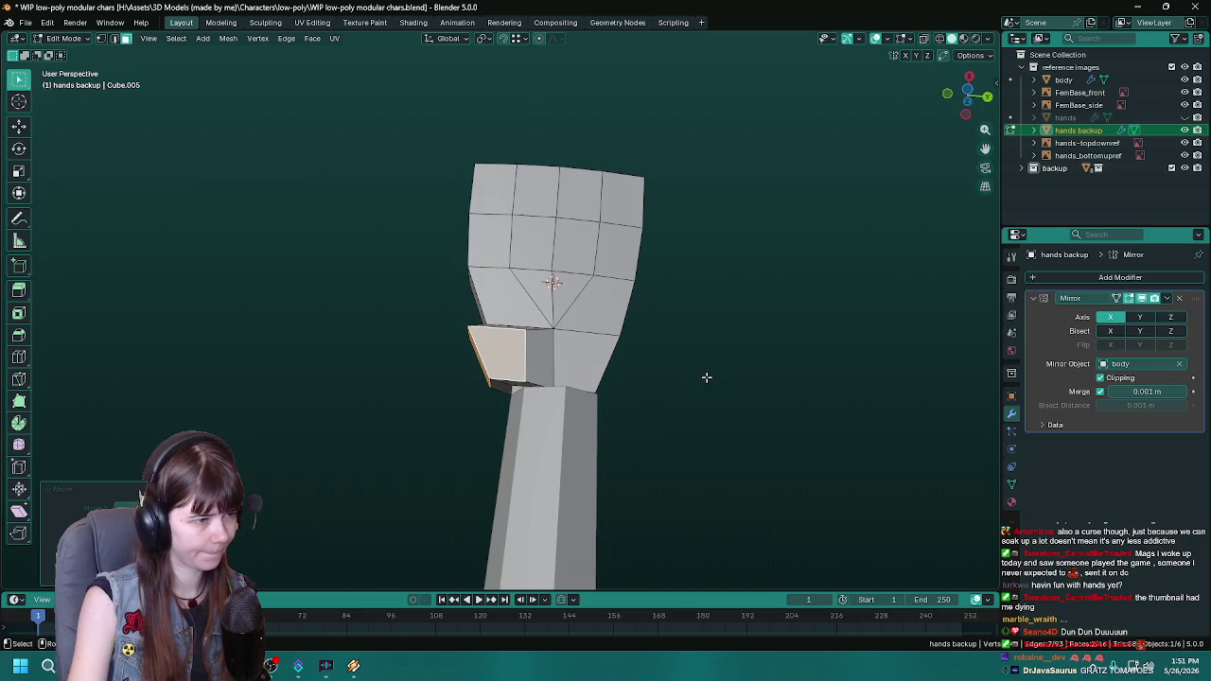
Step: Save, then scale and reposition the thumb-base face at the wrist side of the palm
key(ctrl+s)
key(s)
click(716, 355)
key(g)
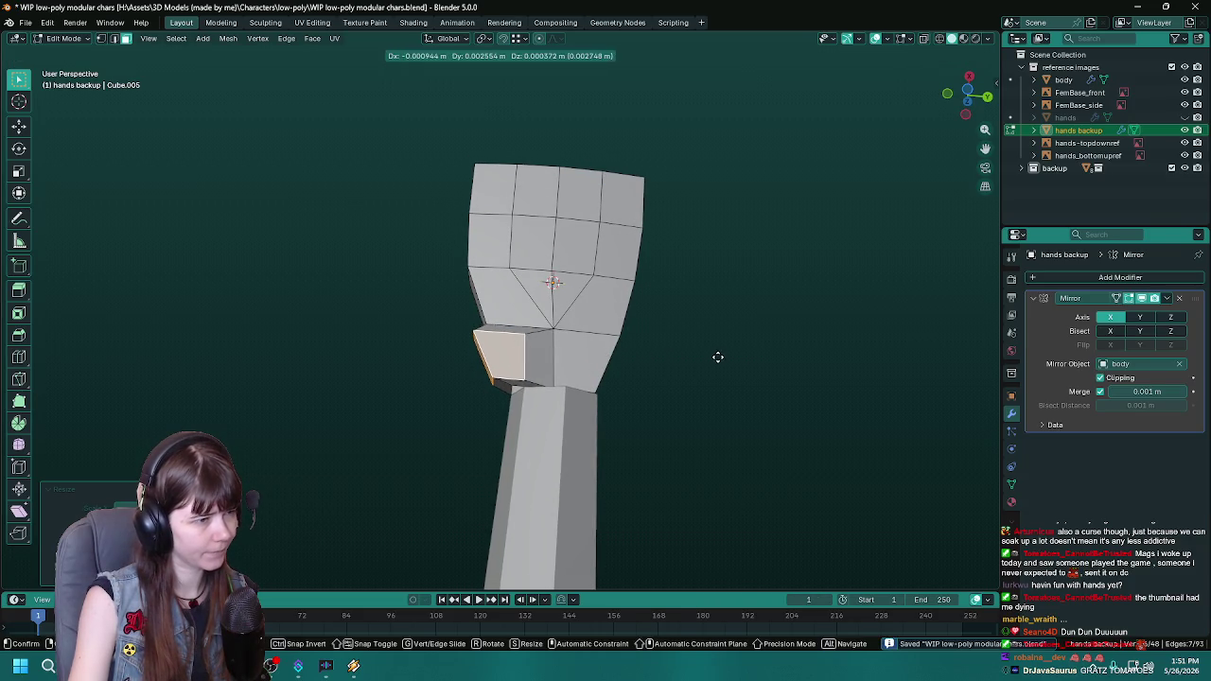
click(714, 358)
mouse_move(676, 370)
middle_down()
mouse_move(625, 400)
mouse_move(759, 405)
mouse_move(595, 432)
mouse_move(687, 313)
mouse_move(722, 373)
mouse_move(491, 279)
mouse_move(503, 331)
mouse_move(489, 371)
mouse_move(500, 376)
mouse_move(507, 351)
middle_up()
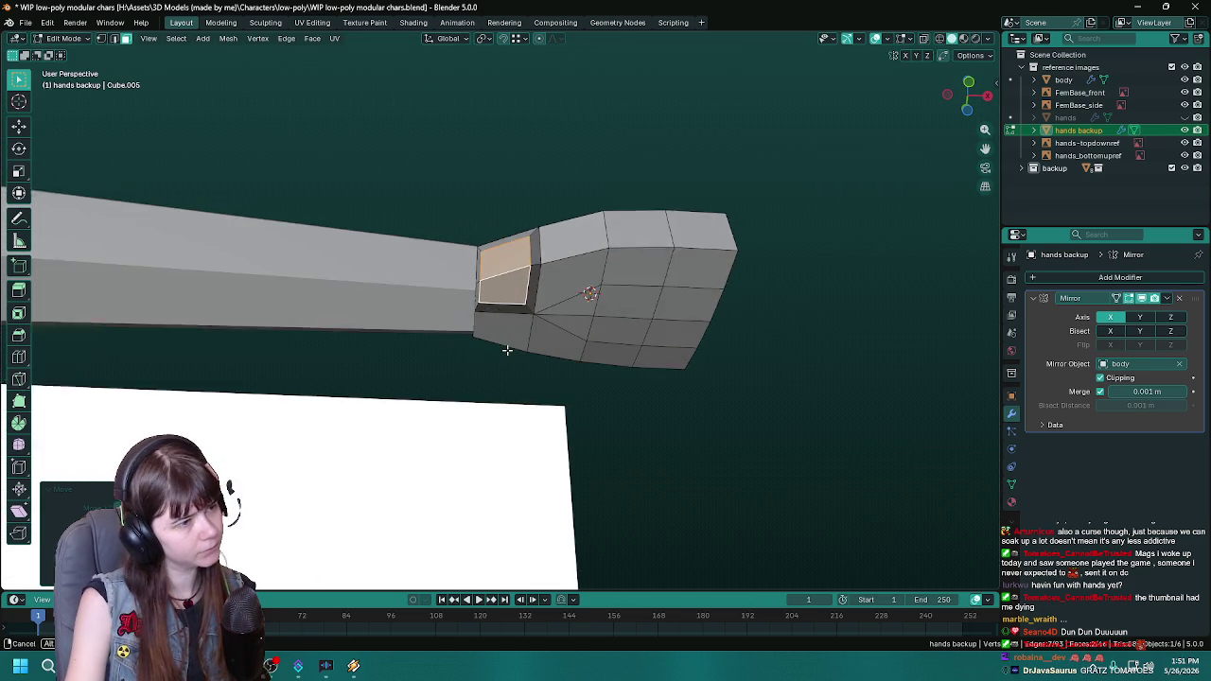
Step: Nudge the thumb face twice more from different angles so it sits against the palm, saving along the way
scroll(507, 350, up, 1)
scroll(521, 360, up, 1)
scroll(539, 369, up, 1)
scroll(562, 381, up, 1)
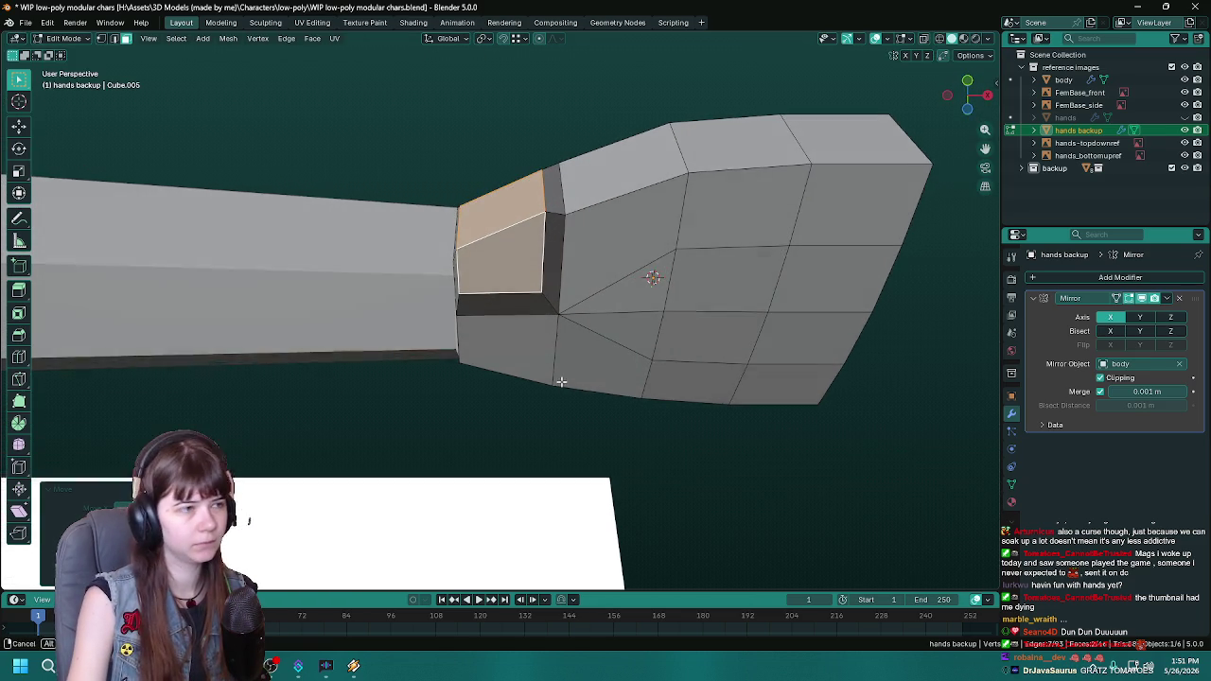
key(g)
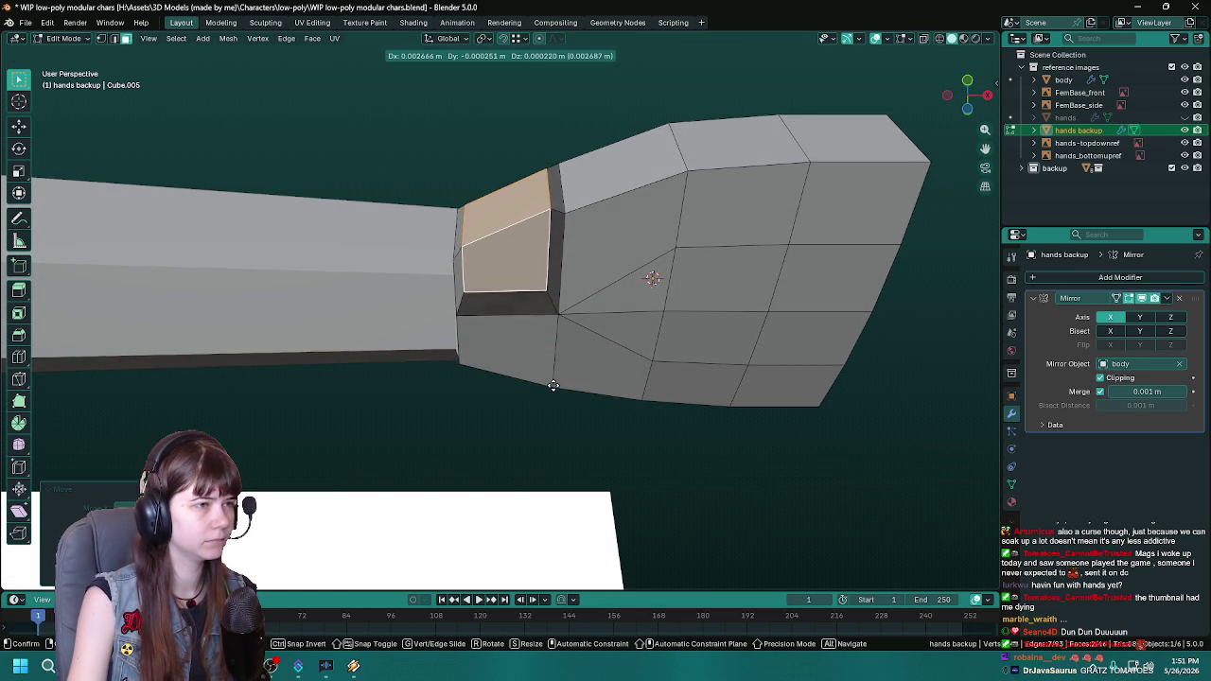
click(553, 376)
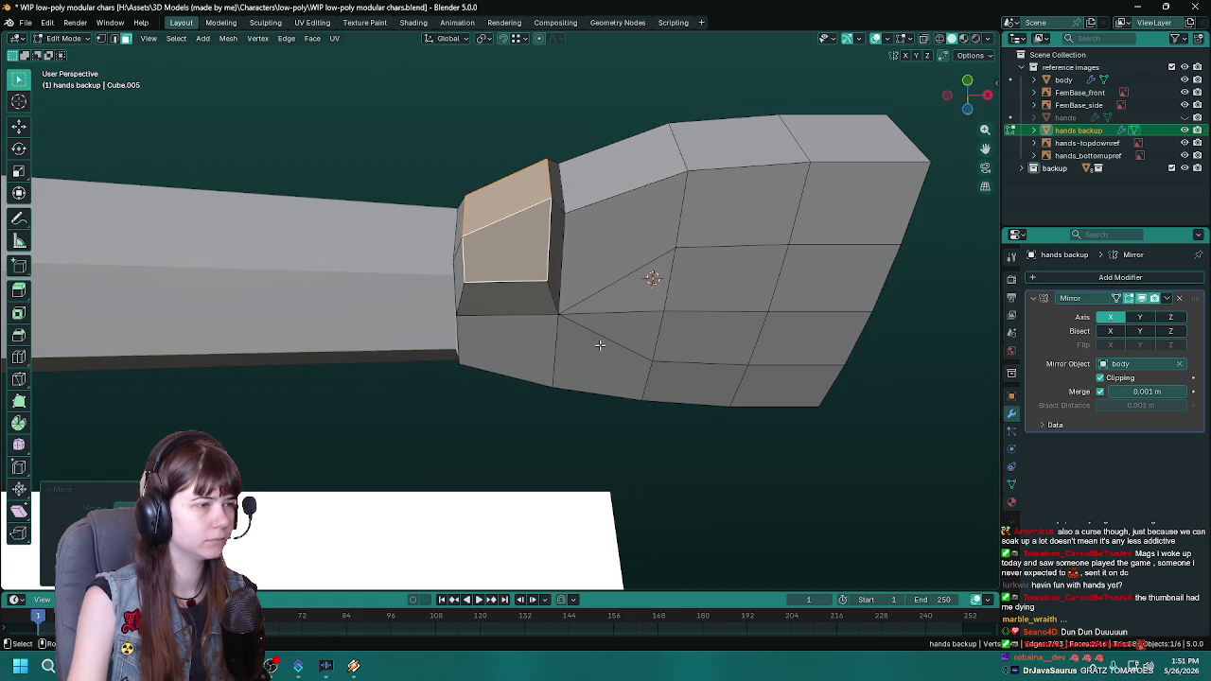
mouse_move(599, 345)
middle_down()
mouse_move(558, 410)
mouse_move(767, 268)
mouse_move(568, 425)
mouse_move(582, 426)
mouse_move(575, 365)
mouse_move(606, 313)
middle_up()
key(ctrl+s)
key(g)
click(743, 284)
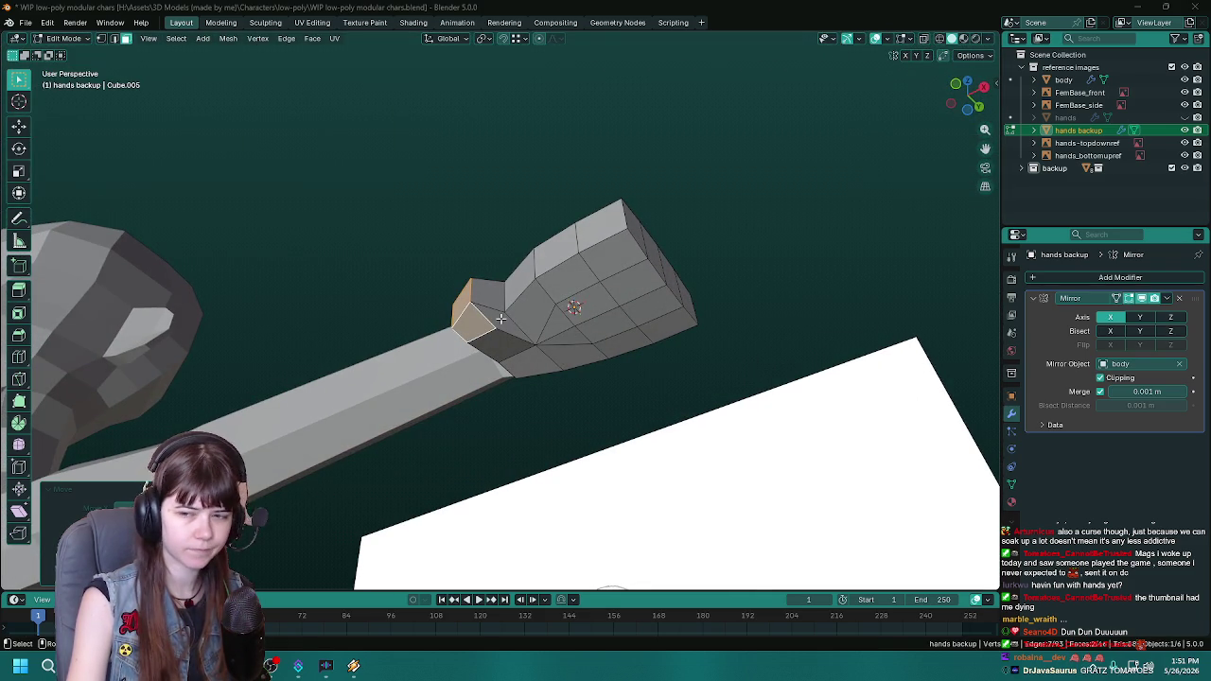
middle_drag(501, 318, 546, 441)
Step: In top view, rotate and move the thumb piece to follow the reference hand outline
key(KP_7)
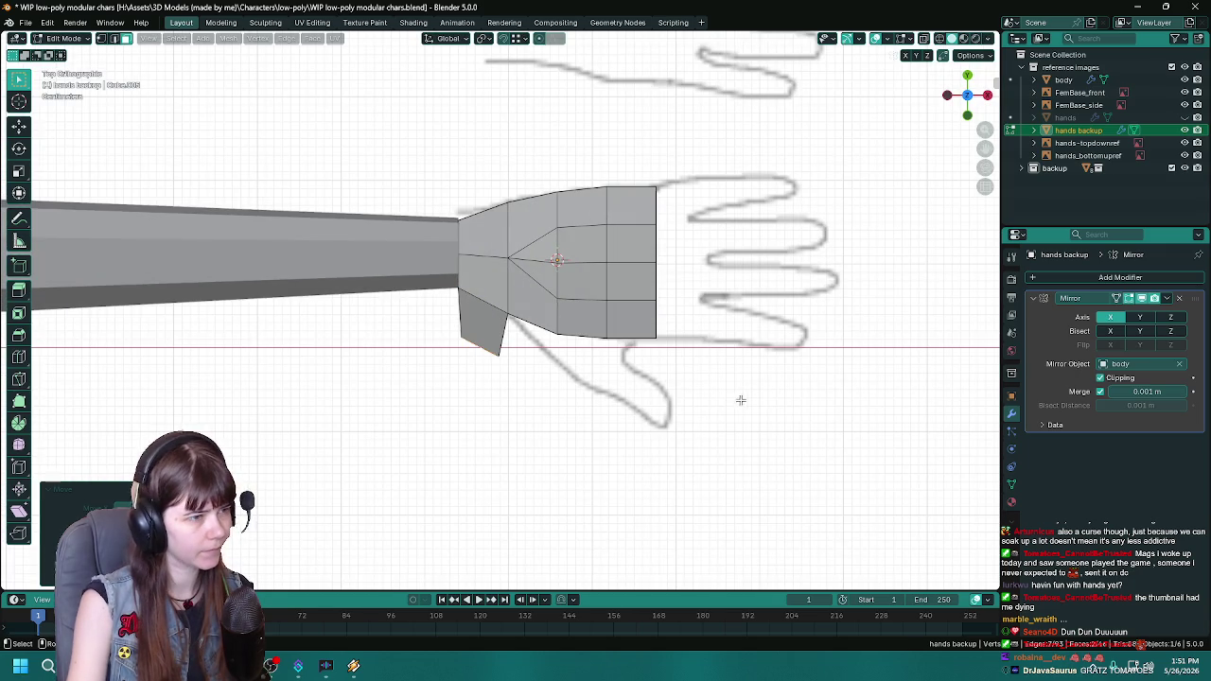
key(r)
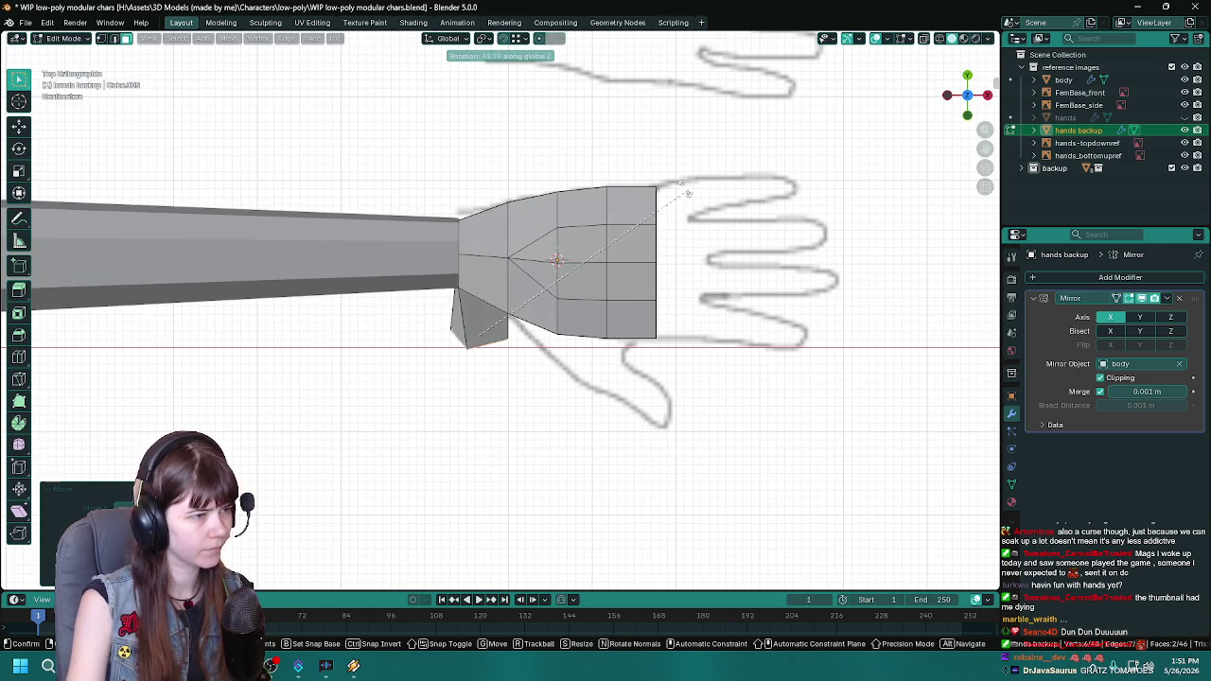
click(676, 195)
mouse_move(675, 195)
middle_down()
mouse_move(581, 467)
mouse_move(528, 330)
mouse_move(551, 508)
middle_up()
key(KP_7)
key(r)
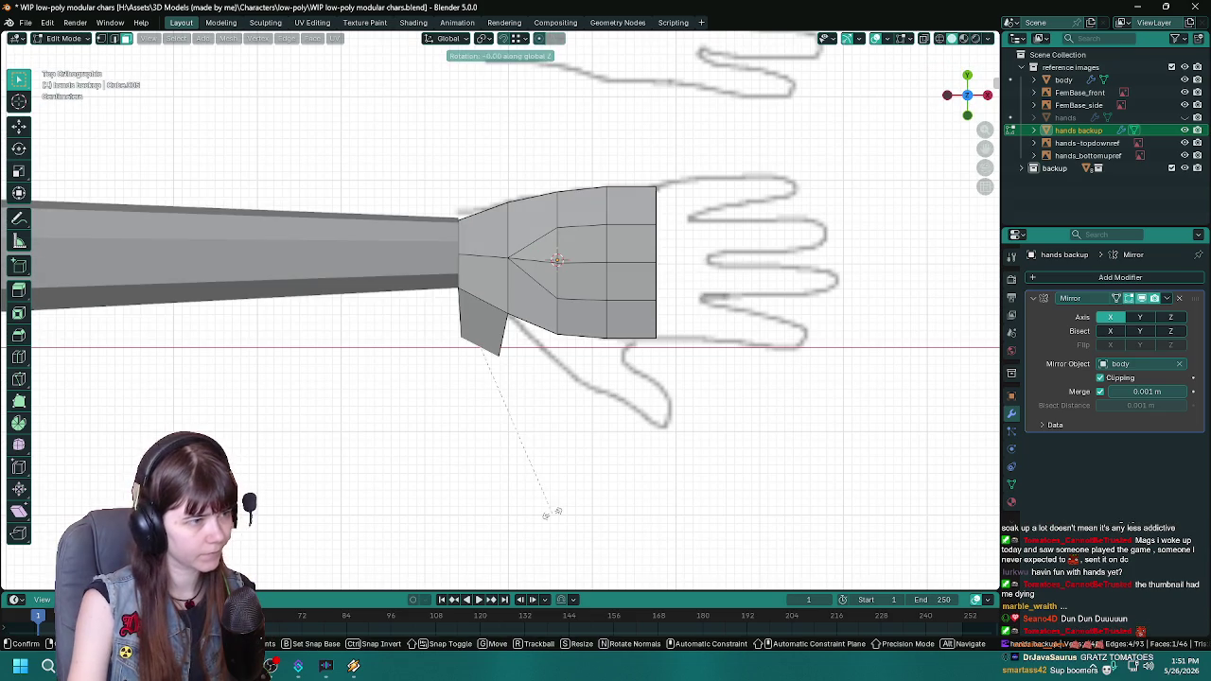
click(617, 396)
key(g)
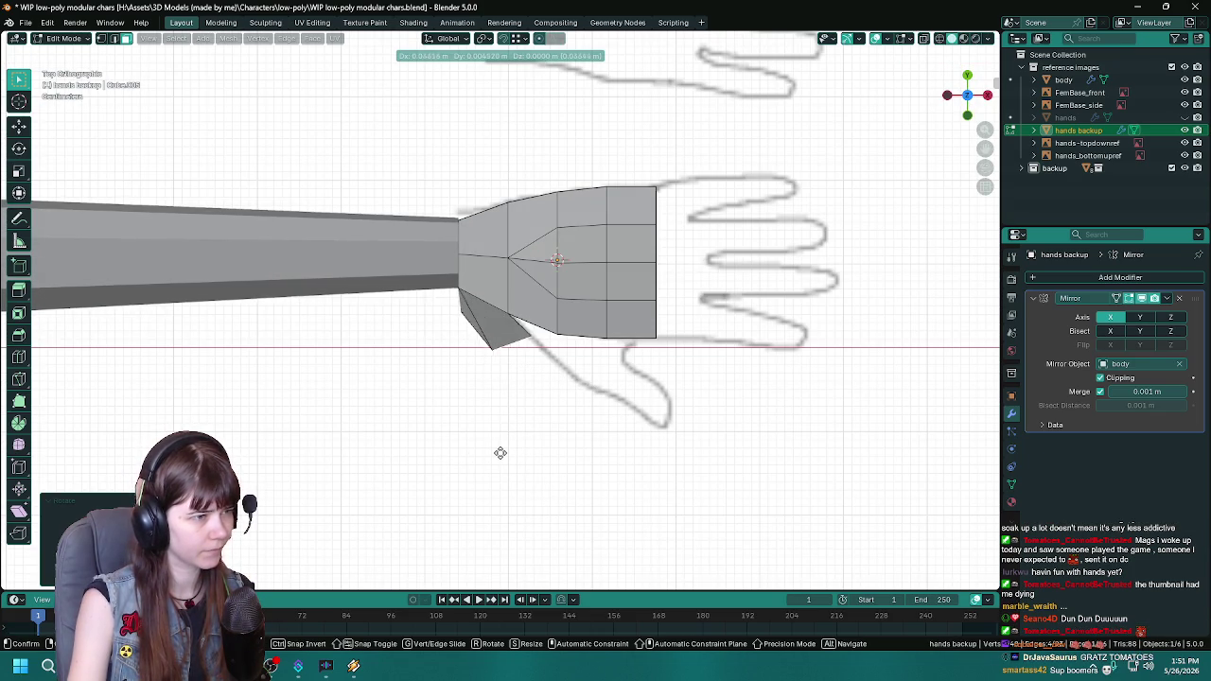
click(500, 454)
mouse_move(500, 453)
middle_down()
mouse_move(503, 413)
mouse_move(368, 260)
mouse_move(425, 362)
mouse_move(470, 333)
mouse_move(457, 313)
middle_up()
Step: Select the thumb-side face, dissolve the unwanted thumb edge, and save
click(463, 326)
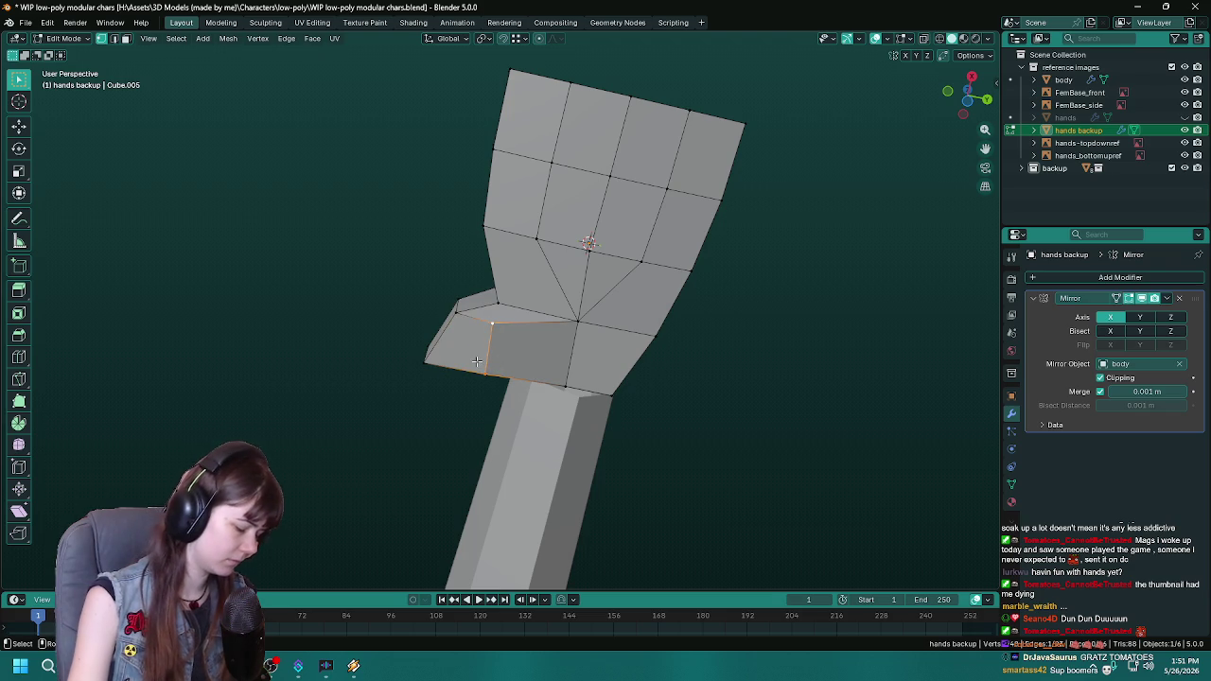
key(x)
click(466, 447)
key(ctrl+s)
mouse_move(425, 370)
middle_down()
mouse_move(438, 351)
mouse_move(460, 400)
mouse_move(597, 352)
mouse_move(510, 315)
mouse_move(513, 427)
mouse_move(395, 495)
mouse_move(412, 508)
mouse_move(484, 319)
middle_up()
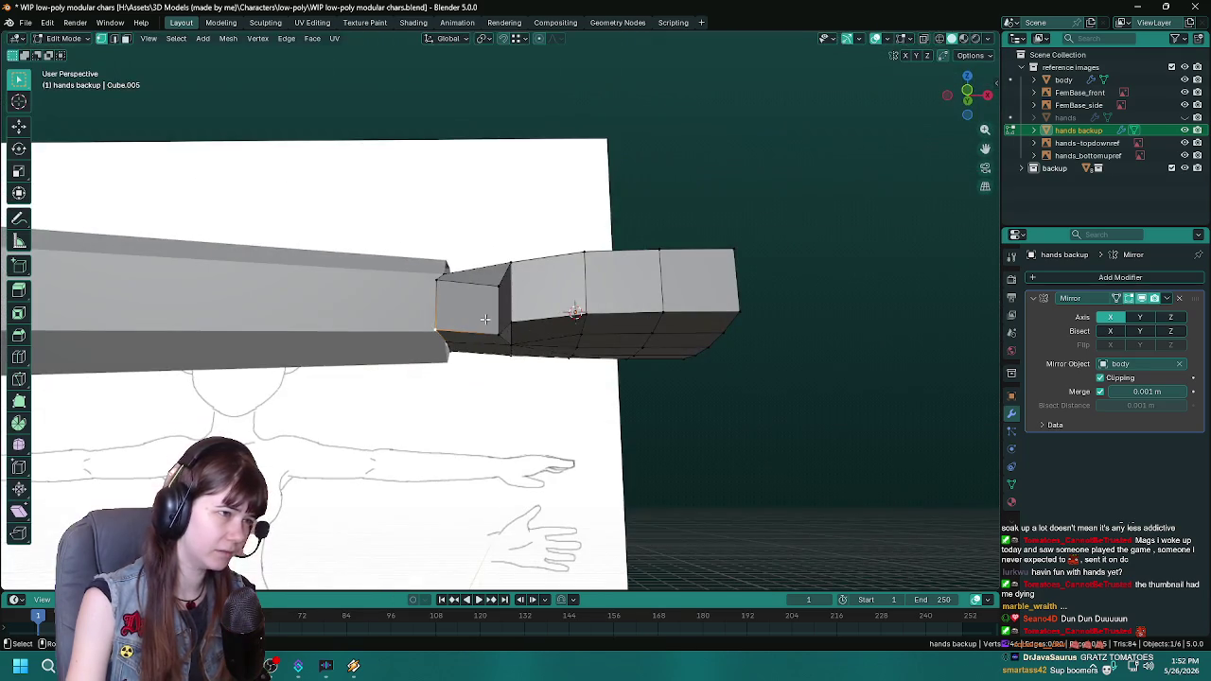
Step: Select the arm's end, save, then edge-slide an edge along the hand in edge mode
middle_drag(607, 345, 454, 322)
click(448, 322)
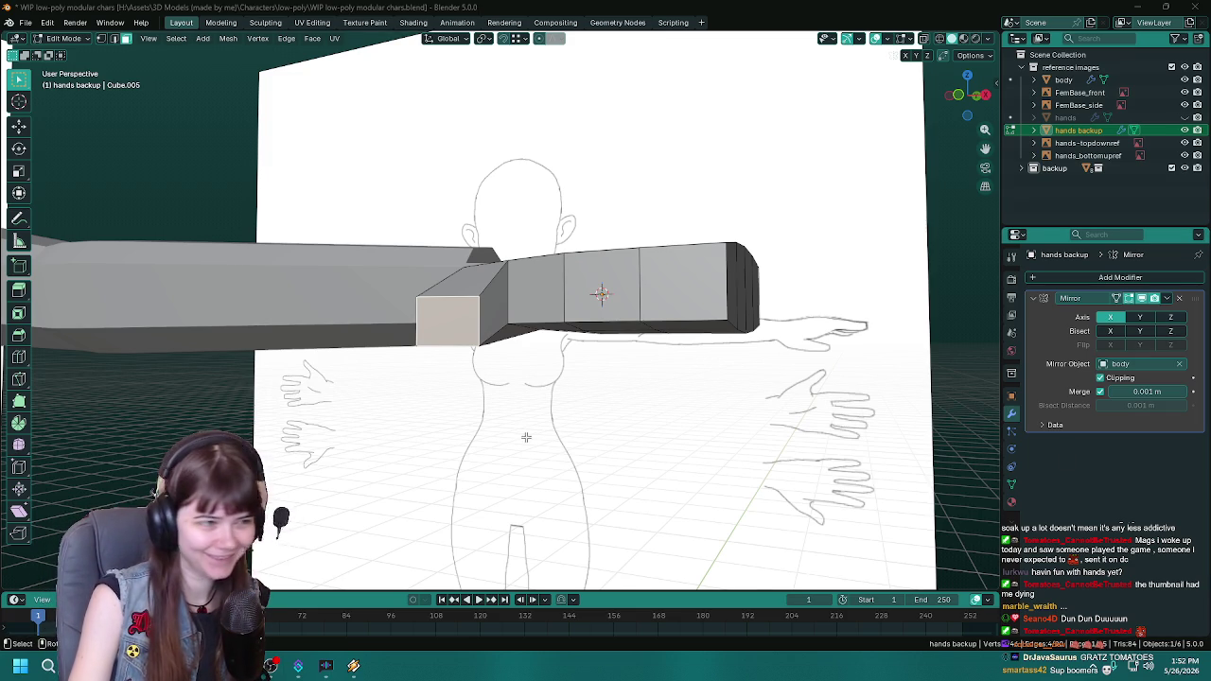
mouse_move(284, 284)
middle_down()
mouse_move(416, 394)
mouse_move(438, 372)
mouse_move(652, 353)
mouse_move(585, 316)
mouse_move(486, 338)
mouse_move(654, 384)
mouse_move(668, 319)
middle_up()
key(ctrl+s)
key(2)
key(g)
key(g)
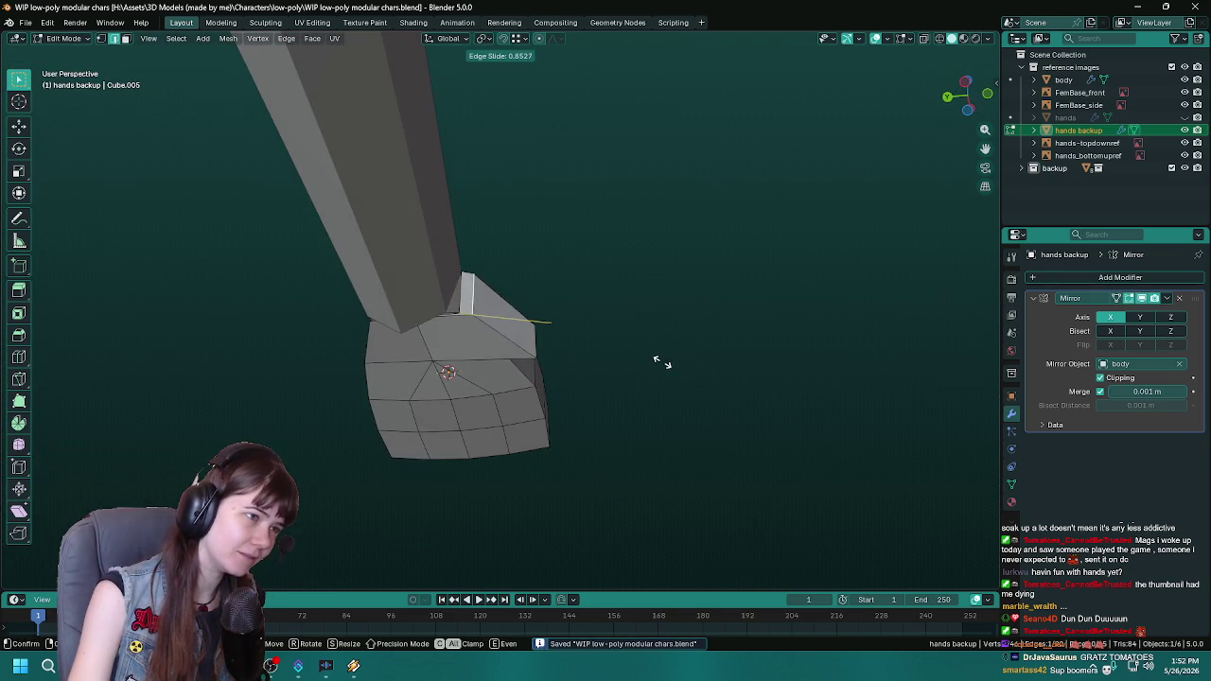
click(688, 362)
Step: Rotate the edge at the thumb's end in top view to match the reference drawing
mouse_move(692, 363)
middle_down()
mouse_move(673, 278)
mouse_move(541, 430)
mouse_move(536, 366)
middle_up()
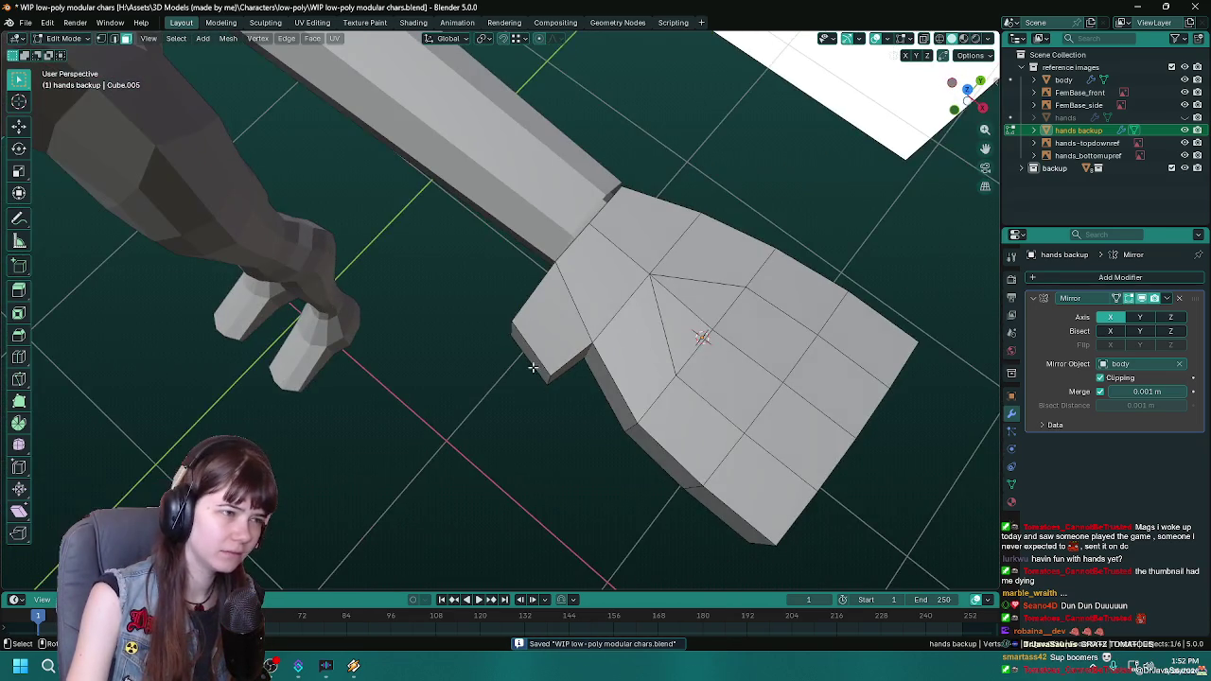
click(542, 384)
key(KP_7)
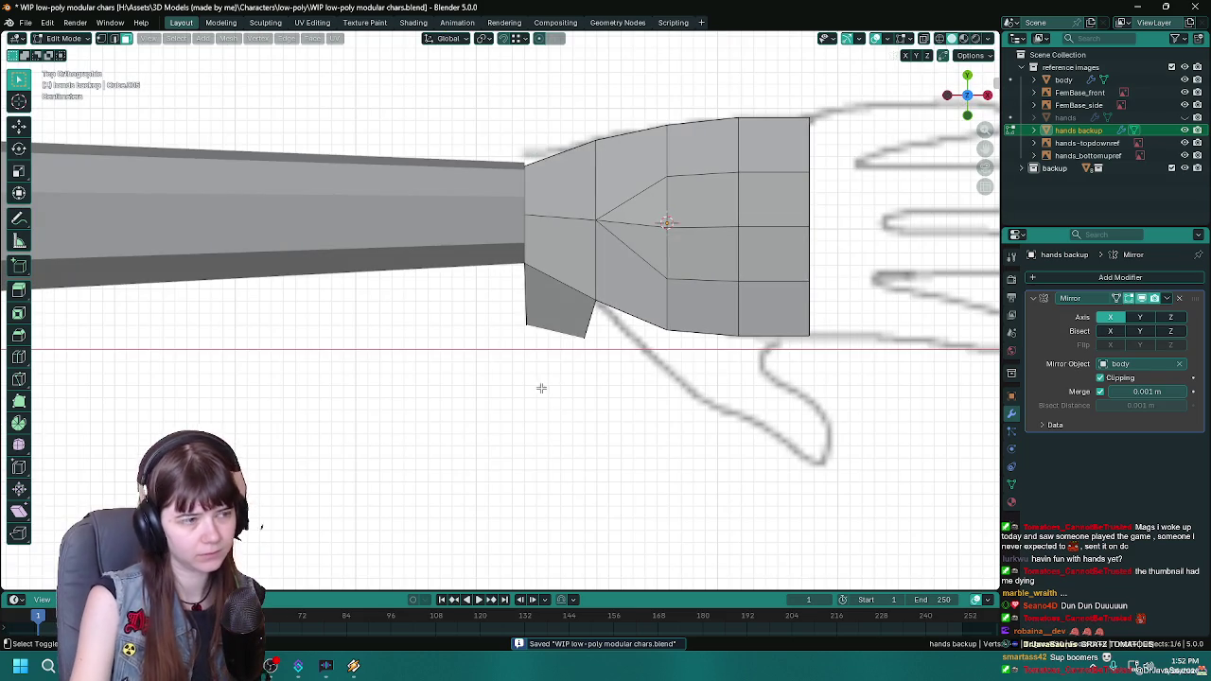
ctrl+scroll(541, 388, down, 3)
key(r)
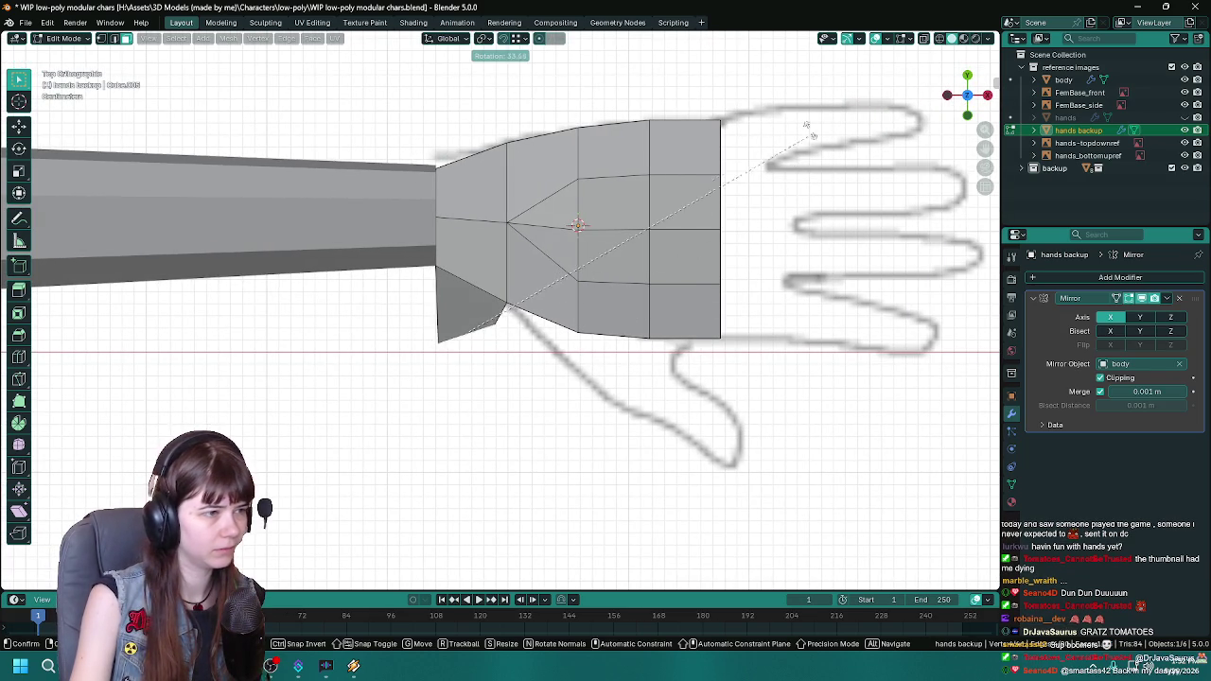
click(803, 115)
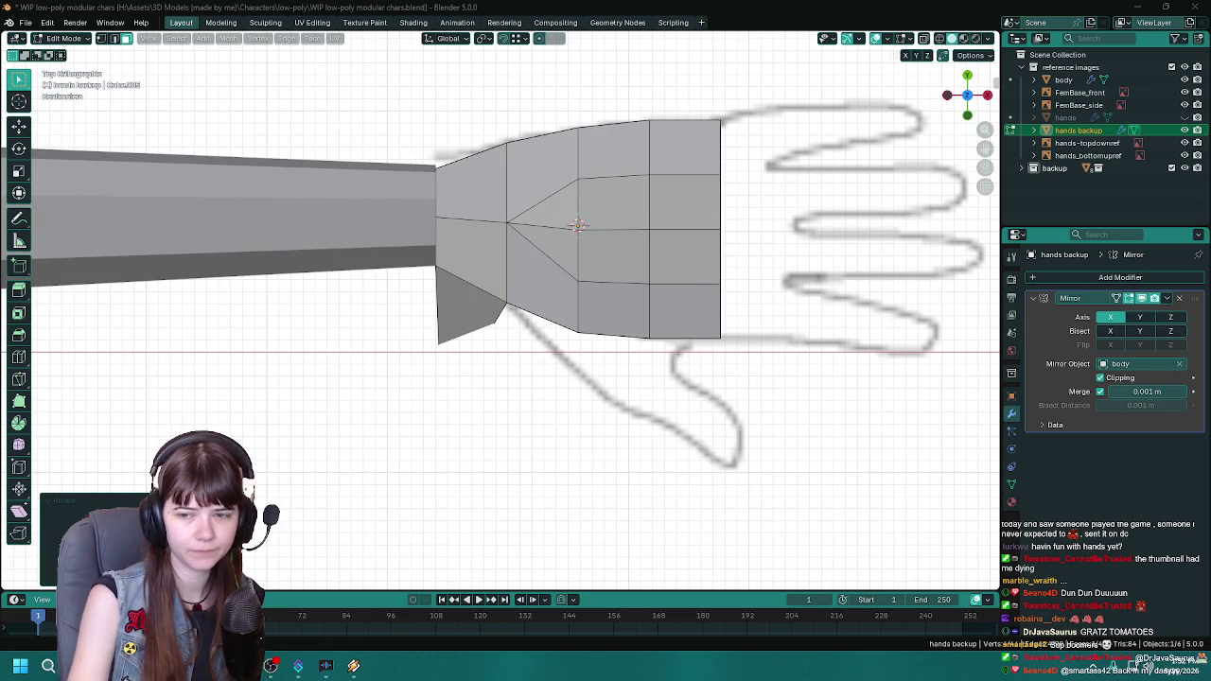
scroll(473, 392, down, 2)
scroll(533, 328, down, 2)
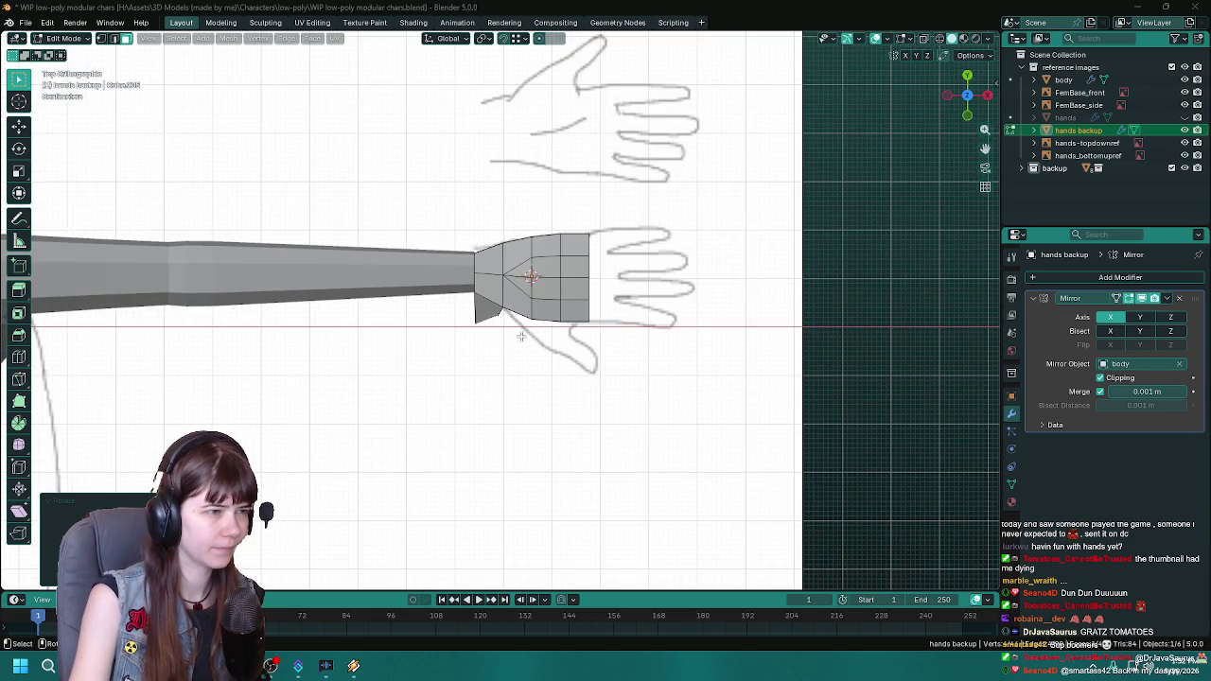
scroll(514, 379, up, 1)
scroll(513, 379, up, 1)
scroll(513, 365, up, 1)
Step: In Object Mode, move the hand along the X axis to line up with the reference palm
key(Tab)
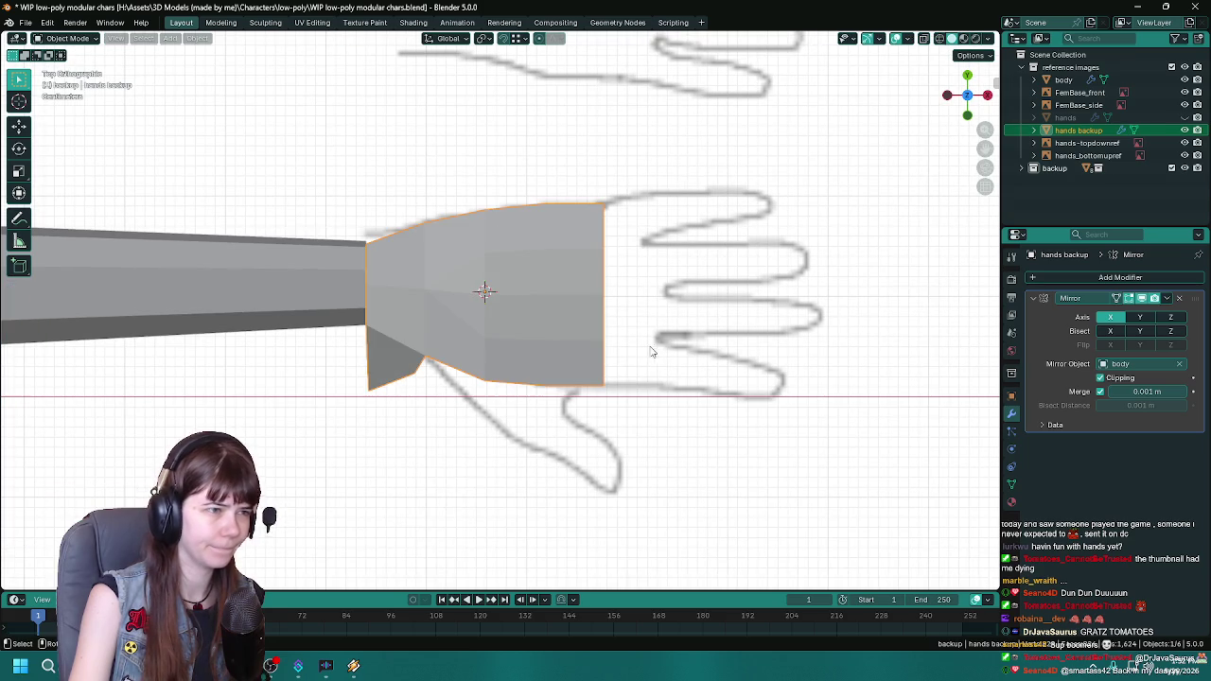
key(g)
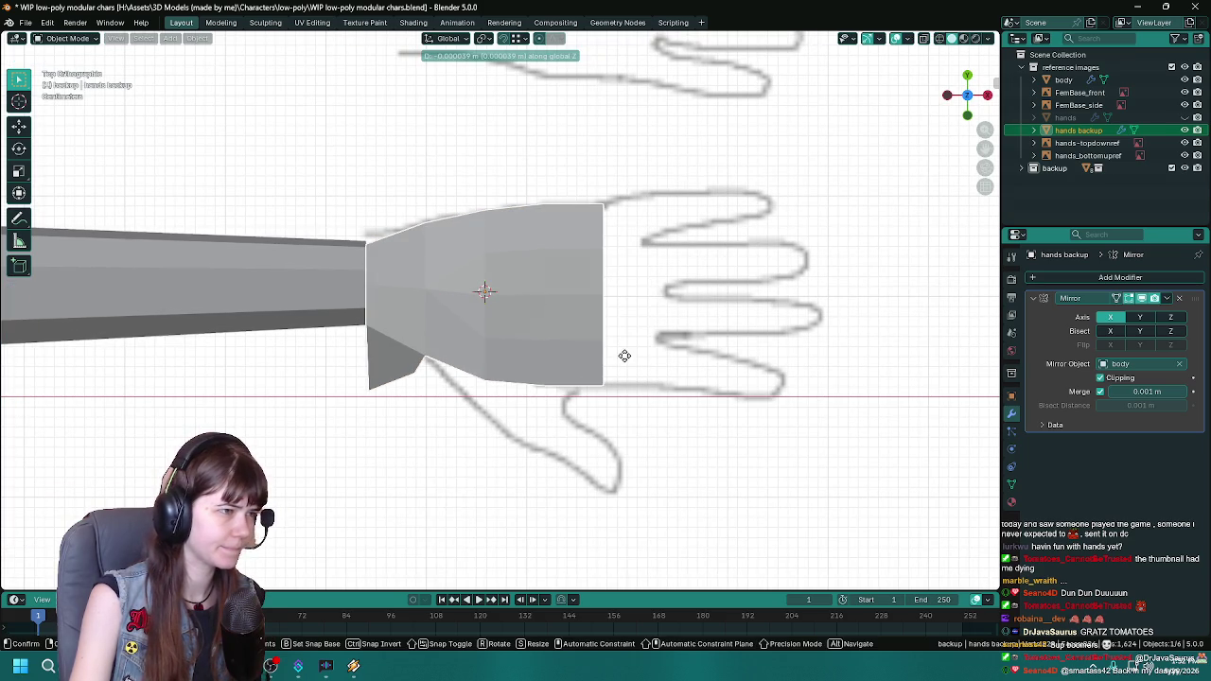
key(Escape)
key(g)
key(z)
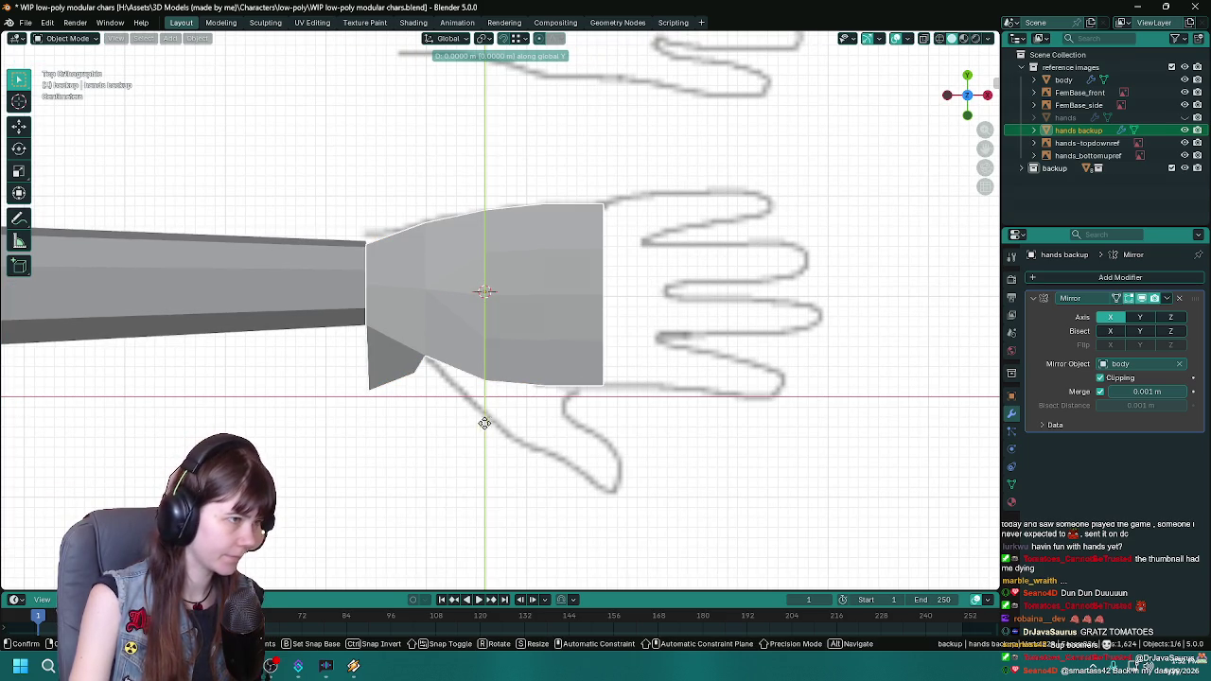
key(x)
click(520, 422)
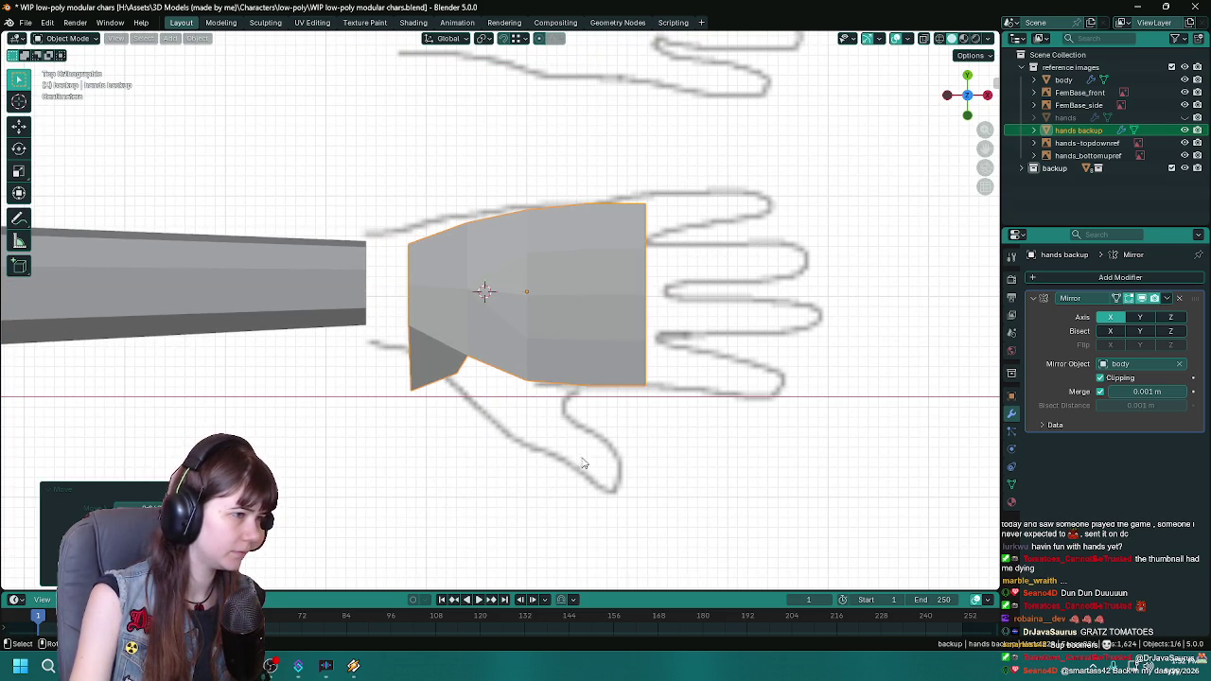
Step: Select only the hands backup object, enter its mesh editing, and save
key(Tab)
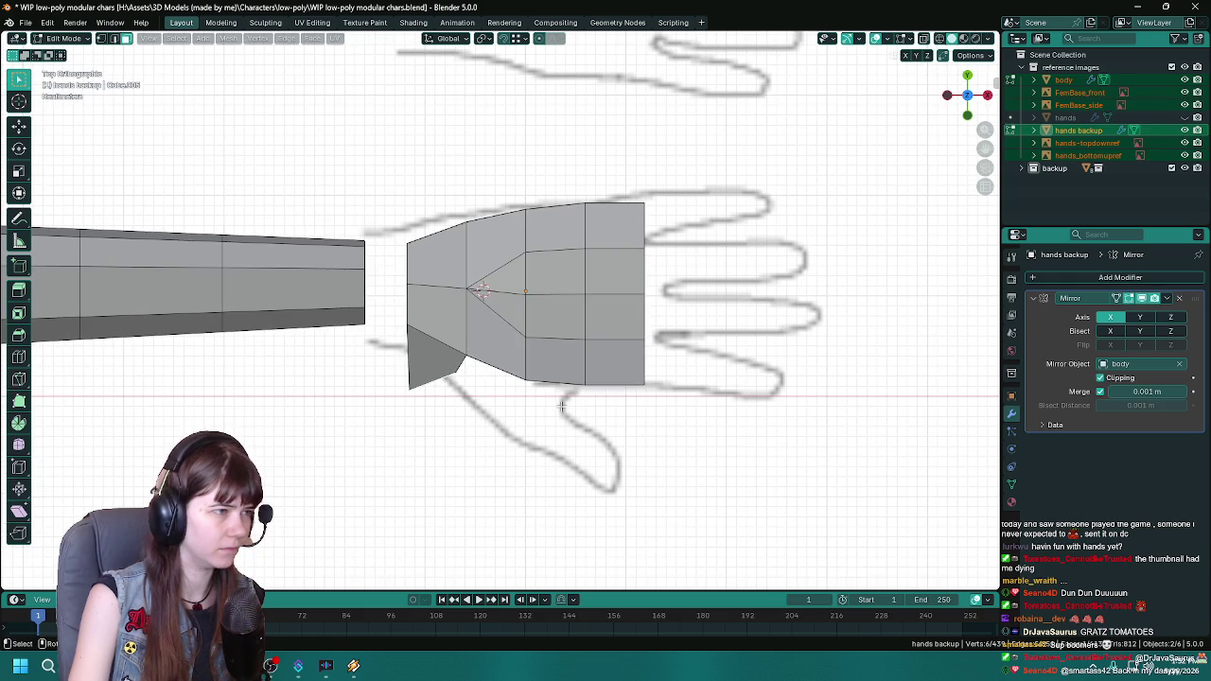
key(Tab)
click(491, 333)
key(Tab)
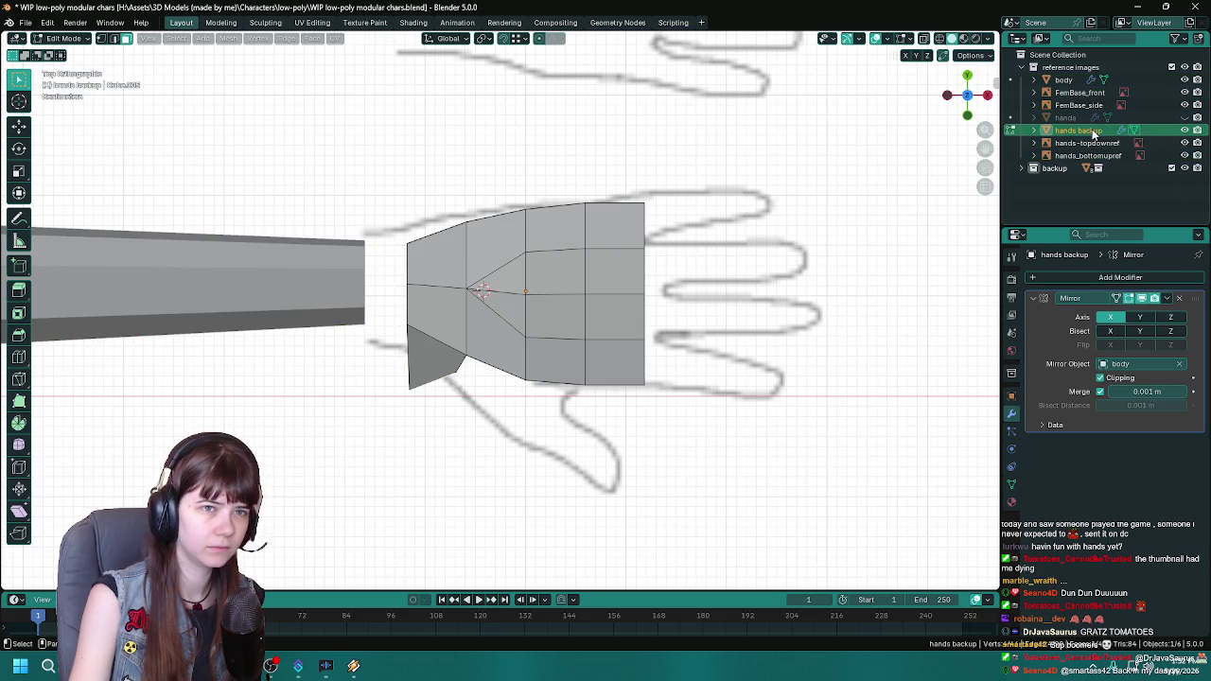
key(Tab)
key(Tab)
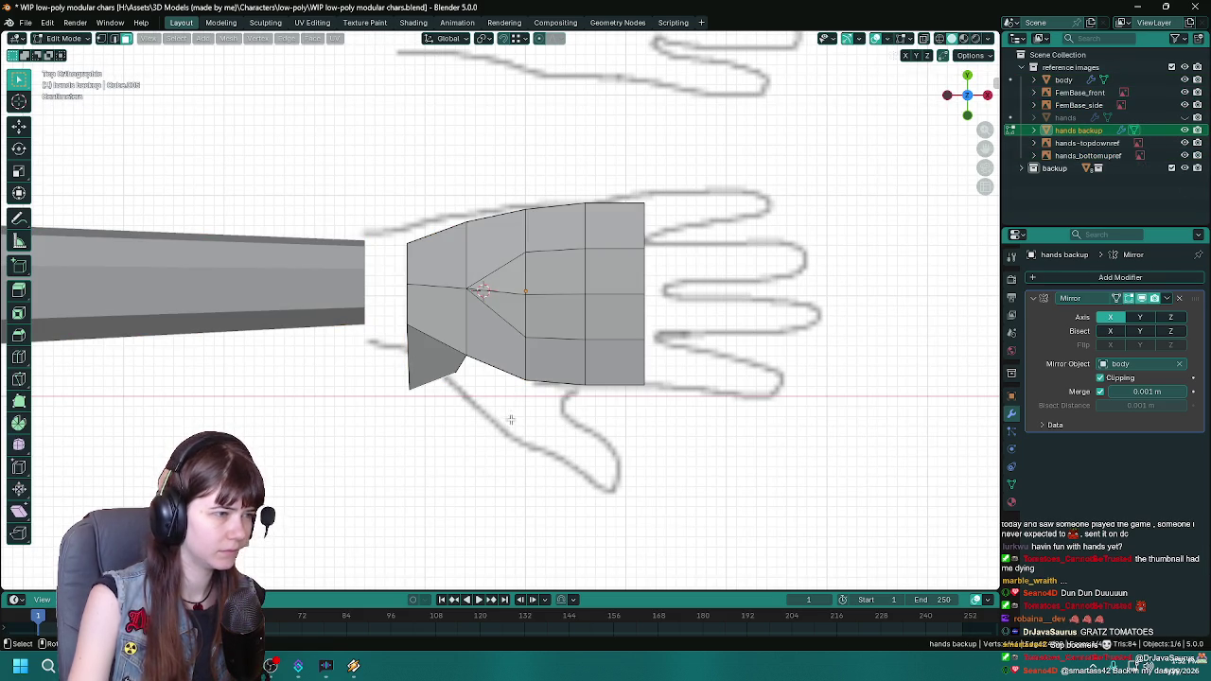
key(ctrl+s)
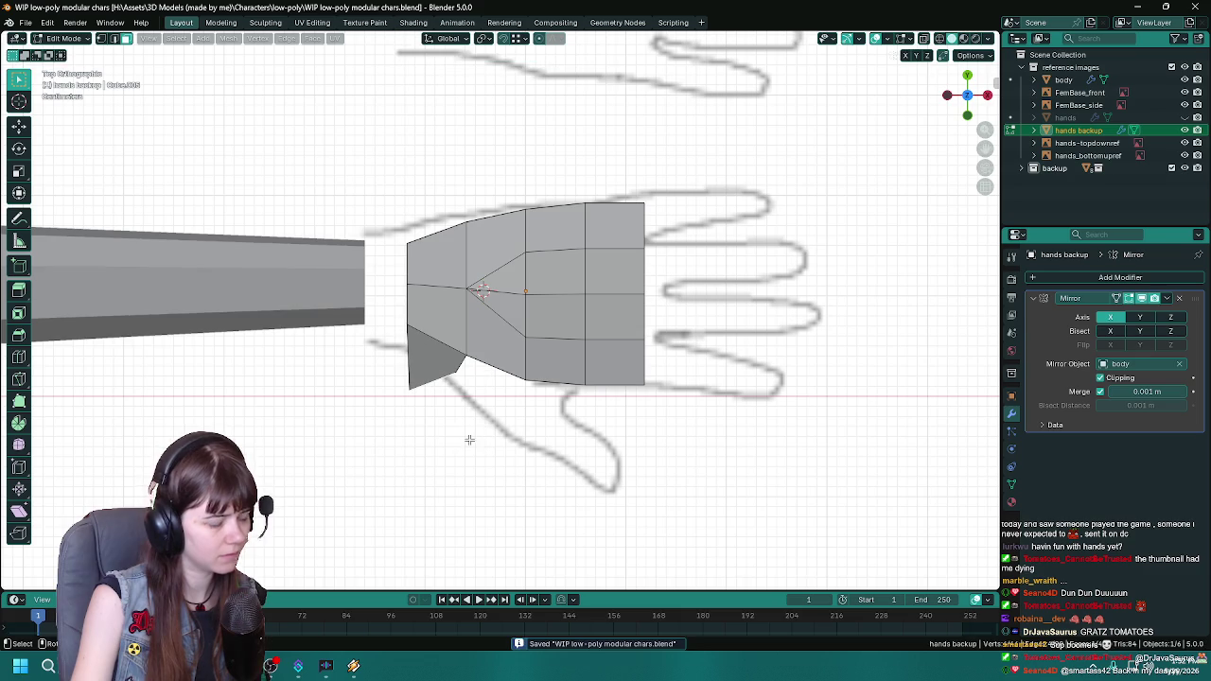
Step: Pull the thumb's lower-left vertex into place and switch the view to wireframe shading
key(g)
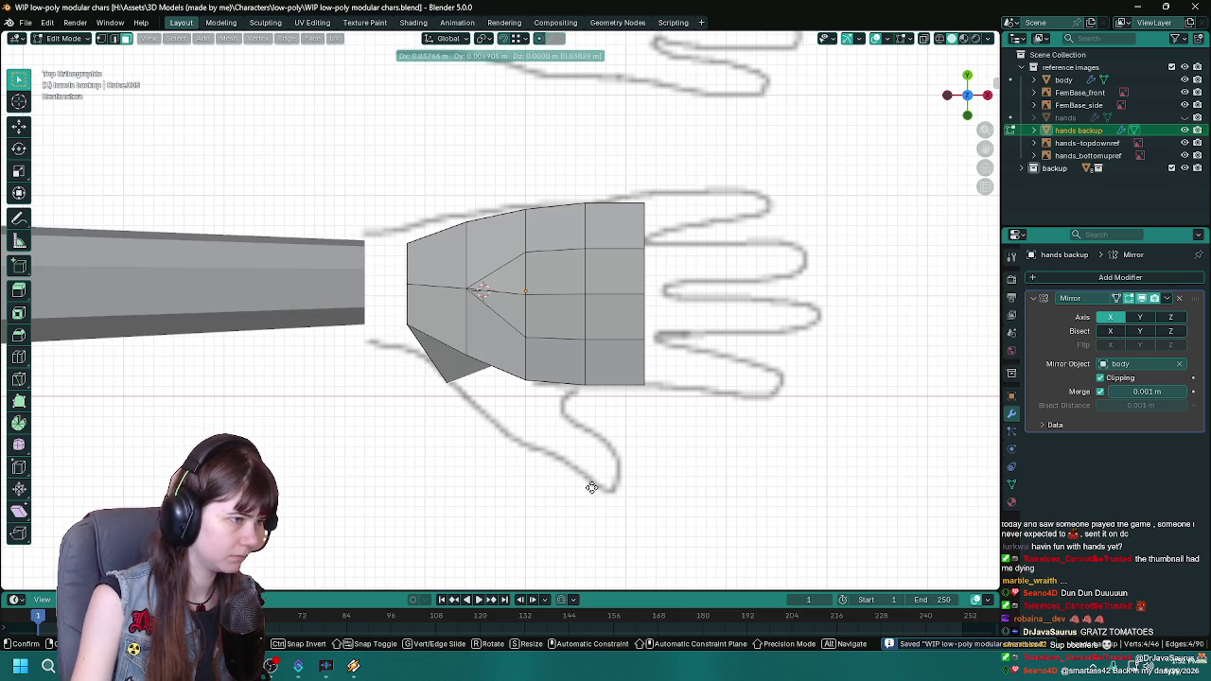
click(556, 461)
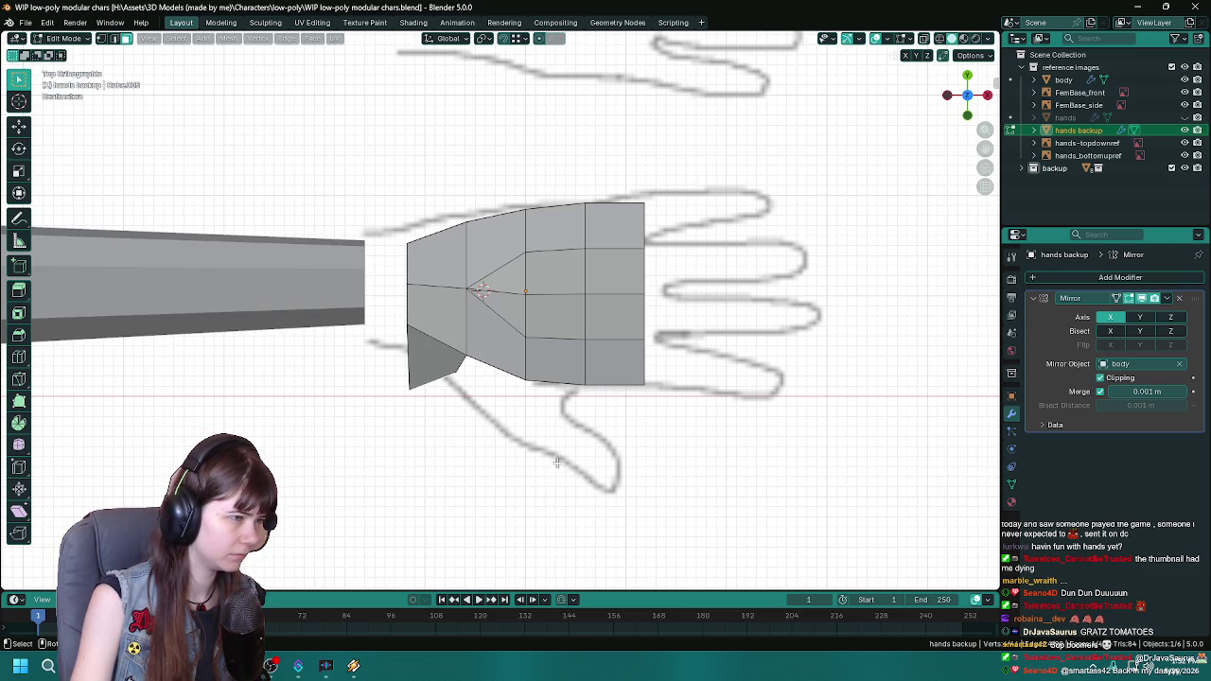
mouse_move(511, 476)
shift+middle_down()
mouse_move(528, 439)
mouse_move(597, 464)
shift+middle_up()
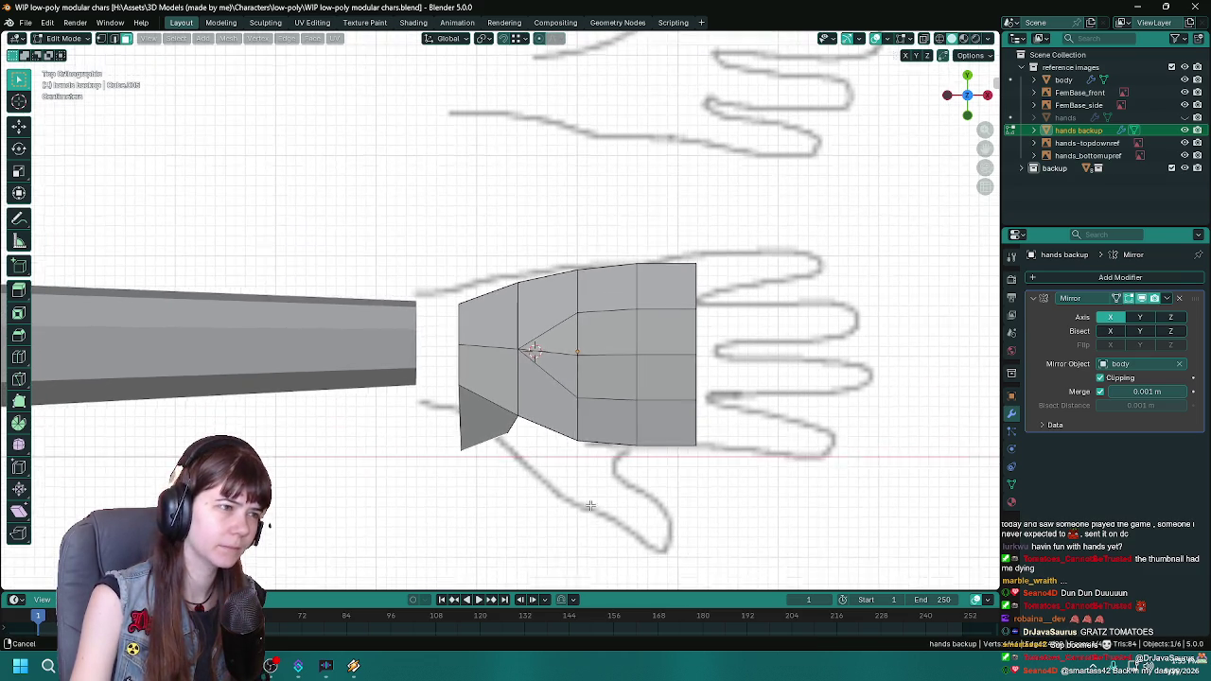
key(z)
click(470, 465)
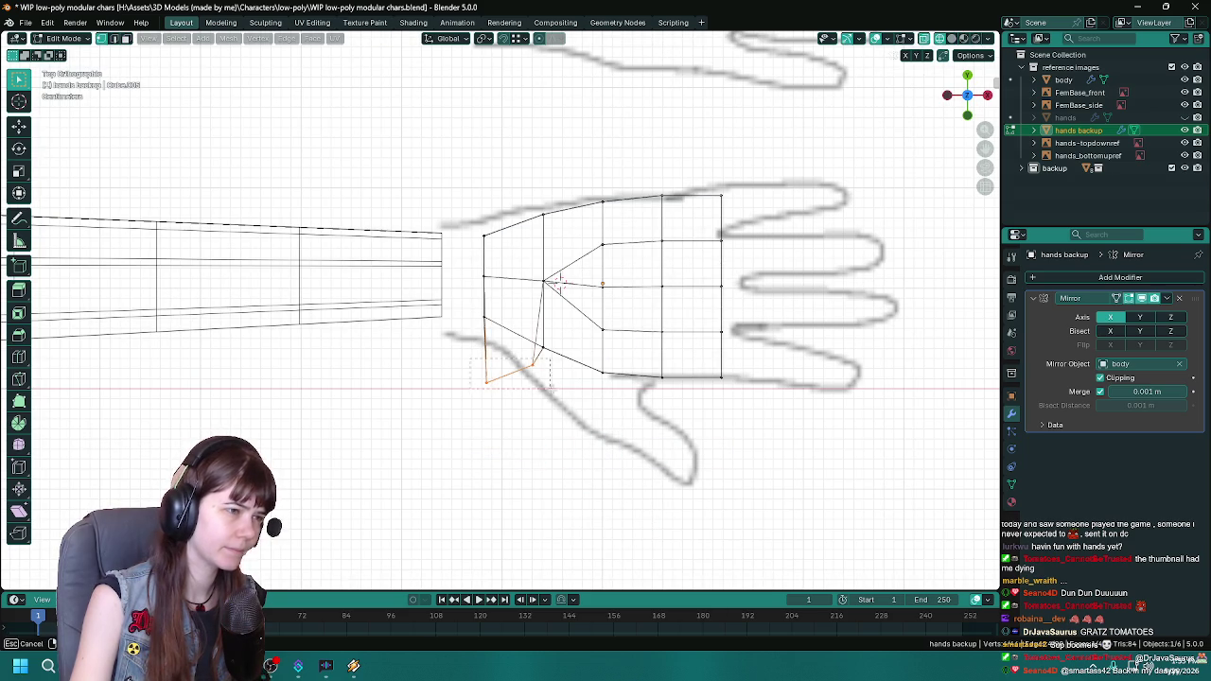
Step: Delete the selected edge and zoom out to compare the palm with the drawing
mouse_move(477, 343)
middle_down()
mouse_move(546, 439)
mouse_move(530, 395)
mouse_move(357, 398)
mouse_move(419, 351)
mouse_move(489, 324)
mouse_move(483, 227)
mouse_move(509, 240)
mouse_move(492, 287)
mouse_move(451, 306)
middle_up()
key(x)
click(426, 237)
mouse_move(427, 237)
middle_down()
mouse_move(427, 322)
mouse_move(416, 303)
mouse_move(455, 373)
middle_up()
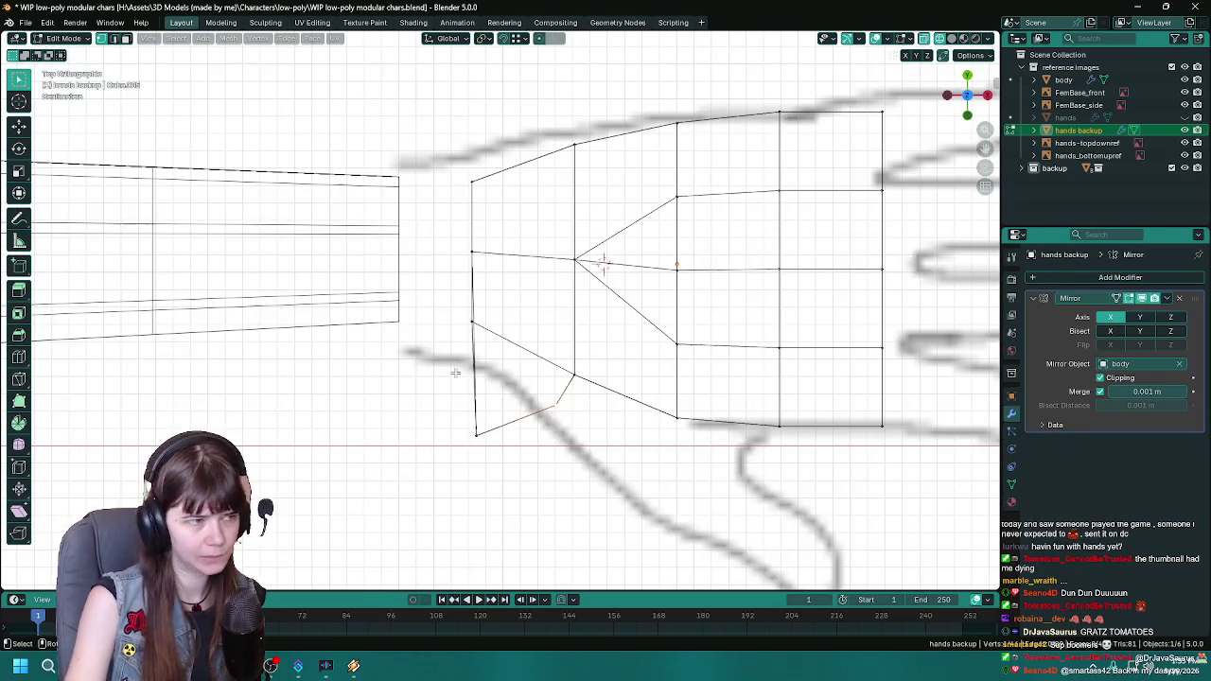
mouse_move(494, 413)
ctrl+middle_down()
mouse_move(391, 316)
mouse_move(404, 301)
ctrl+middle_up()
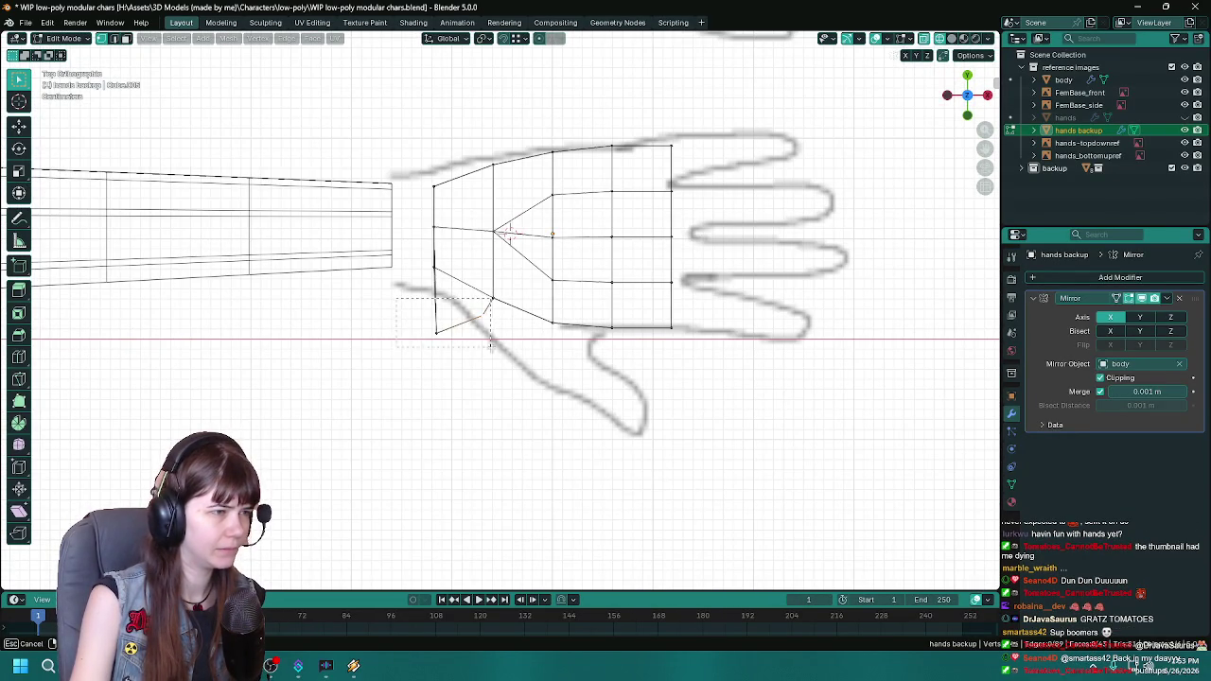
Step: Box-select the palm's lower corner near the wrist, save, and change the viewport shading
shift+middle_drag(491, 356, 470, 382)
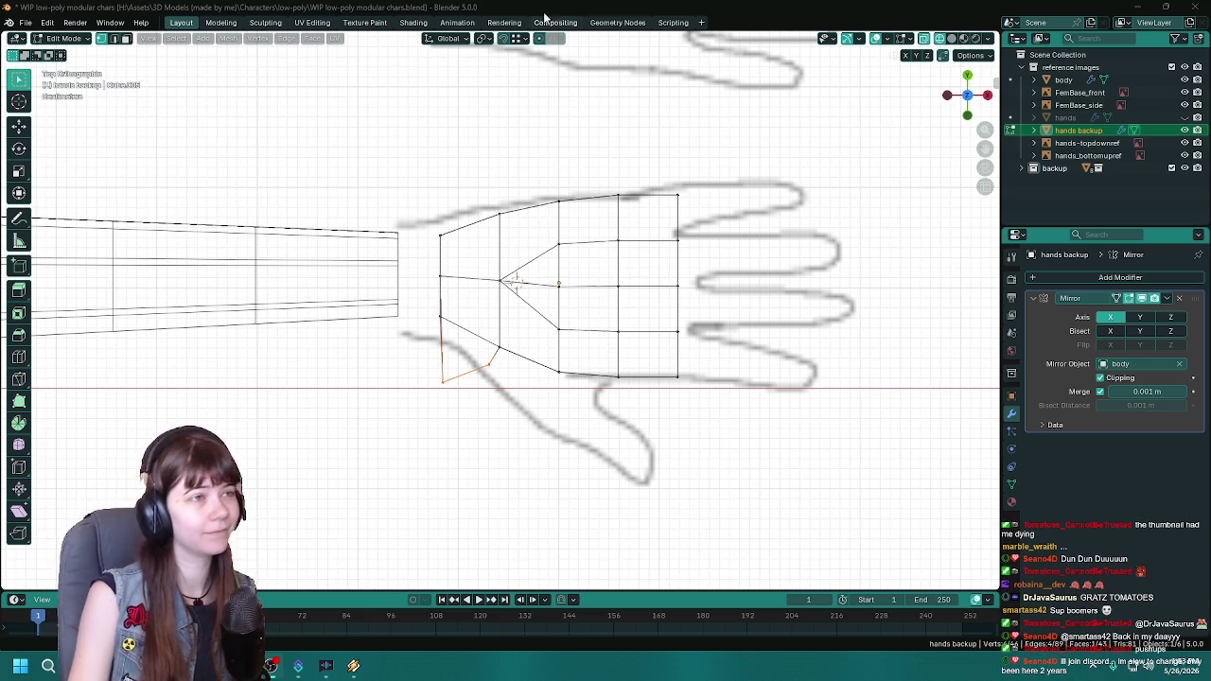
key(ctrl+s)
shift+middle_drag(425, 354, 447, 361)
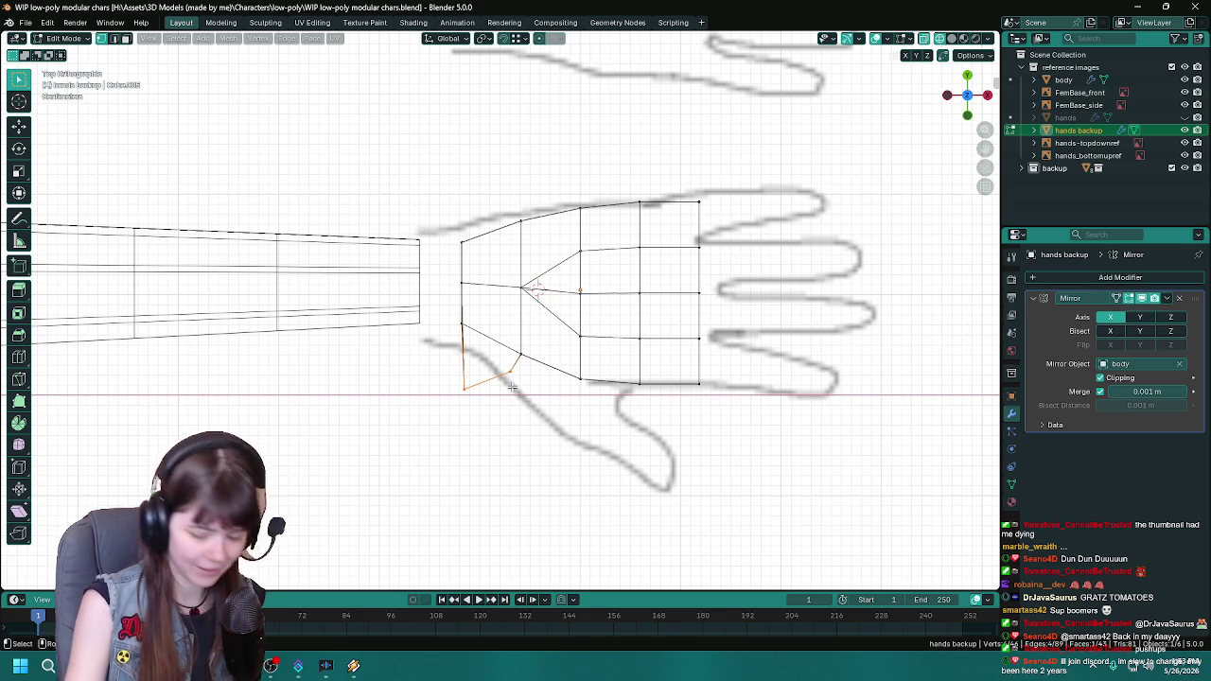
mouse_move(398, 314)
middle_down()
mouse_move(522, 287)
mouse_move(465, 265)
mouse_move(533, 281)
middle_up()
key(ctrl+s)
key(z)
click(622, 287)
Step: Orbit around the hand mesh to inspect the thumb block below the palm
middle_drag(545, 378, 565, 394)
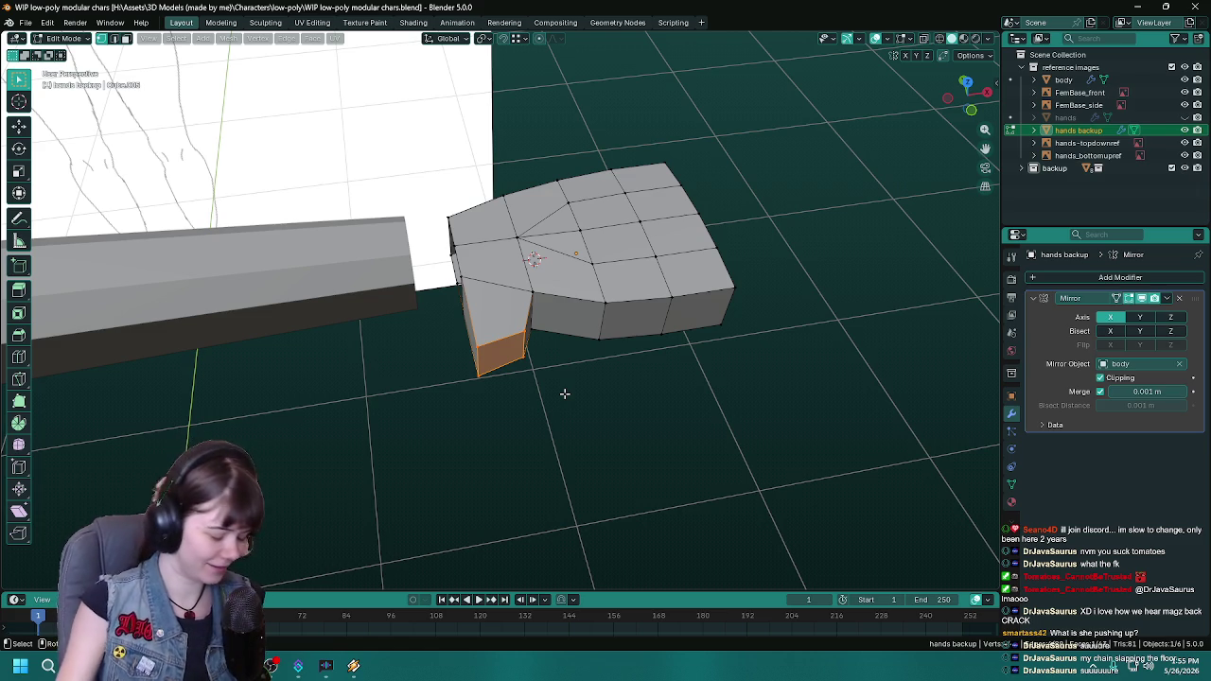
Step: Look closely at the thumb block, clear the selection, and save
middle_drag(564, 339, 571, 347)
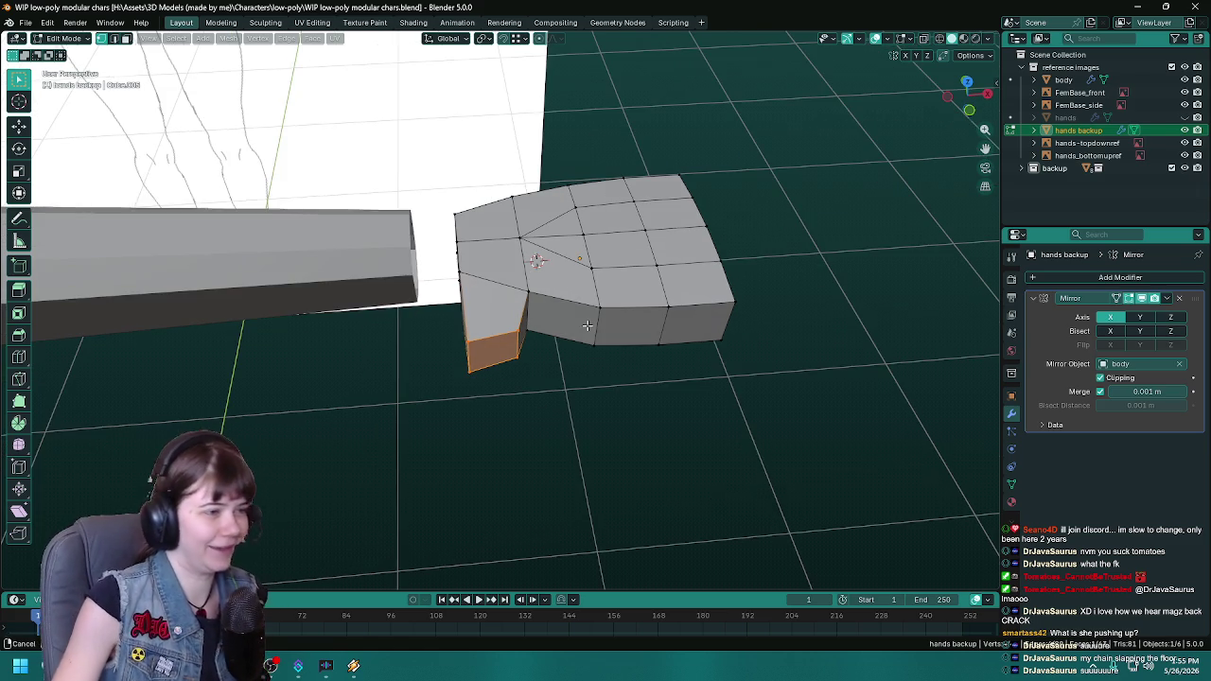
key(ctrl+s)
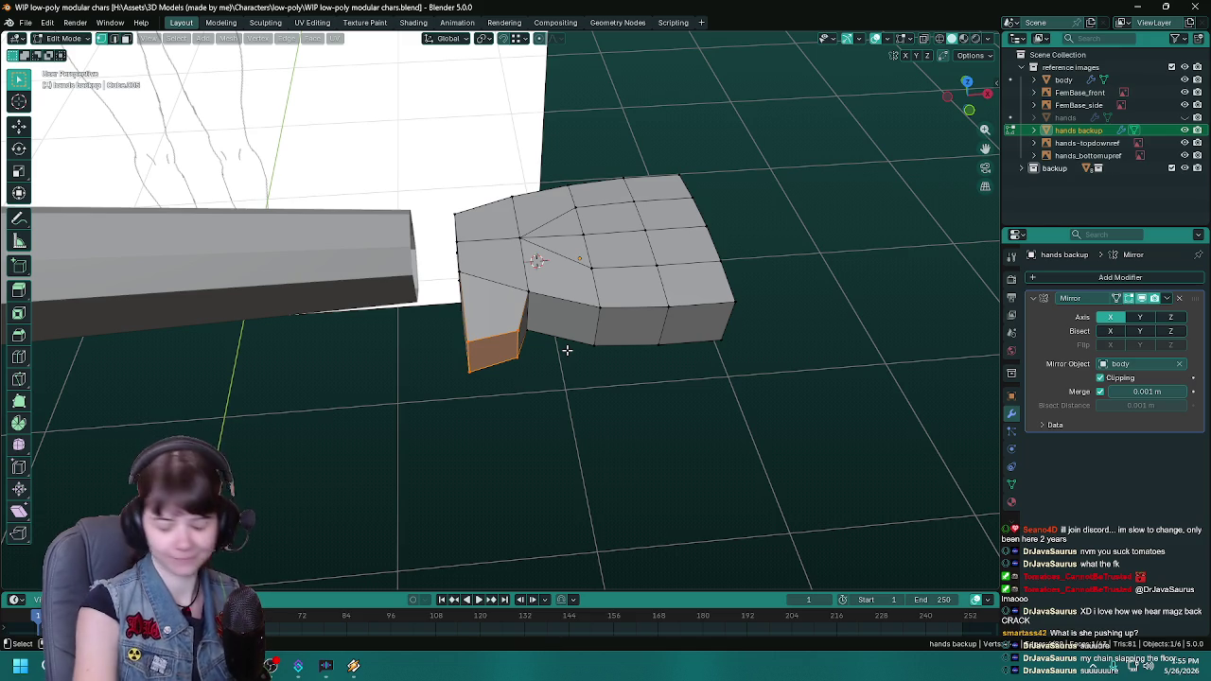
middle_drag(567, 350, 600, 328)
scroll(521, 362, up, 3)
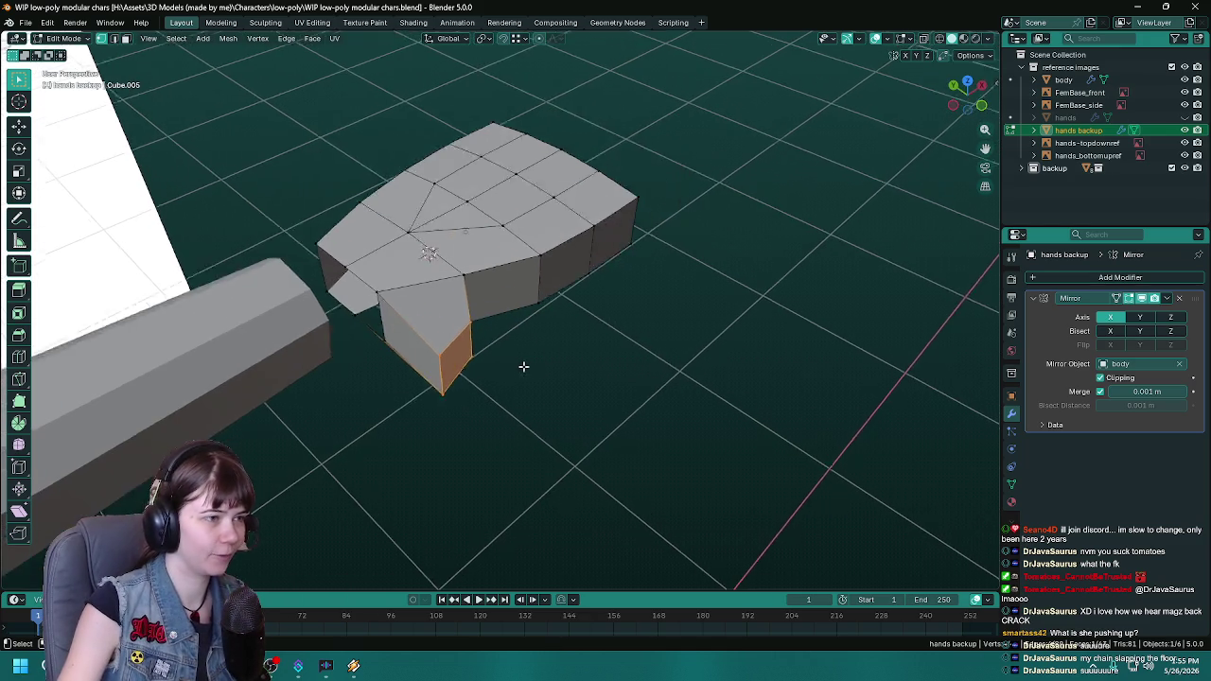
key(alt+a)
middle_drag(402, 376, 483, 378)
key(ctrl+s)
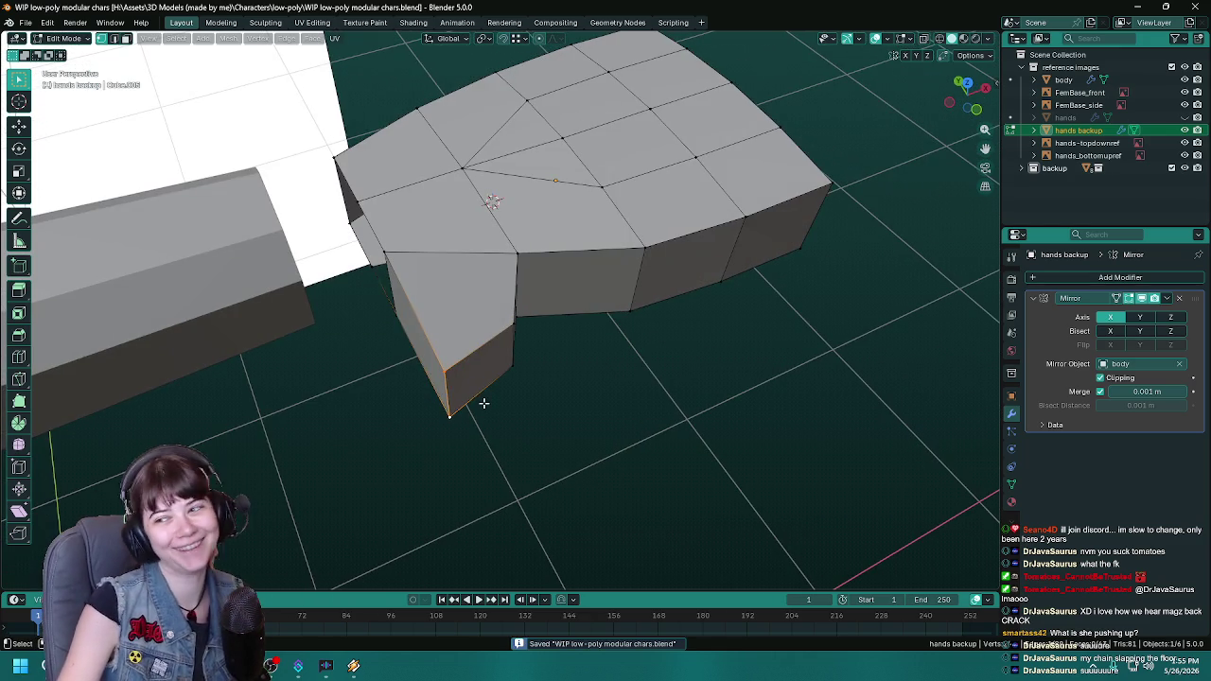
Step: Move the thumb block's end over the drawing in X-ray top view
click(482, 373)
key(KP_7)
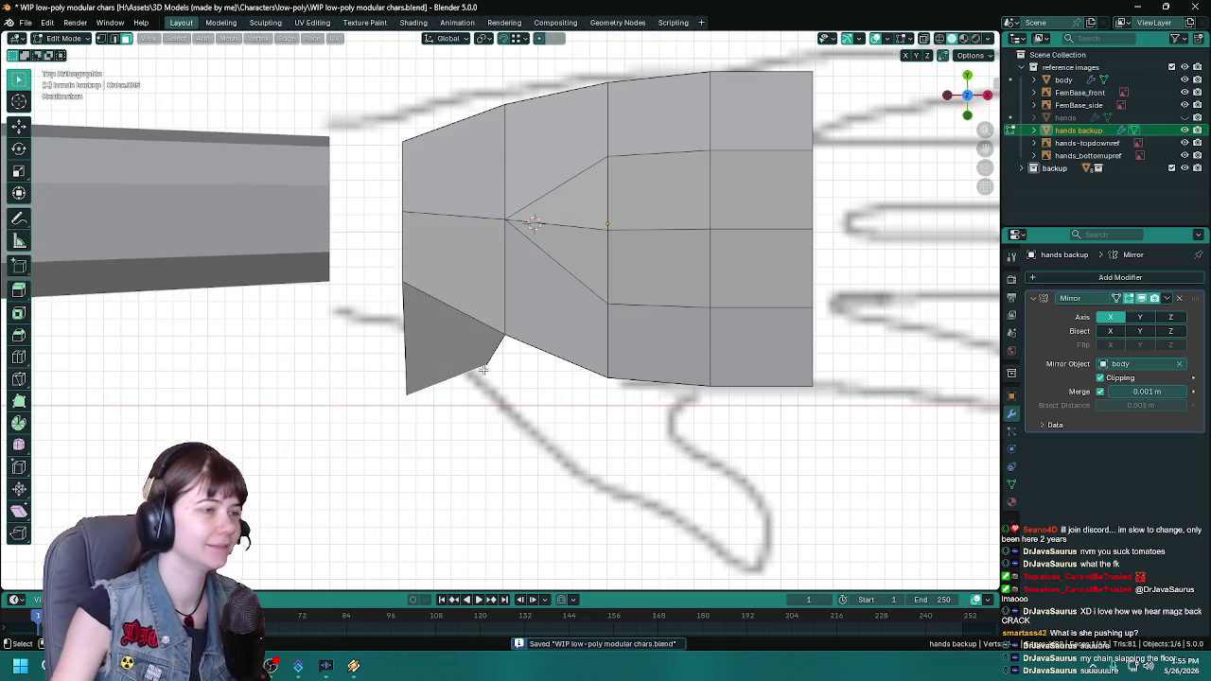
scroll(483, 371, down, 2)
key(alt+z)
scroll(520, 434, up, 2)
key(g)
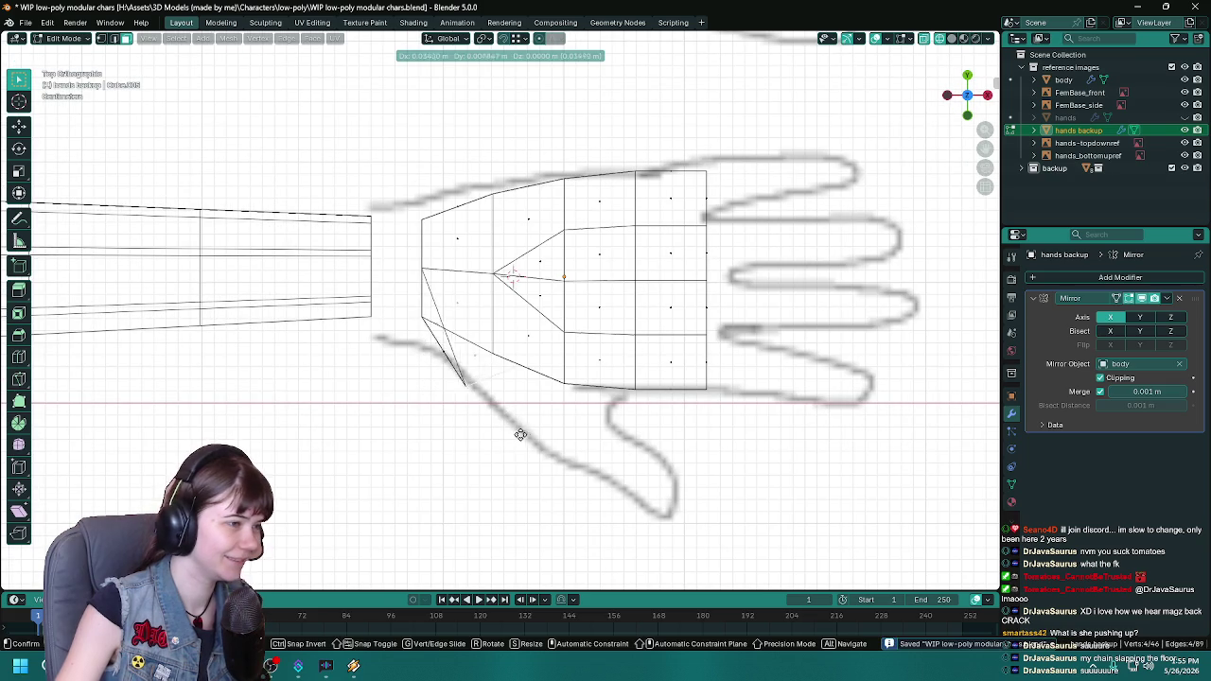
click(522, 435)
key(alt+z)
middle_drag(526, 431, 500, 383)
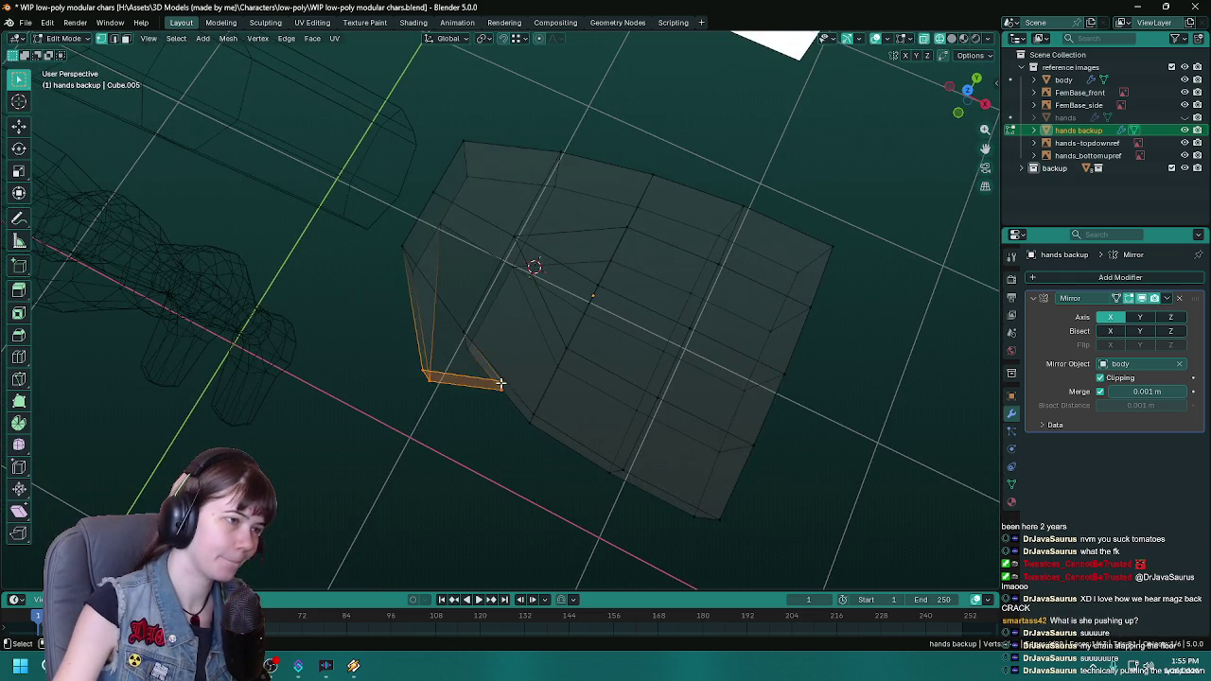
Step: Slide the thumb block's bottom edge toward the thumb corner in X-ray top view
click(501, 384)
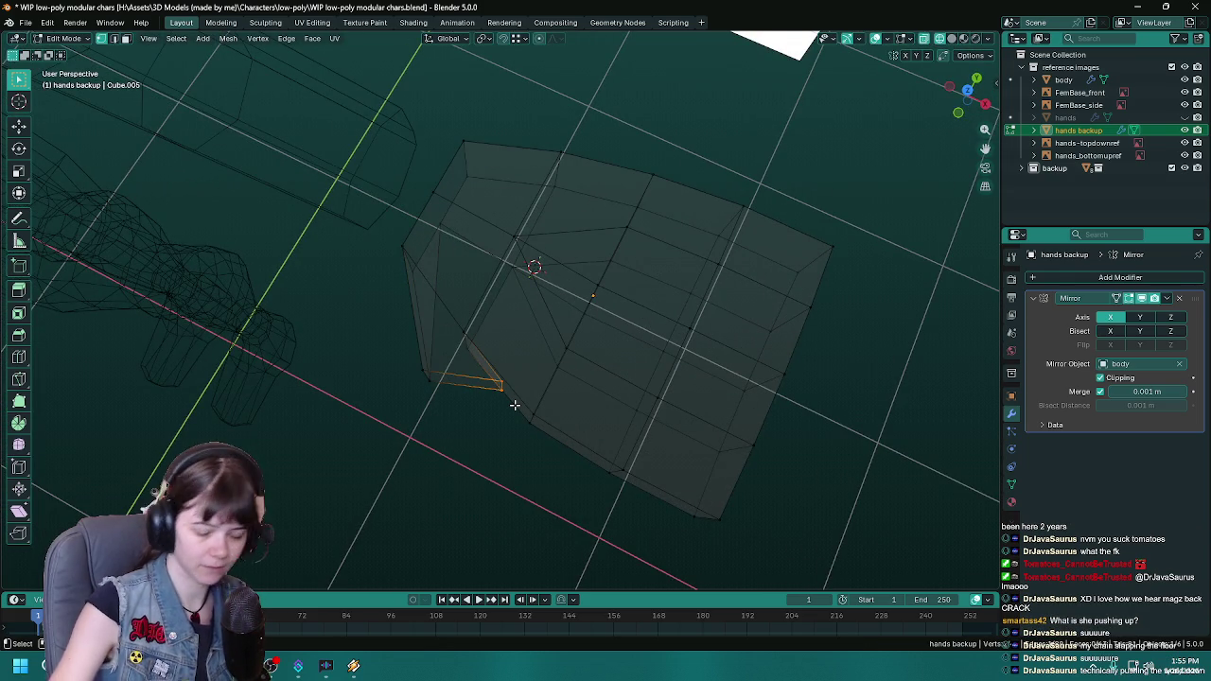
key(KP_7)
key(alt+z)
key(g)
key(g)
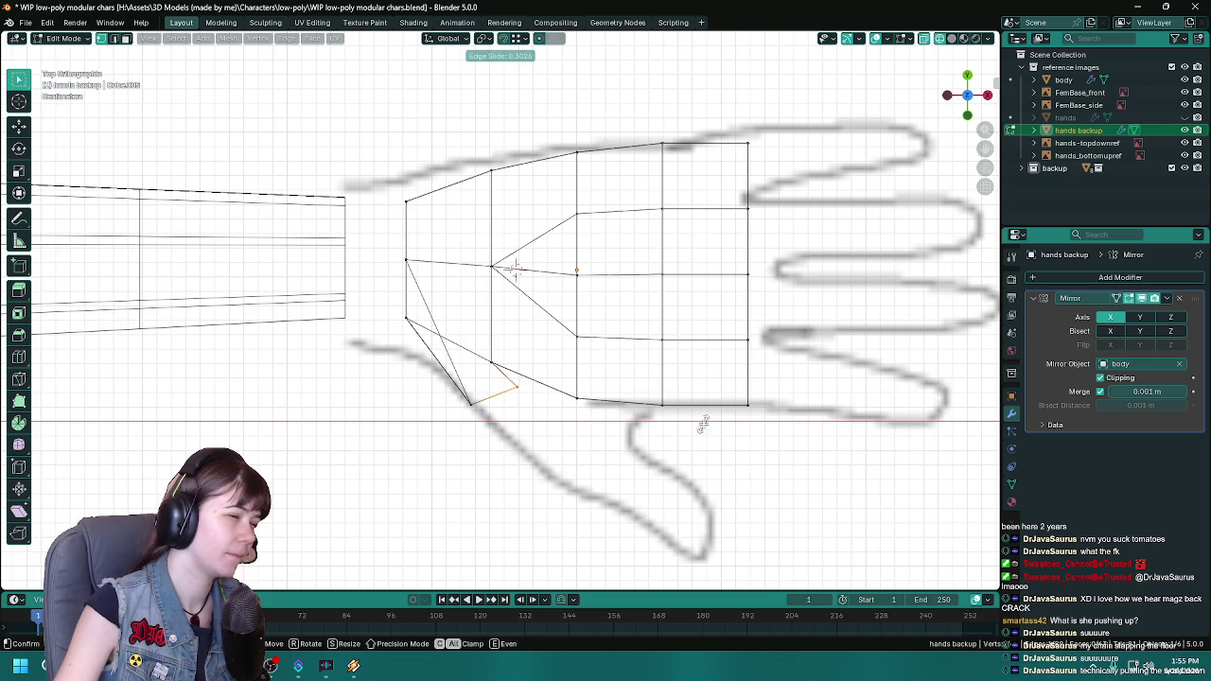
click(702, 426)
scroll(702, 425, down, 2)
scroll(662, 455, down, 2)
scroll(616, 489, up, 3)
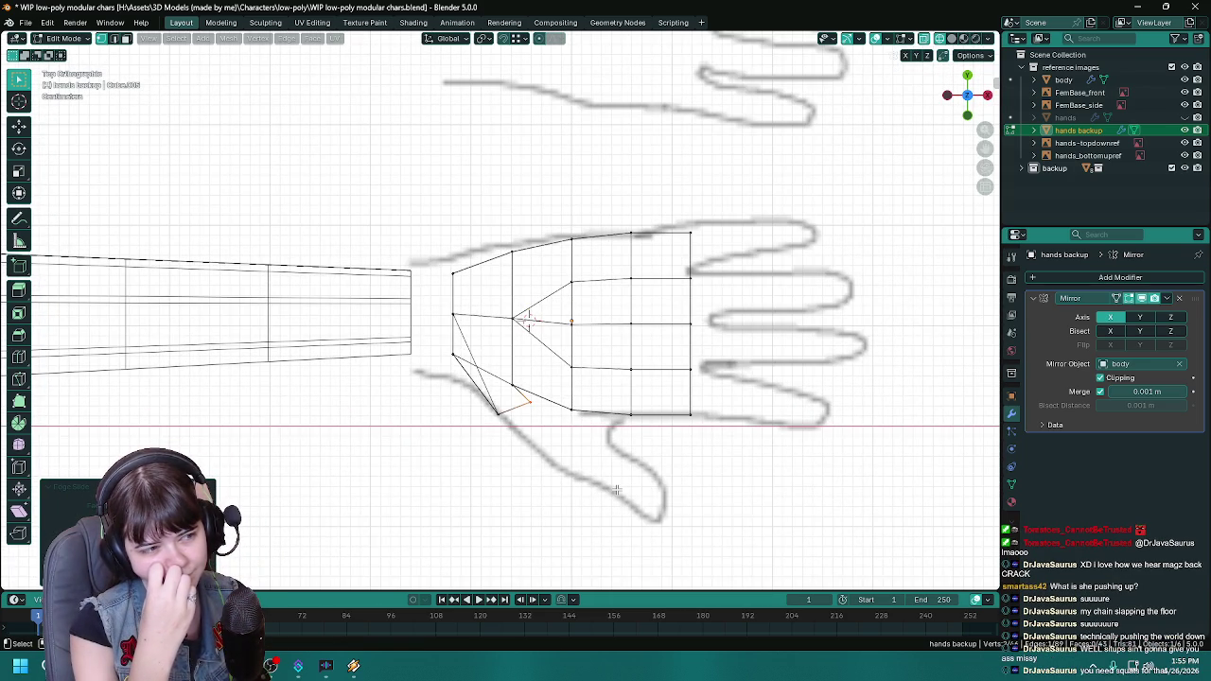
Step: Hide the hands backup object and unhide the full hands mesh in the outliner
key(Tab)
key(h)
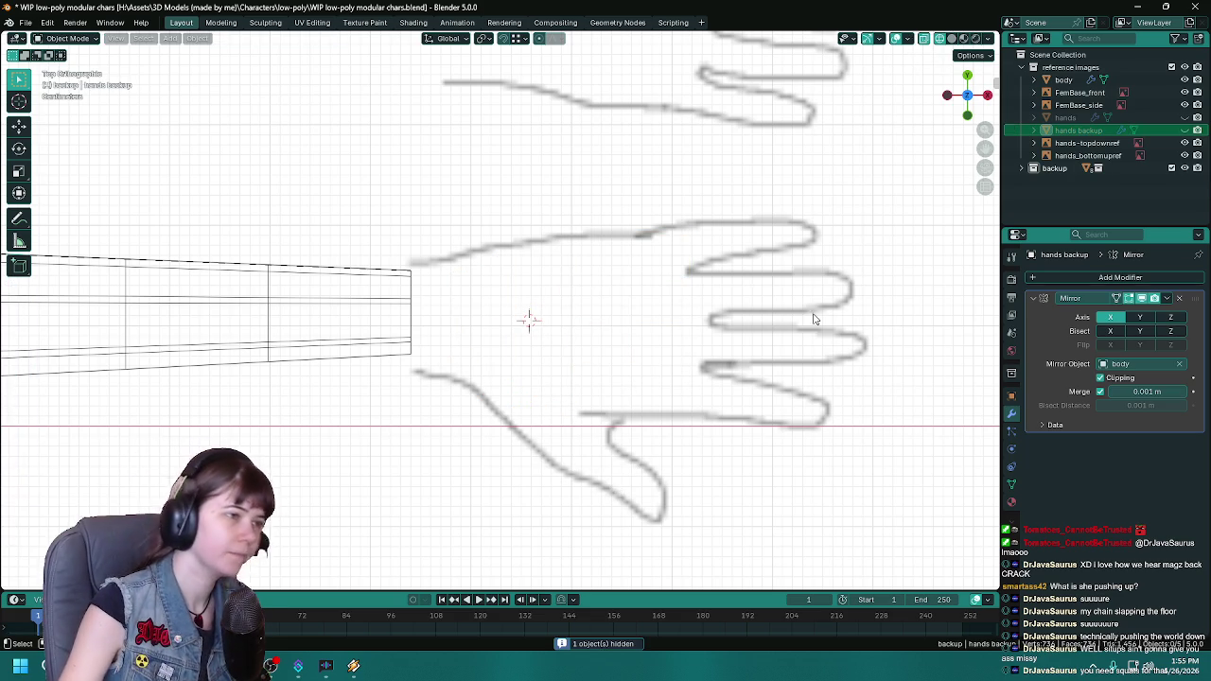
click(1185, 117)
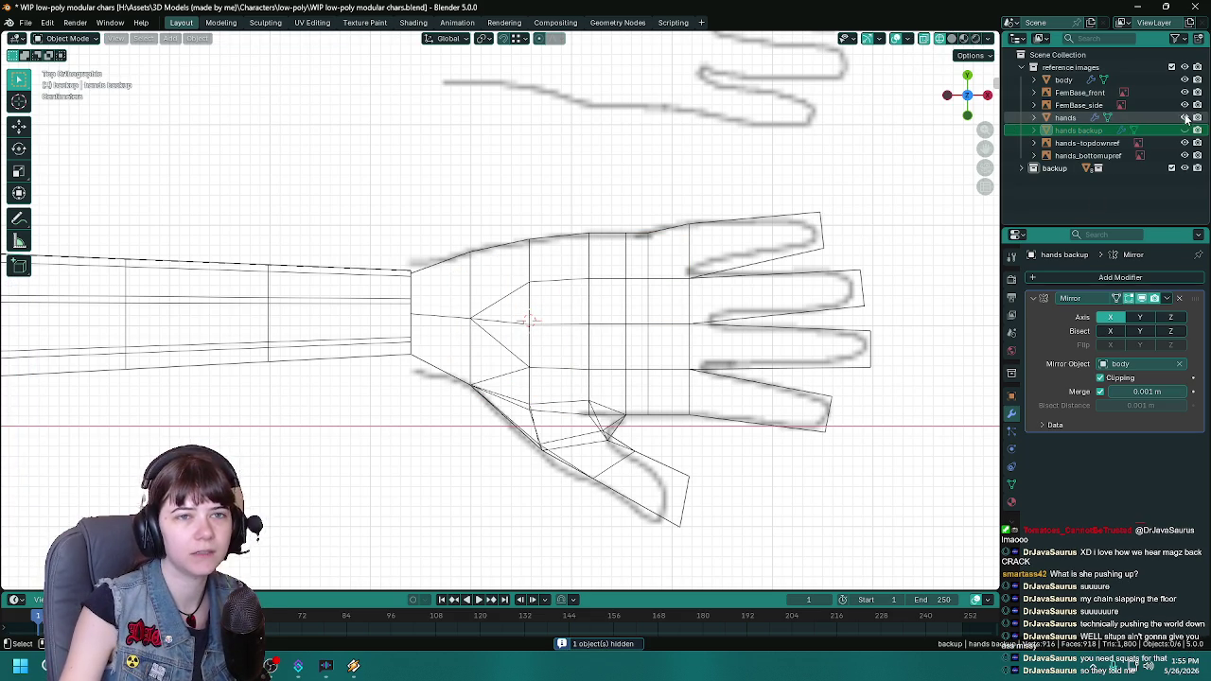
Step: Open the hands mesh in edit mode, inspect it in perspective, and save
click(1066, 117)
key(Tab)
scroll(522, 433, down, 1)
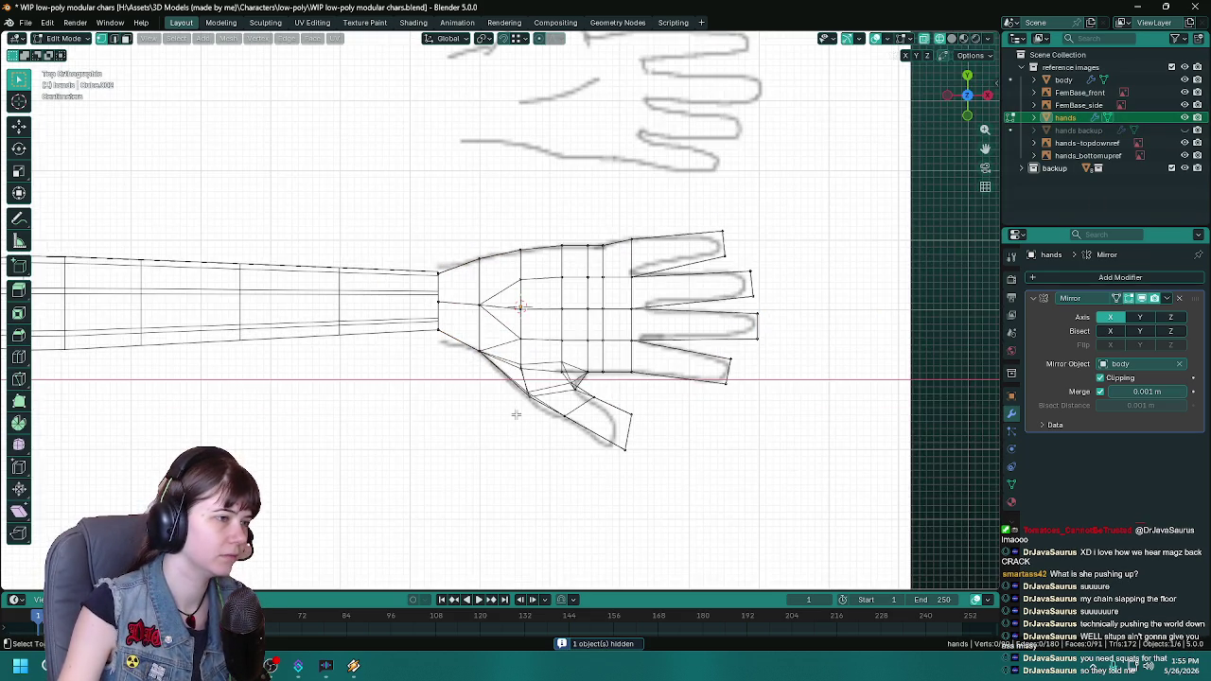
scroll(516, 415, up, 1)
scroll(502, 475, up, 1)
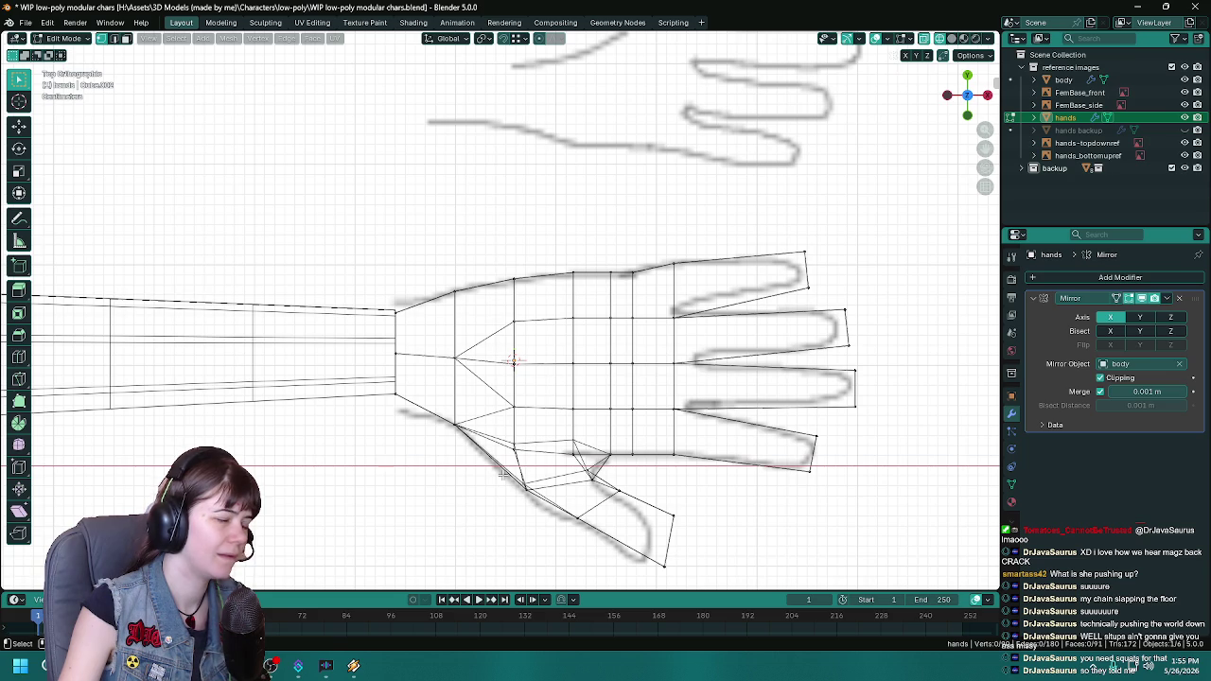
mouse_move(480, 473)
middle_down()
mouse_move(524, 477)
mouse_move(506, 476)
mouse_move(435, 316)
middle_up()
key(ctrl+s)
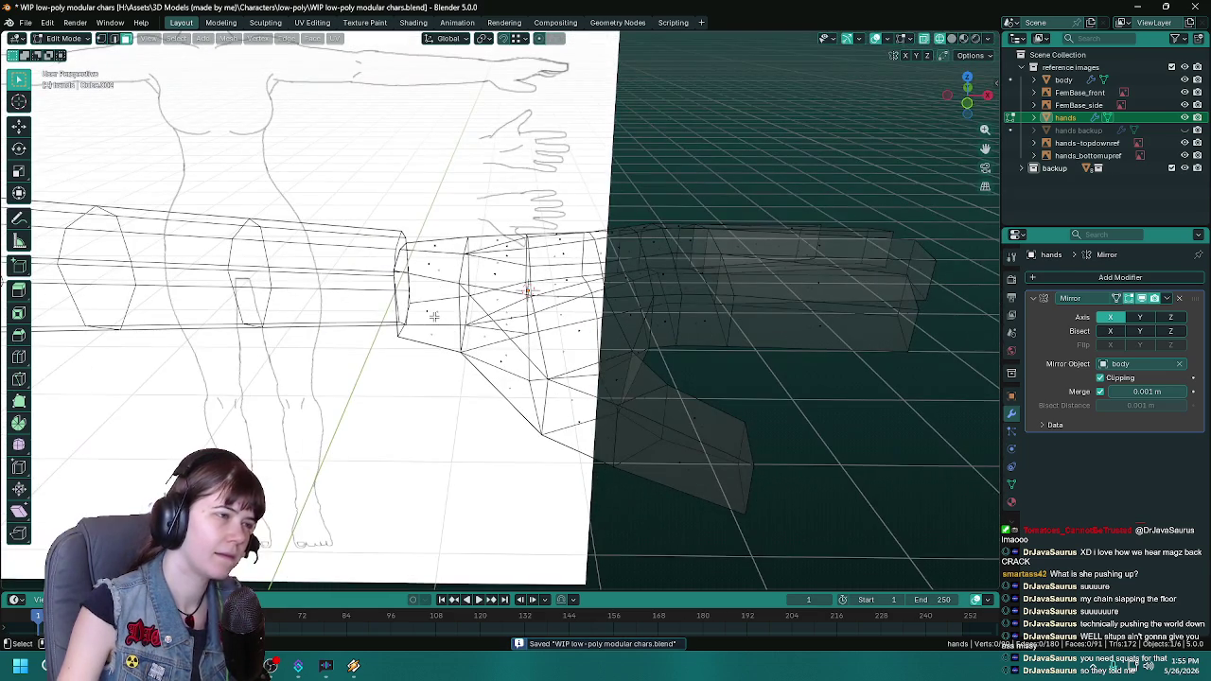
Step: Check the hands mesh from top and angled views, then return to object mode
key(KP_7)
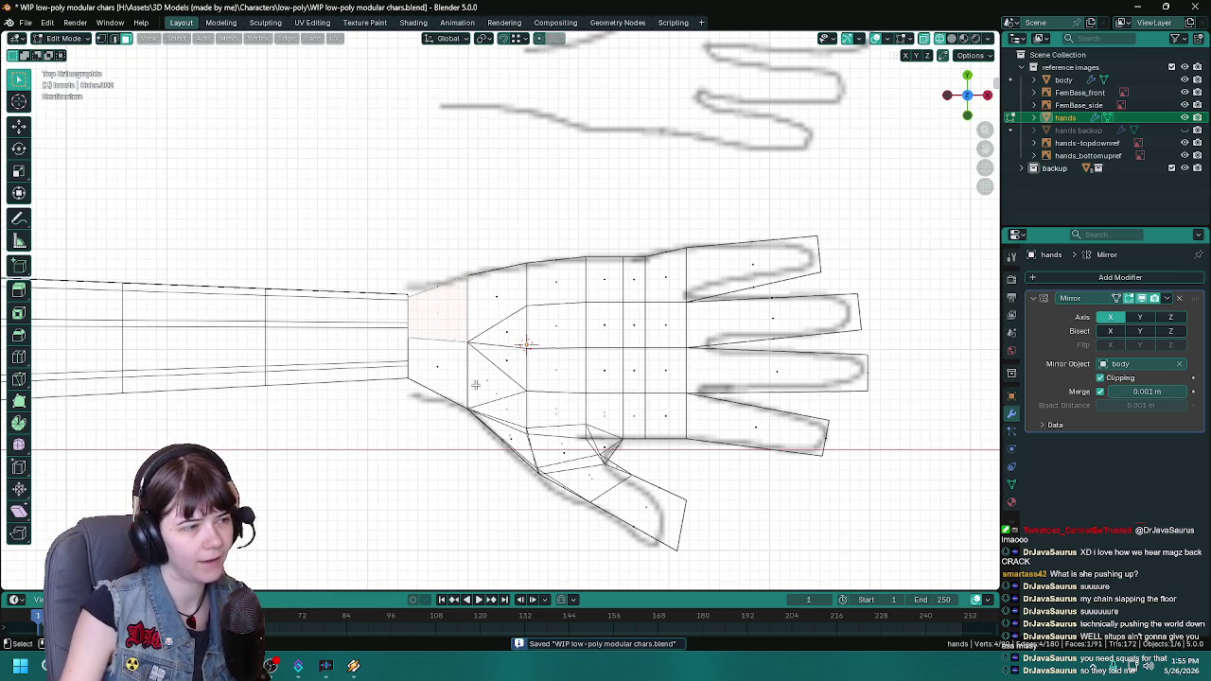
mouse_move(475, 384)
middle_down()
mouse_move(460, 387)
mouse_move(415, 286)
mouse_move(432, 397)
middle_up()
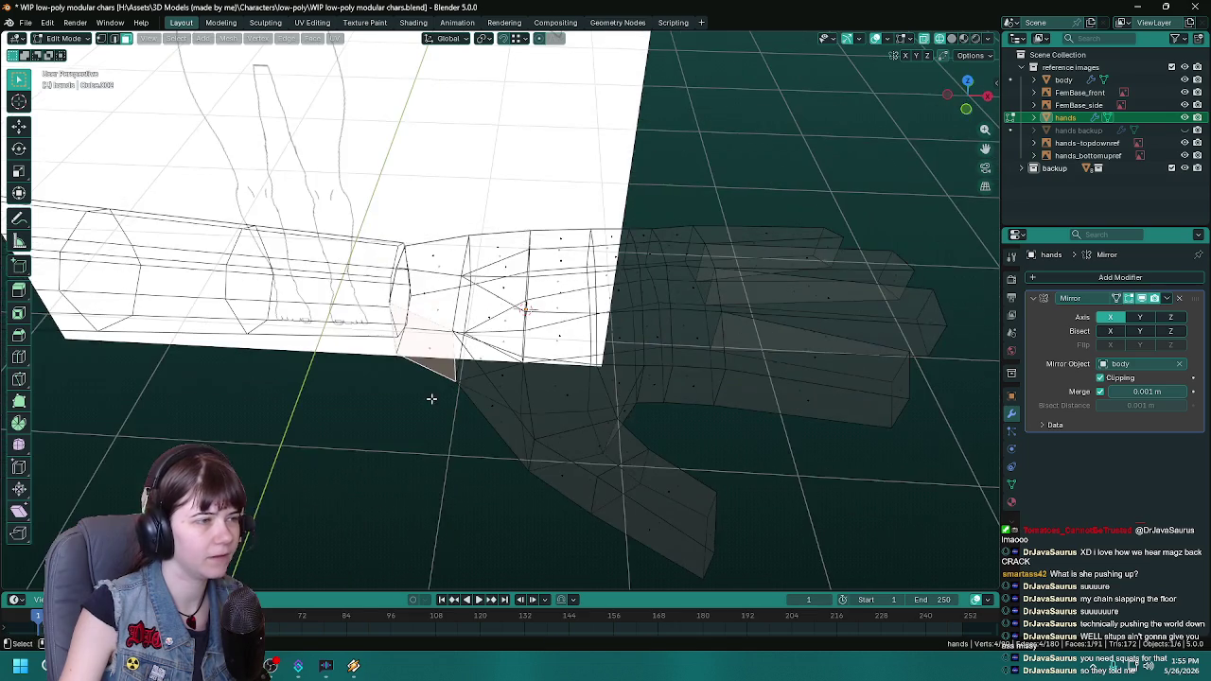
key(Tab)
key(KP_7)
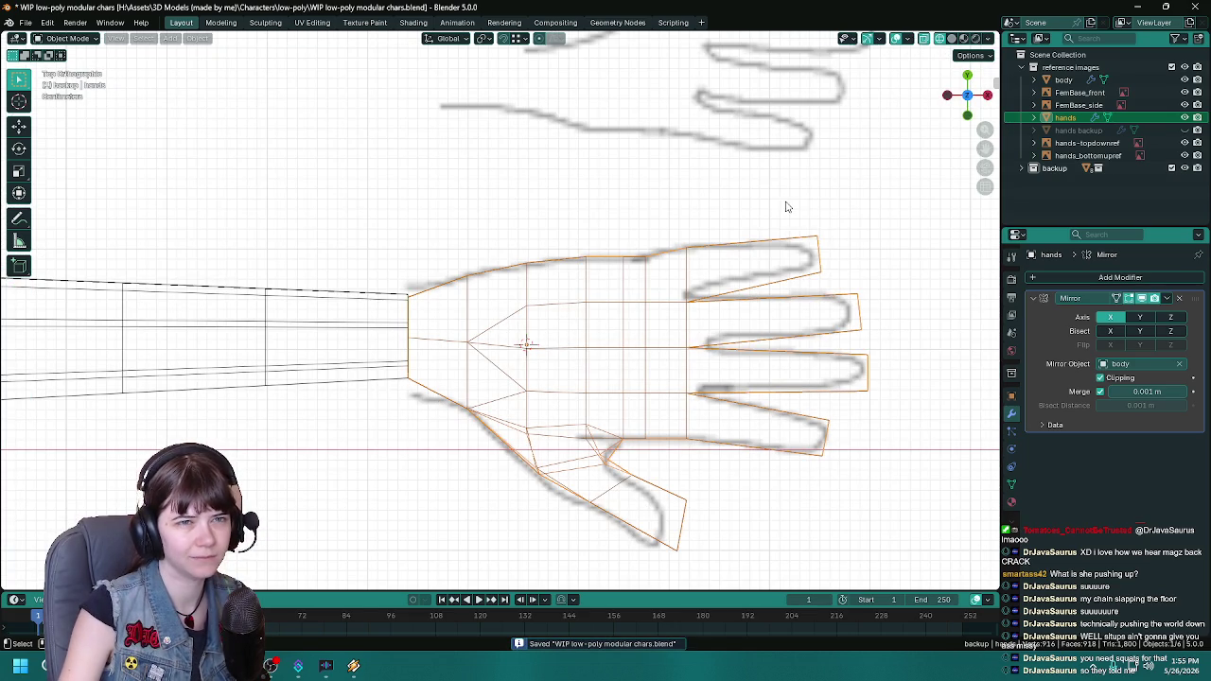
key(Tab)
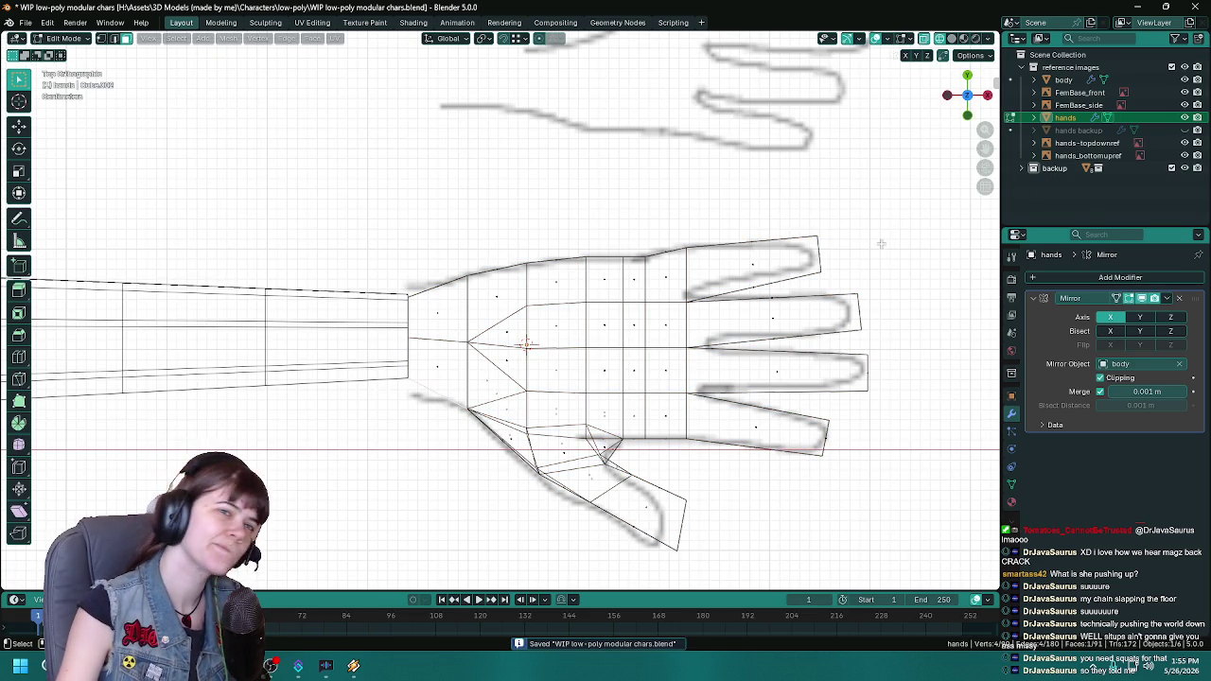
key(Tab)
Step: Duplicate the hand in place, switch to solid shading, and rename the copy hands2
click(1084, 129)
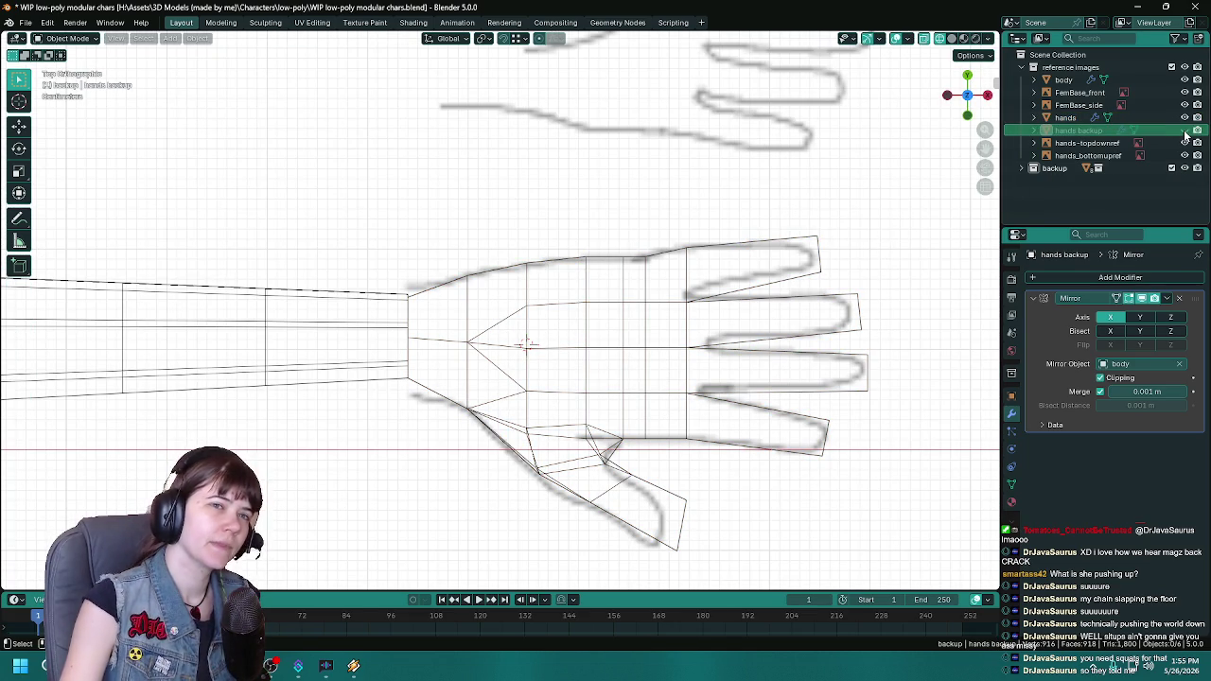
key(shift+d)
right_click(653, 355)
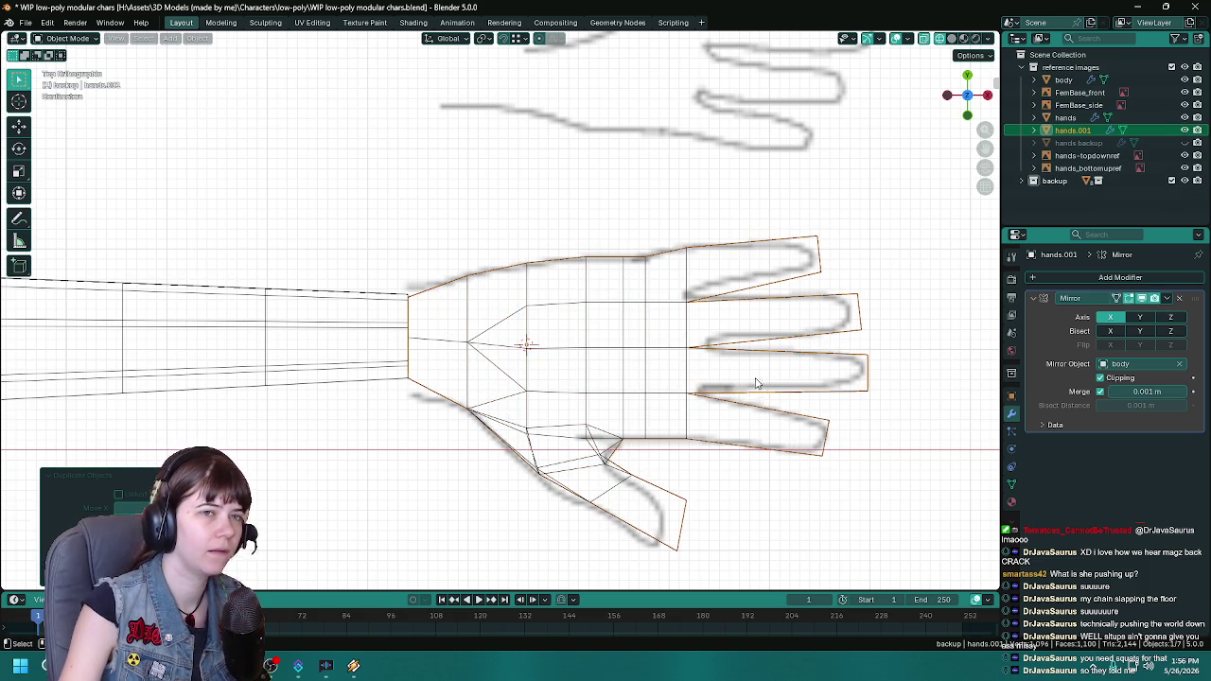
mouse_move(756, 383)
middle_down()
mouse_move(796, 338)
mouse_move(751, 365)
middle_up()
key(shift+z)
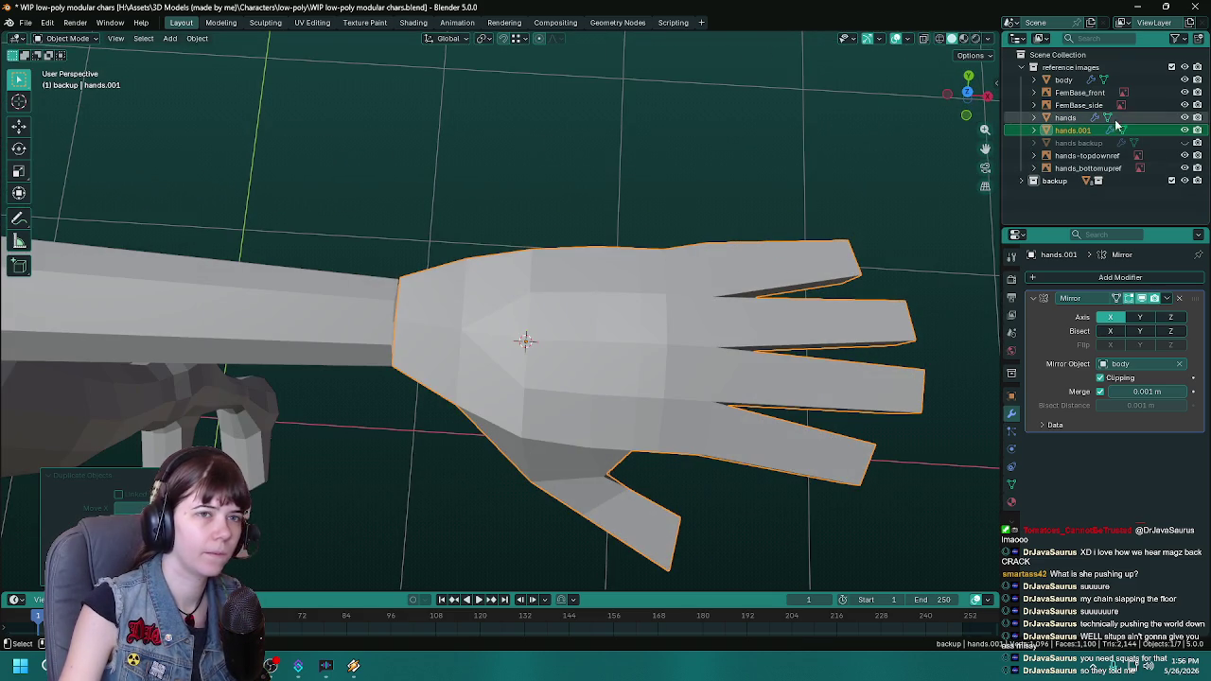
double_click(1073, 131)
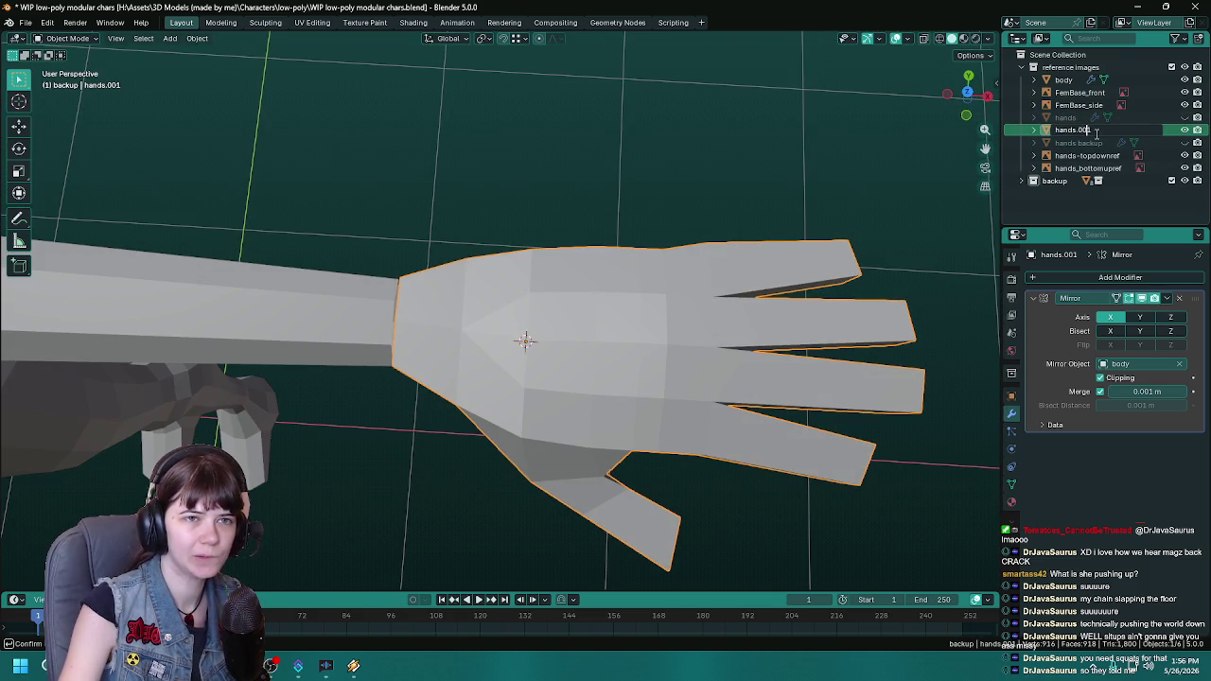
text(2)
key(Return)
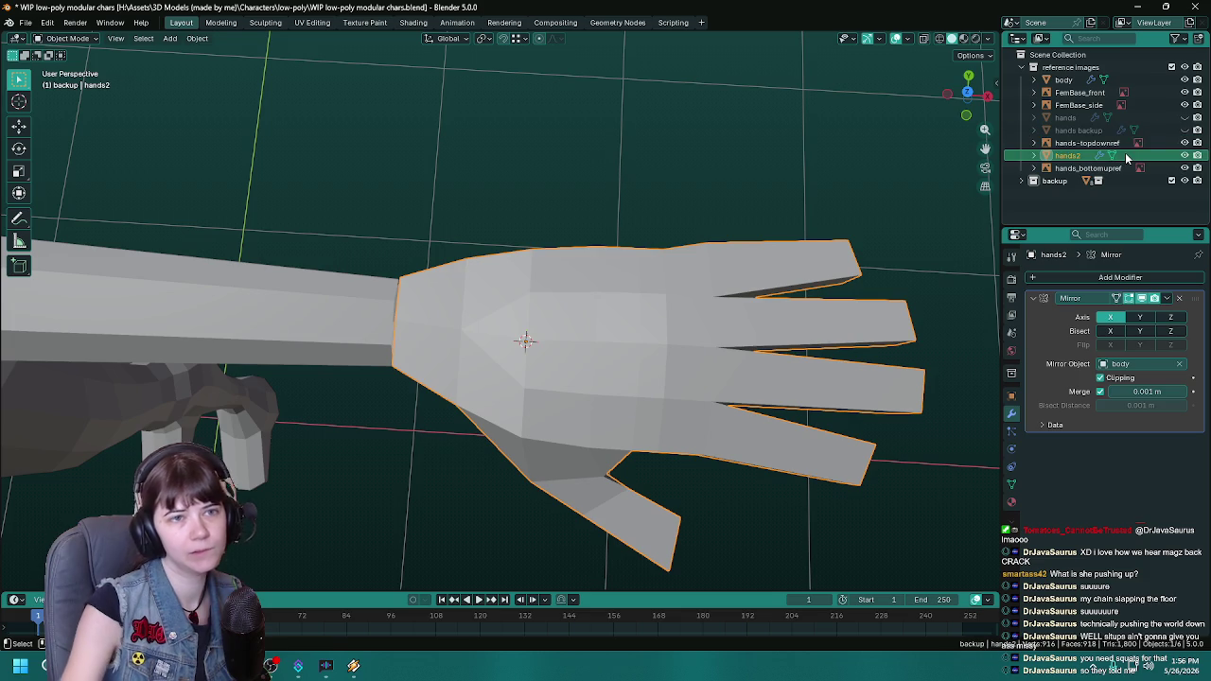
key(KP_7)
Step: Save, then in top view extrude a new face below the palm's lower edge of hands2
key(ctrl+s)
key(Tab)
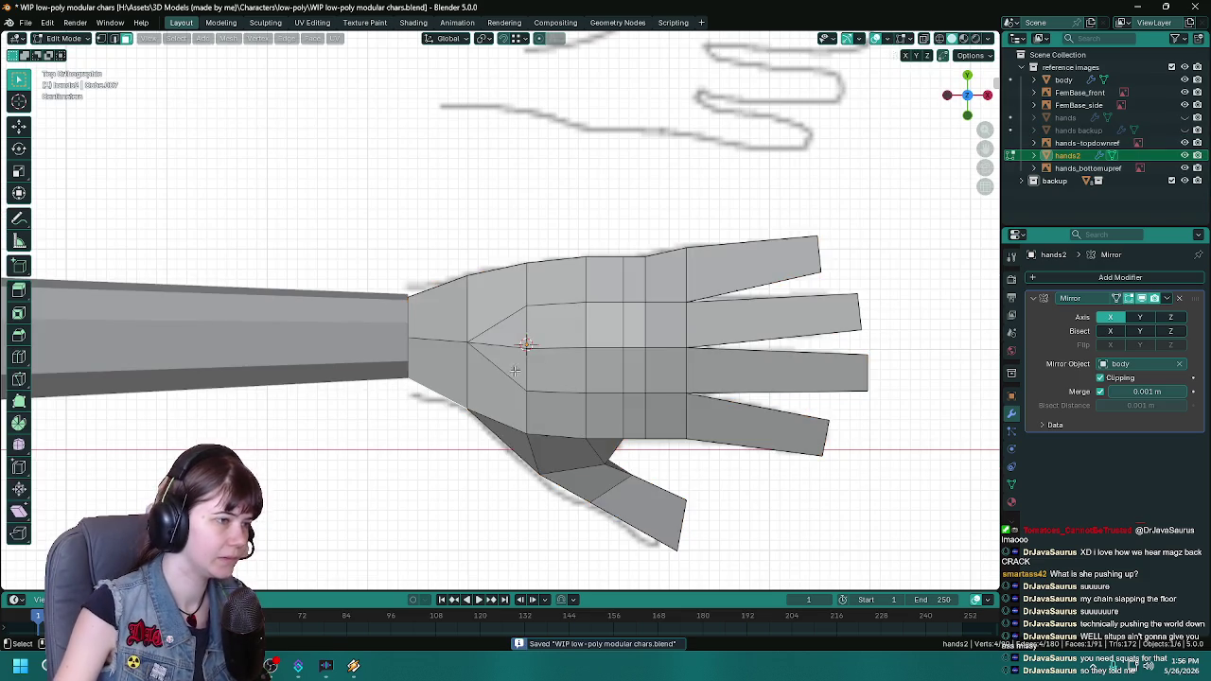
scroll(715, 251, down, 2)
middle_drag(715, 250, 476, 321)
key(KP_7)
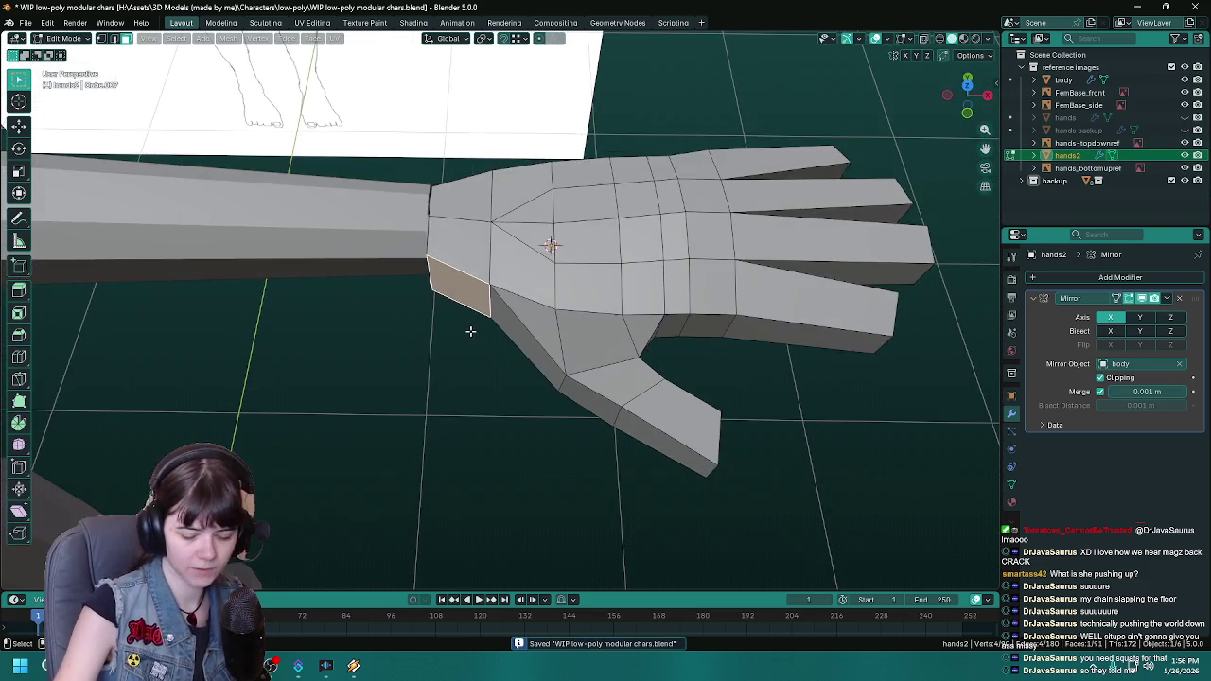
key(e)
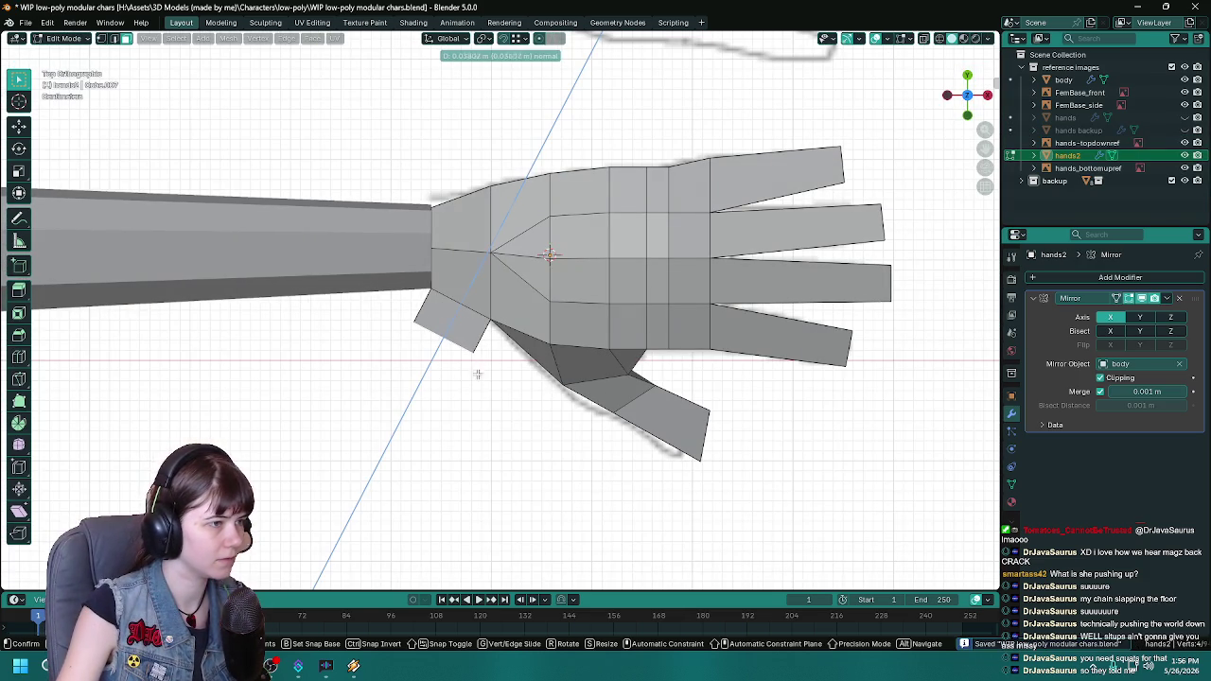
click(471, 380)
key(g)
click(474, 427)
Step: Remove the unwanted stray edge near the thumb
middle_drag(474, 427, 533, 285)
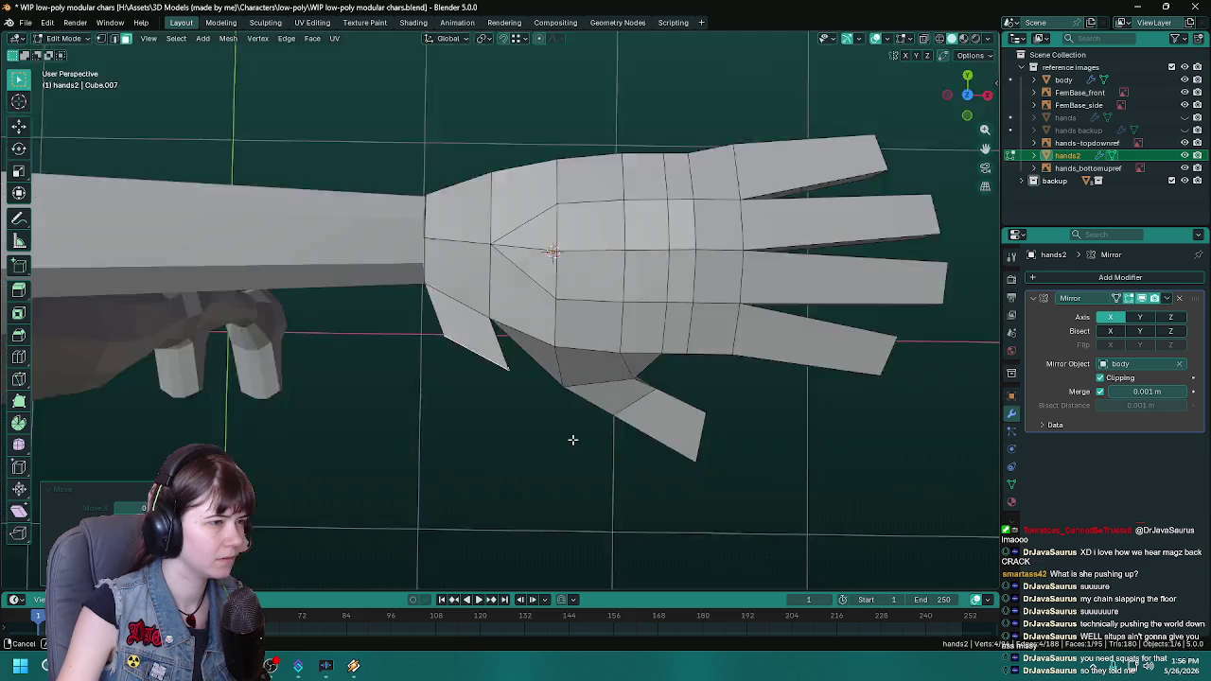
middle_drag(562, 361, 544, 332)
middle_drag(542, 398, 723, 333)
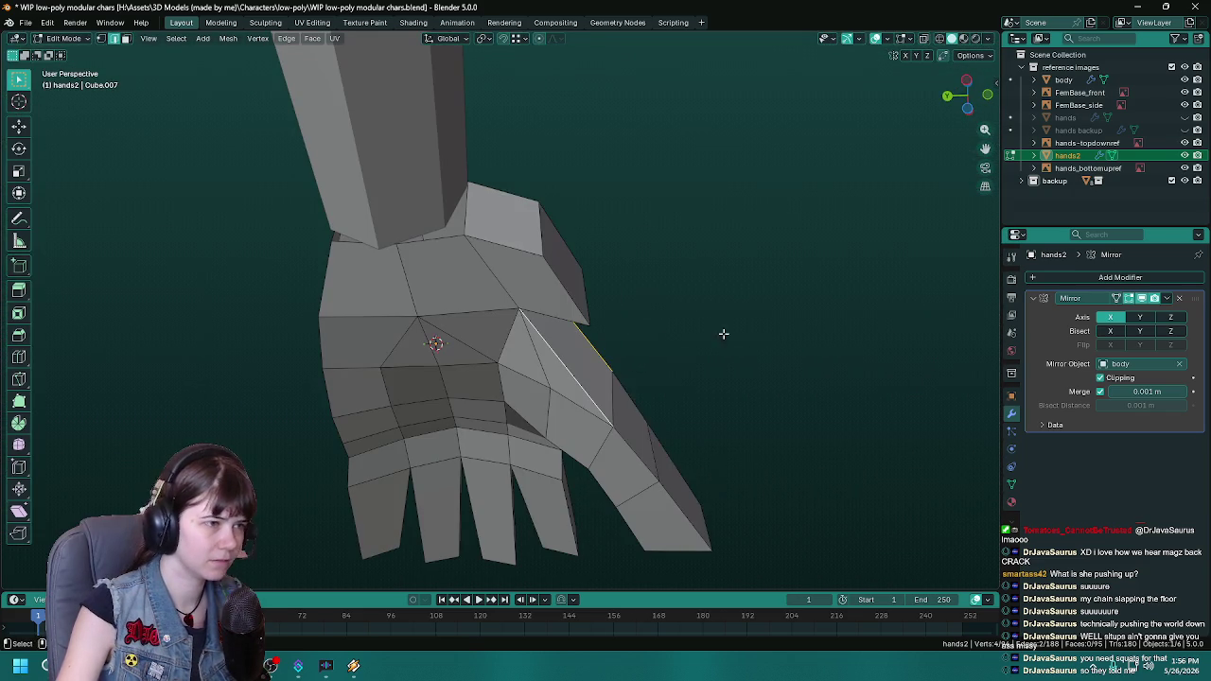
right_click(723, 333)
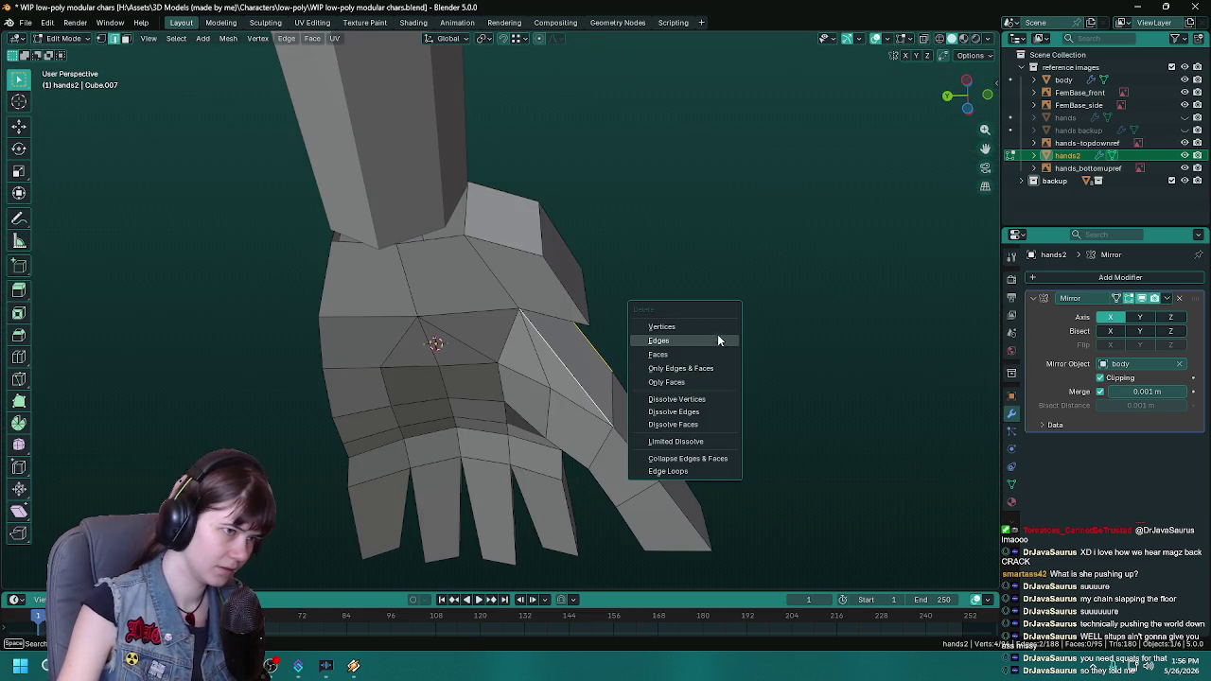
click(717, 334)
mouse_move(717, 334)
middle_down()
mouse_move(742, 354)
mouse_move(562, 465)
mouse_move(565, 252)
mouse_move(628, 363)
middle_up()
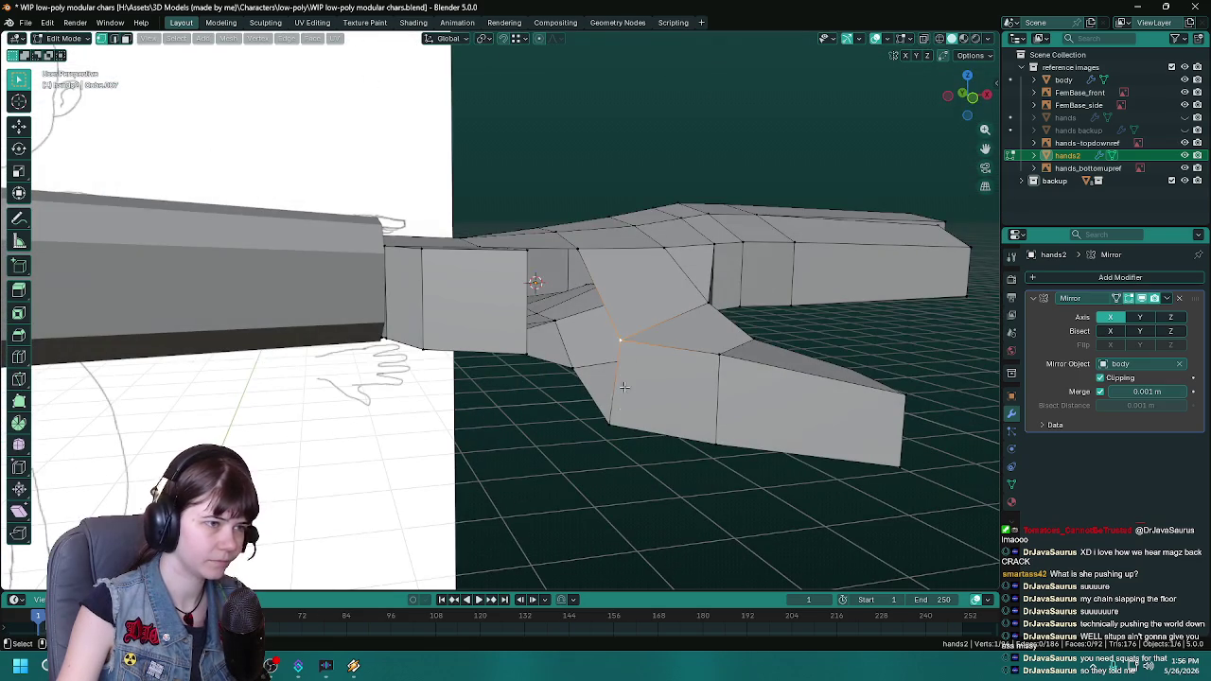
Step: Move the selected thumb-base vertices into place and save
key(g)
click(627, 455)
middle_drag(627, 452, 608, 436)
key(KP_7)
key(ctrl+s)
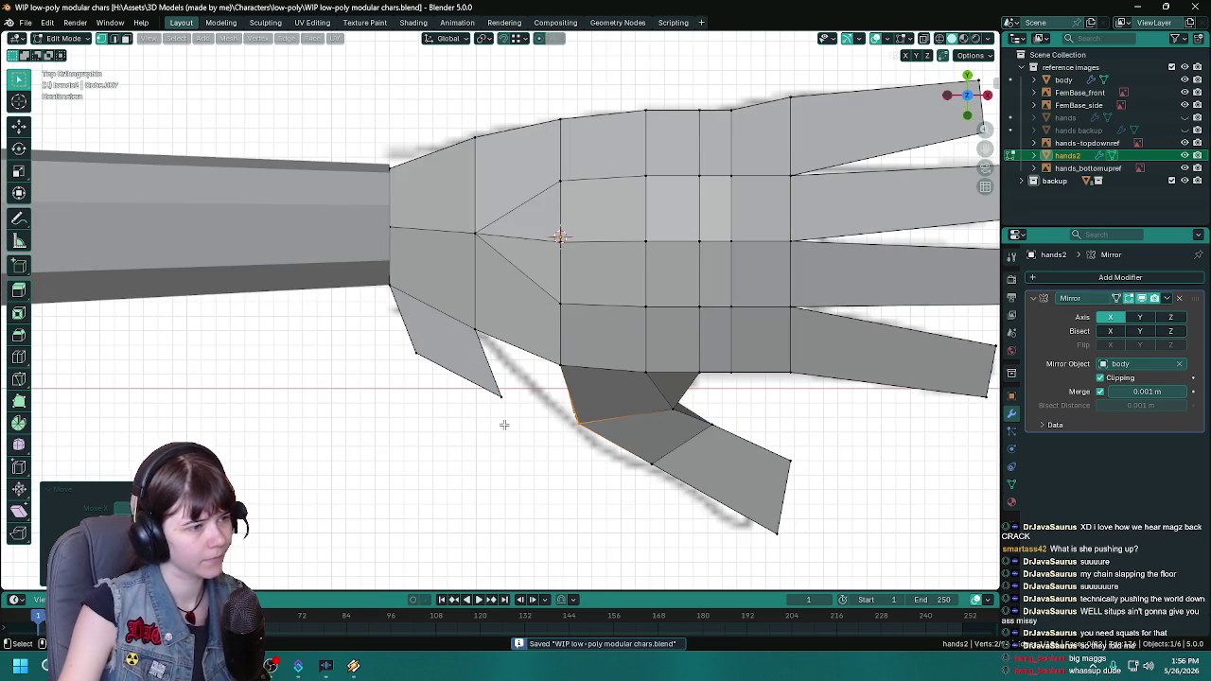
Step: In wireframe view, select the thumb-base vertex and fill a face across the thumb gap
key(z)
click(425, 433)
click(491, 386)
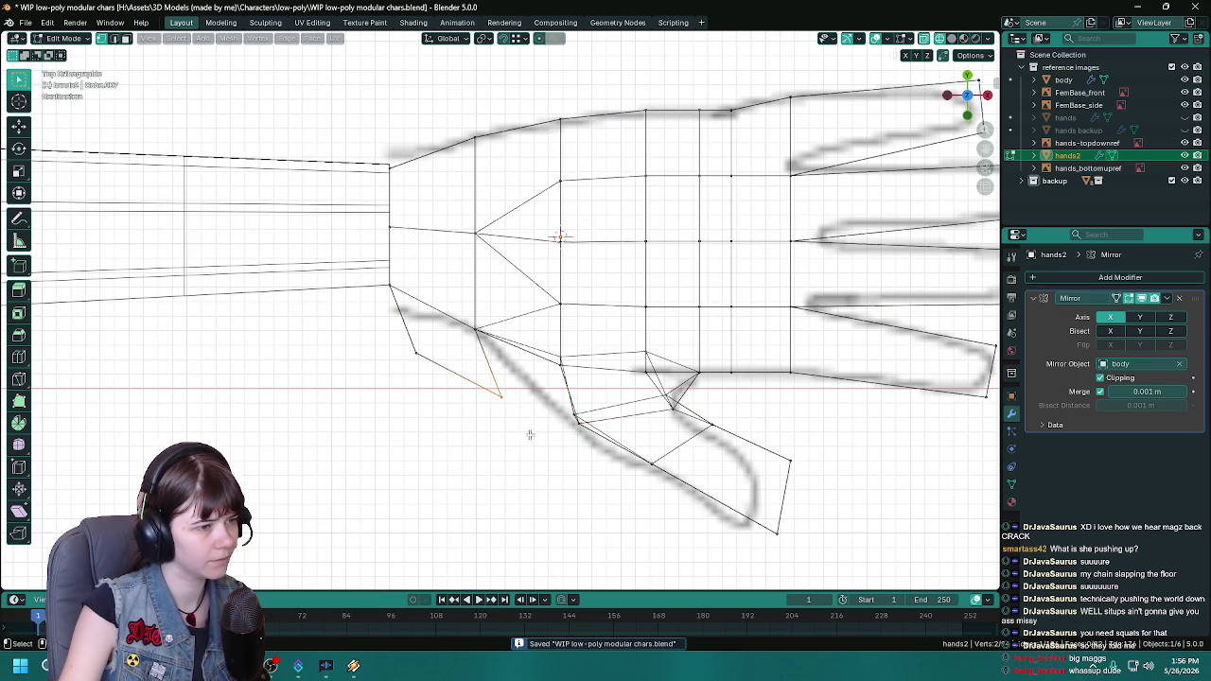
middle_drag(530, 435, 641, 332)
key(f)
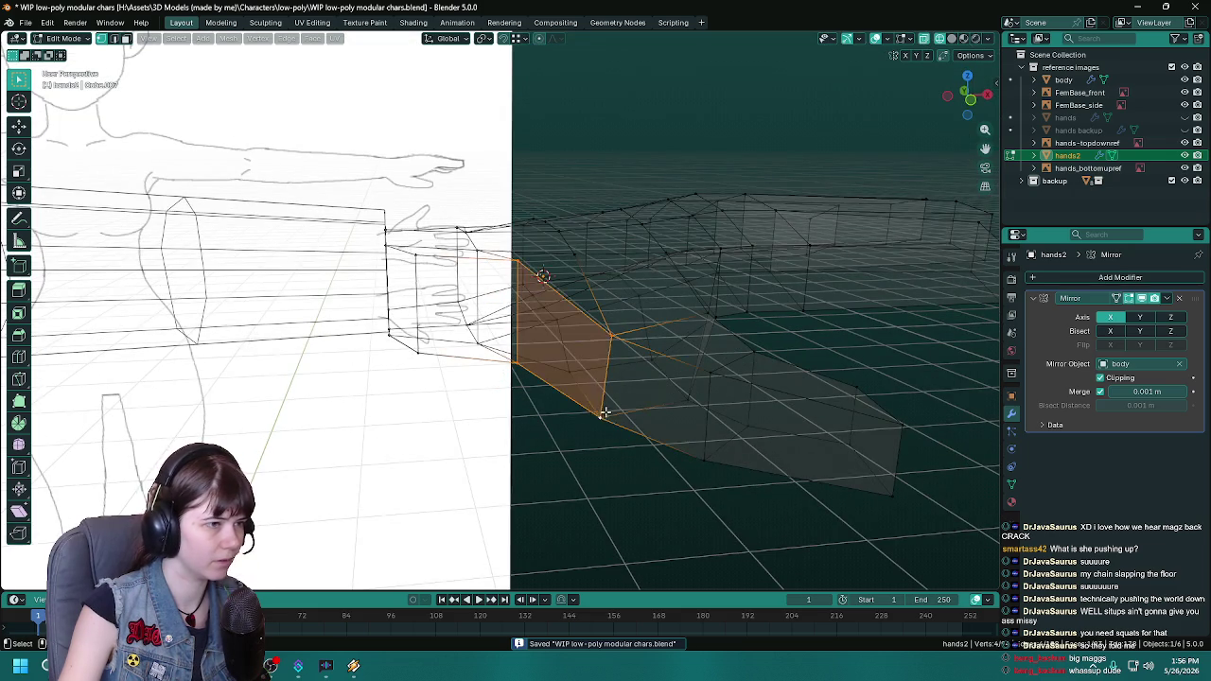
Step: Switch the viewport back to solid shading
key(shift+z)
key(z)
click(595, 372)
scroll(595, 372, up, 3)
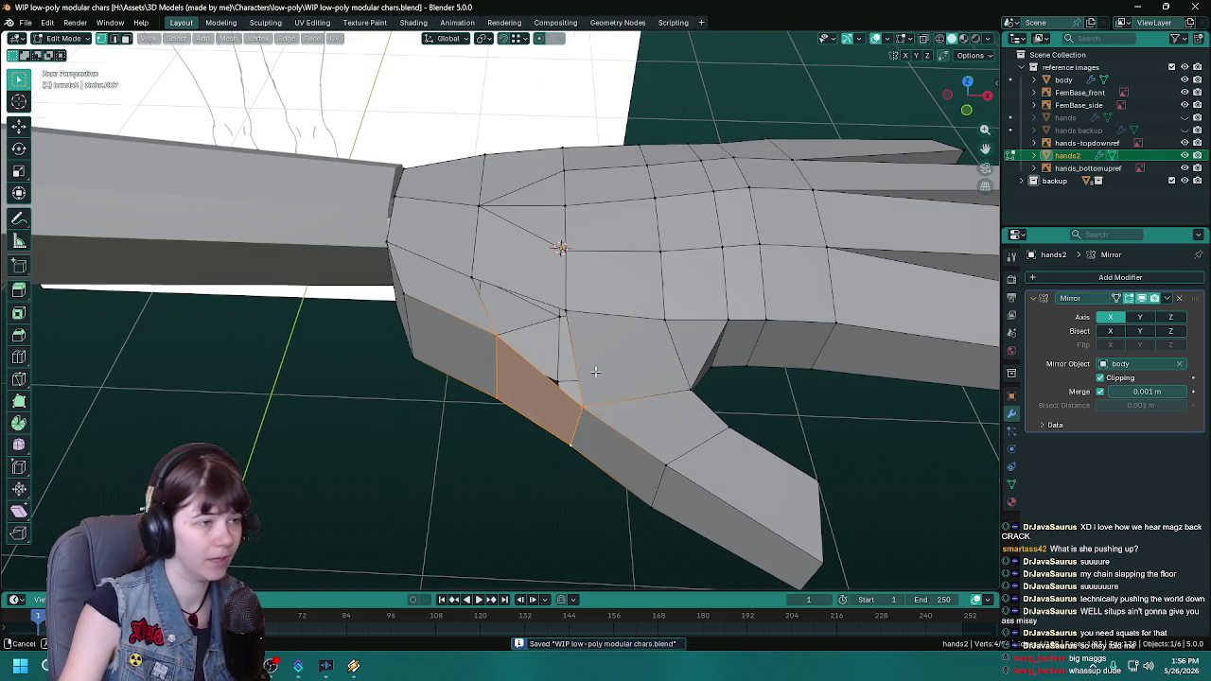
Step: Select vertices along the thumb base and palm edge, save, and return to Object Mode
click(473, 276)
mouse_move(586, 407)
middle_down()
mouse_move(582, 317)
mouse_move(541, 250)
middle_up()
click(527, 248)
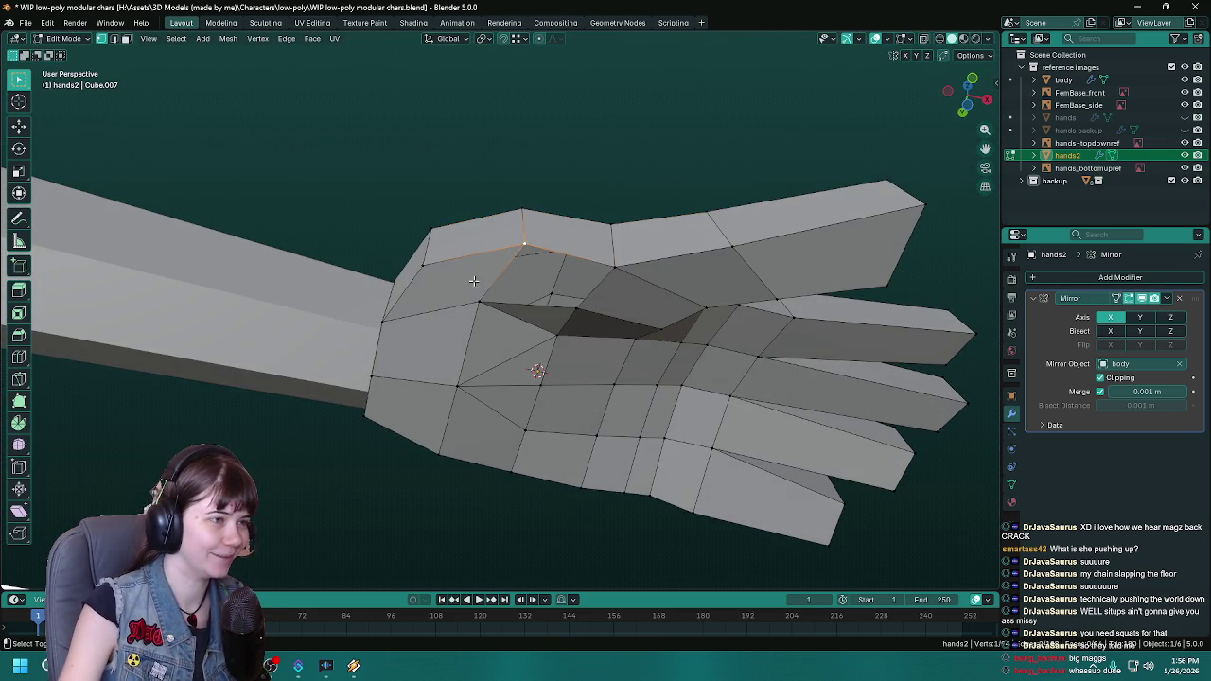
mouse_move(561, 350)
middle_down()
mouse_move(572, 270)
mouse_move(514, 346)
mouse_move(499, 221)
middle_up()
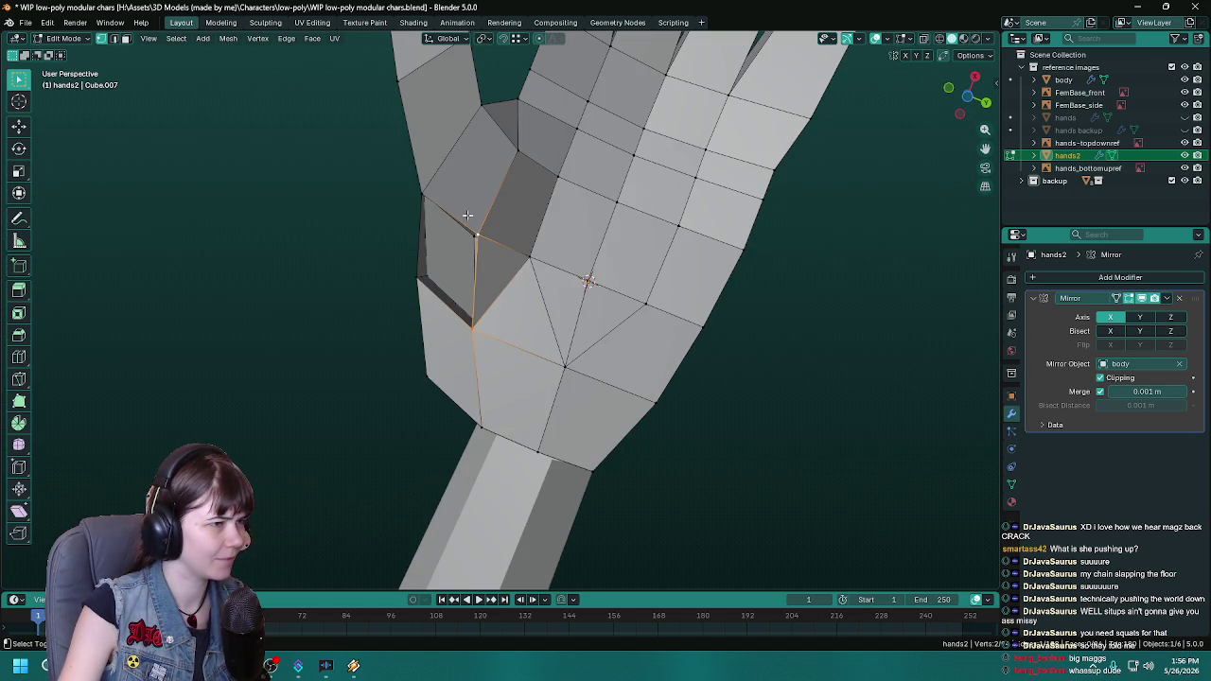
mouse_move(409, 292)
middle_down()
mouse_move(576, 359)
mouse_move(519, 423)
mouse_move(643, 460)
mouse_move(539, 506)
mouse_move(514, 492)
middle_up()
key(ctrl+s)
key(Tab)
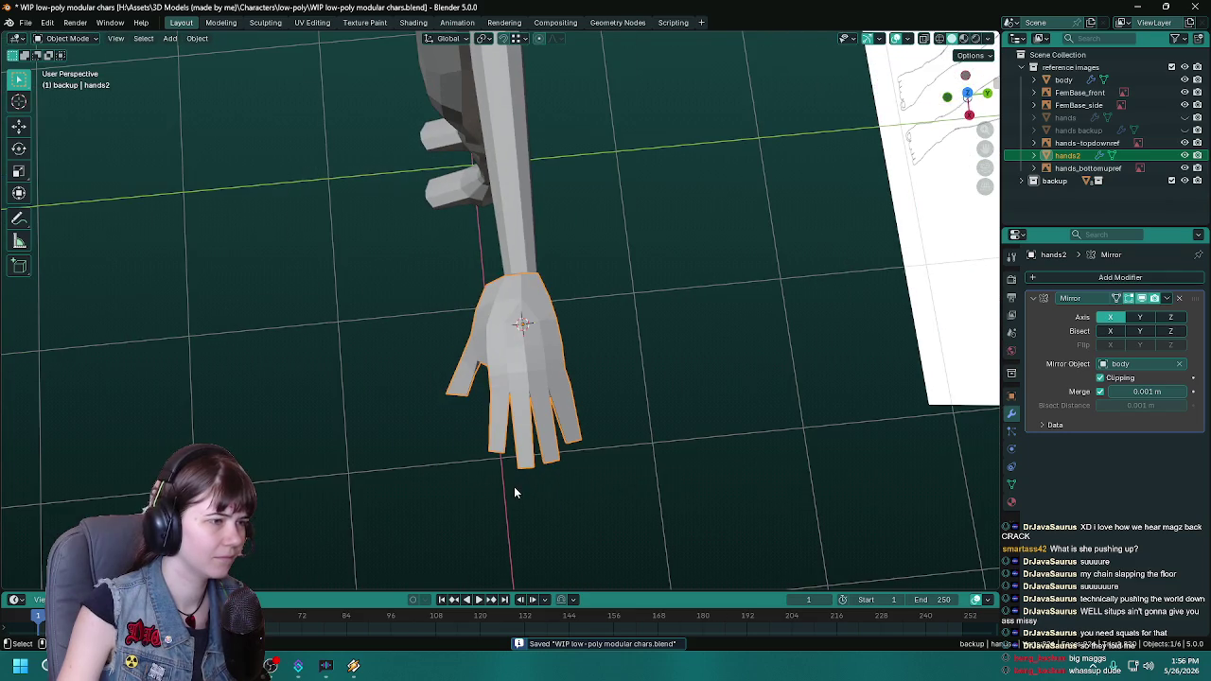
Step: In top view, vertex-slide the thumb–wrist vertex of hands2 to match the reference, then save
mouse_move(460, 427)
middle_down()
mouse_move(600, 384)
mouse_move(624, 338)
middle_up()
key(KP_7)
key(ctrl+s)
scroll(618, 338, up, 3)
key(Tab)
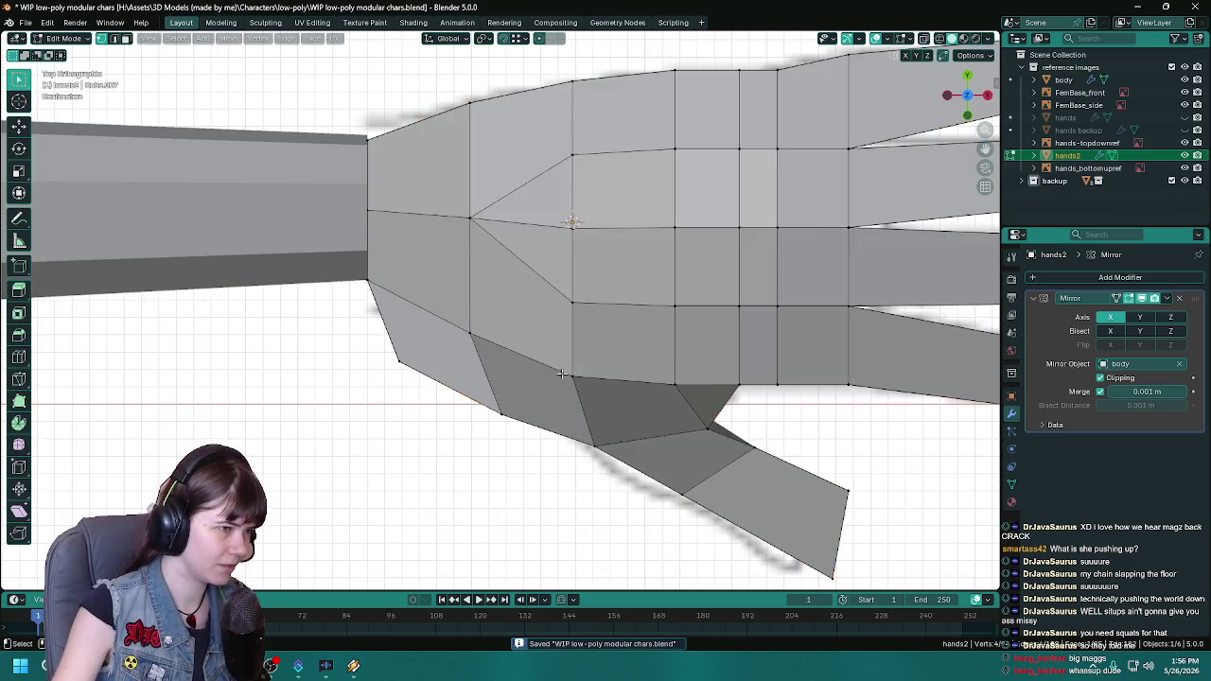
mouse_move(558, 340)
middle_down()
mouse_move(568, 338)
mouse_move(551, 333)
mouse_move(606, 350)
mouse_move(574, 315)
middle_up()
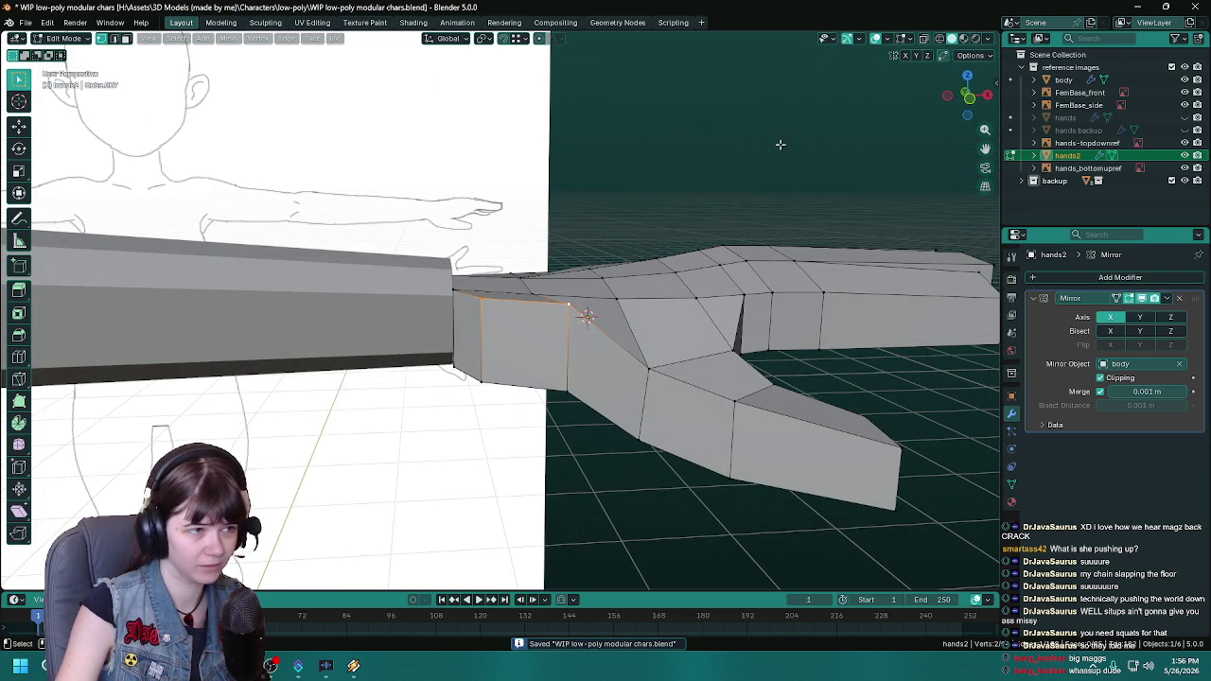
mouse_move(760, 160)
middle_down()
mouse_move(498, 356)
mouse_move(520, 267)
middle_up()
mouse_move(556, 419)
middle_down()
mouse_move(600, 502)
mouse_move(474, 479)
mouse_move(445, 407)
mouse_move(402, 365)
mouse_move(616, 377)
mouse_move(573, 422)
mouse_move(562, 411)
middle_up()
key(shift+v)
click(470, 468)
key(ctrl+s)
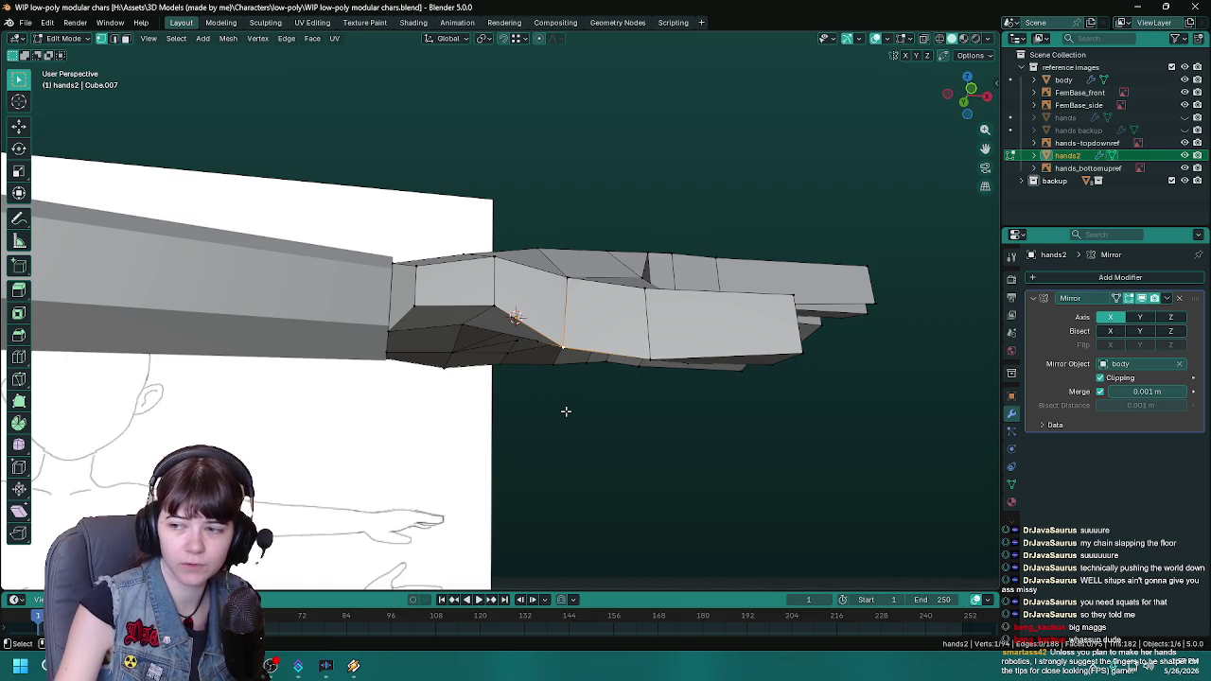
Step: Slide the selected thumb-side vertex into a new position
mouse_move(566, 412)
middle_down()
mouse_move(521, 416)
mouse_move(570, 425)
middle_up()
scroll(597, 451, up, 2)
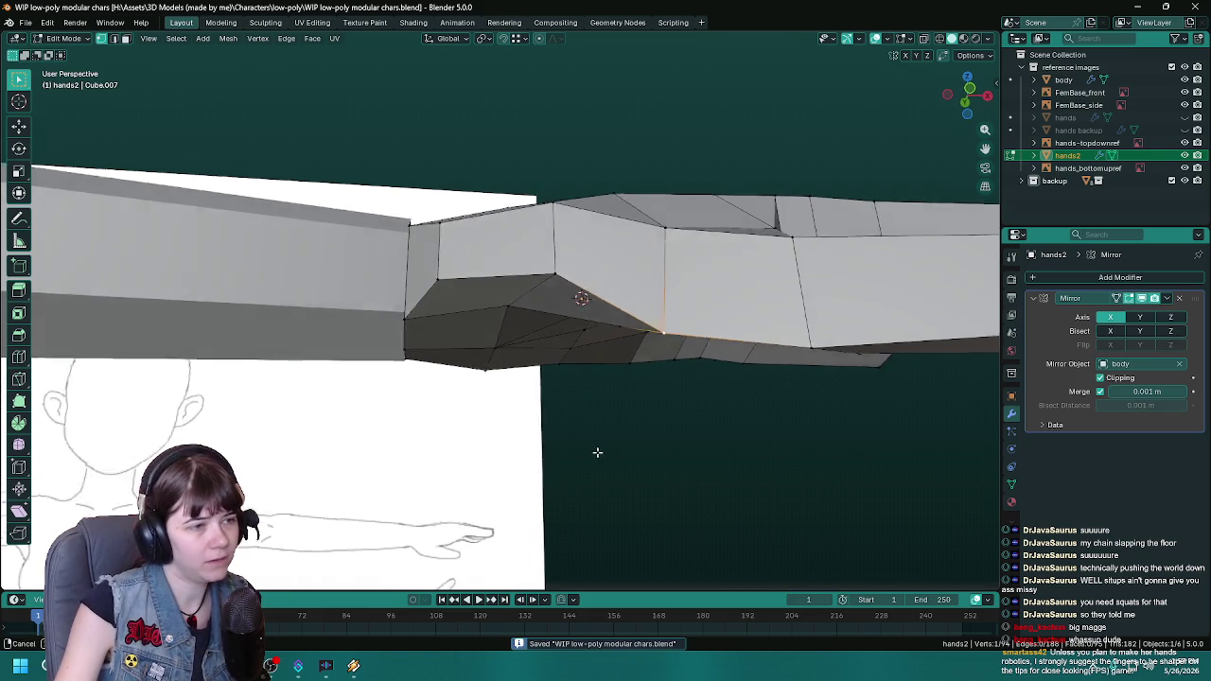
key(g)
key(g)
click(687, 460)
mouse_move(687, 460)
middle_down()
mouse_move(635, 451)
mouse_move(578, 419)
mouse_move(600, 408)
mouse_move(619, 439)
middle_up()
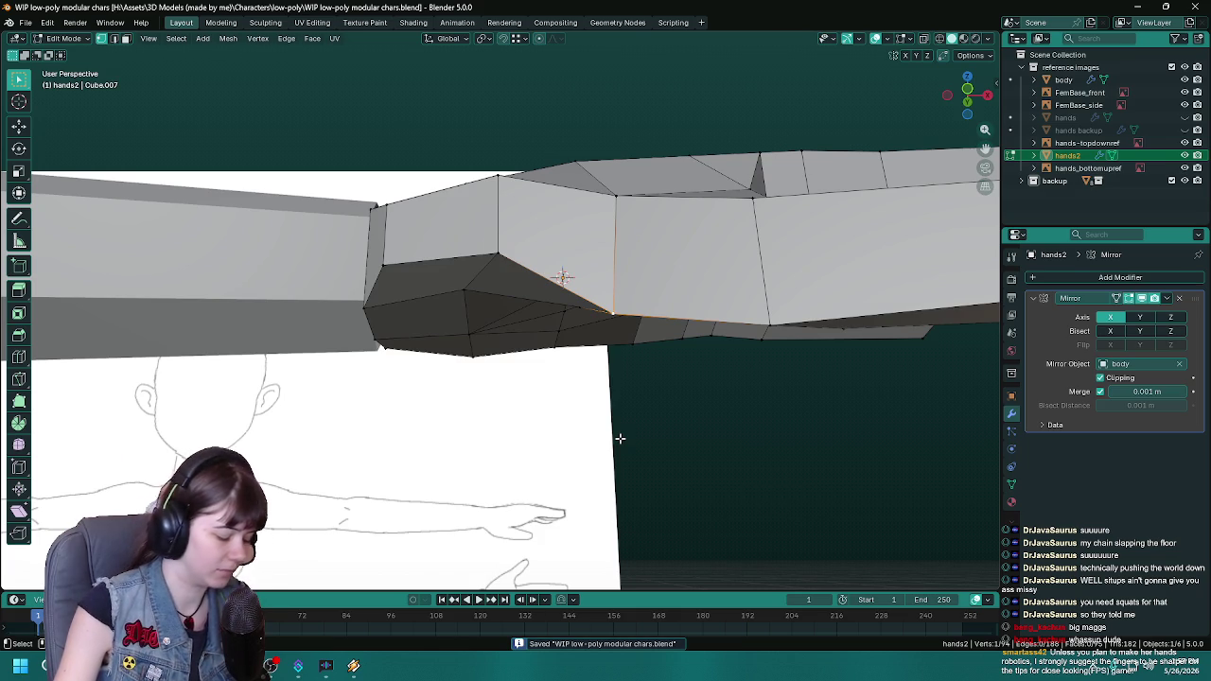
middle_drag(615, 432, 562, 428)
Step: Select a thumb-underside vertex and try edge-sliding and vertical moves, cancelling both
click(635, 360)
key(g)
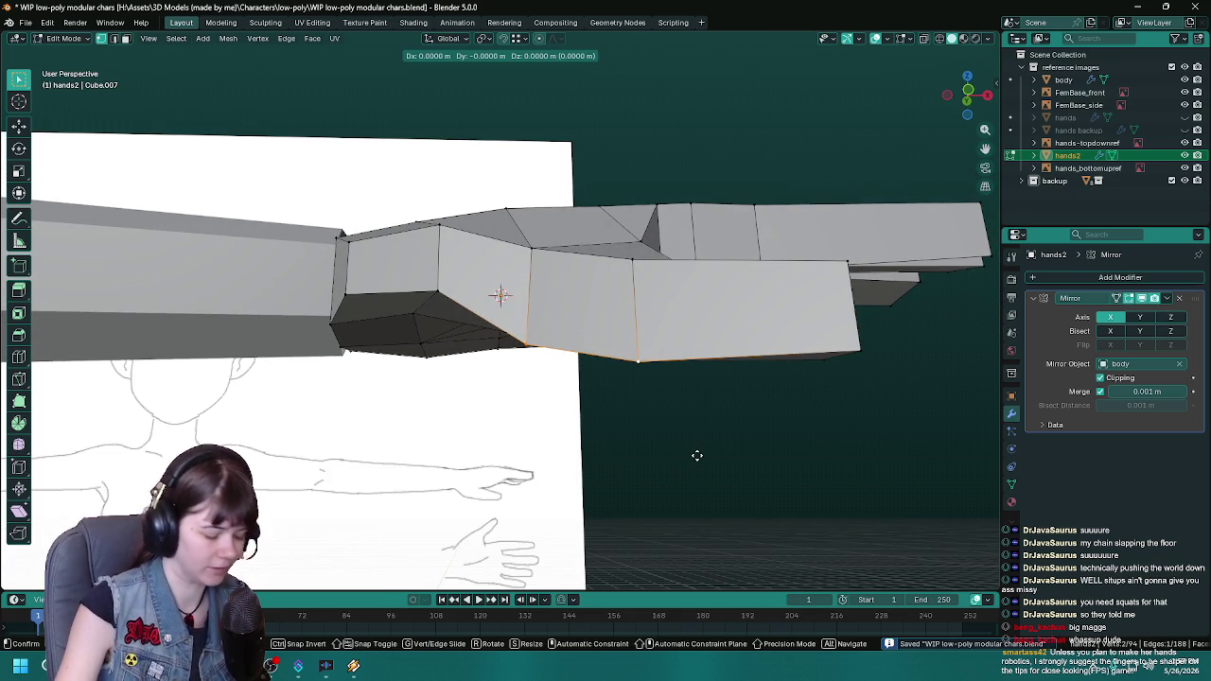
key(g)
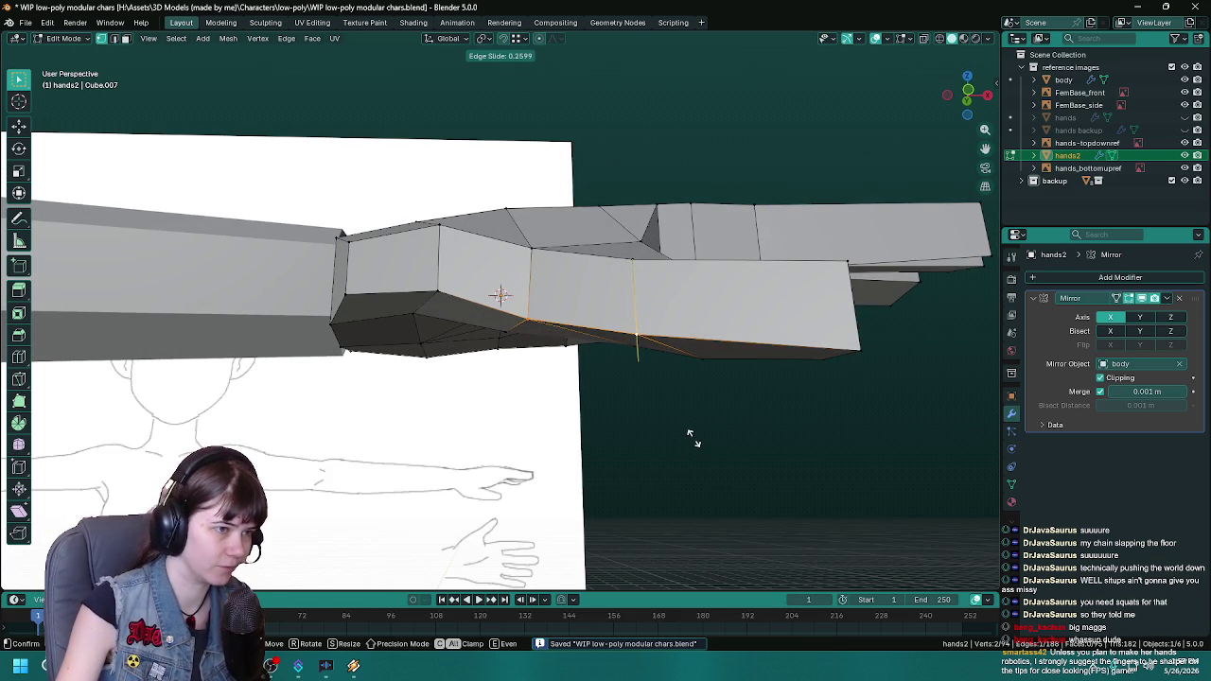
right_click(690, 435)
middle_drag(682, 438, 671, 451)
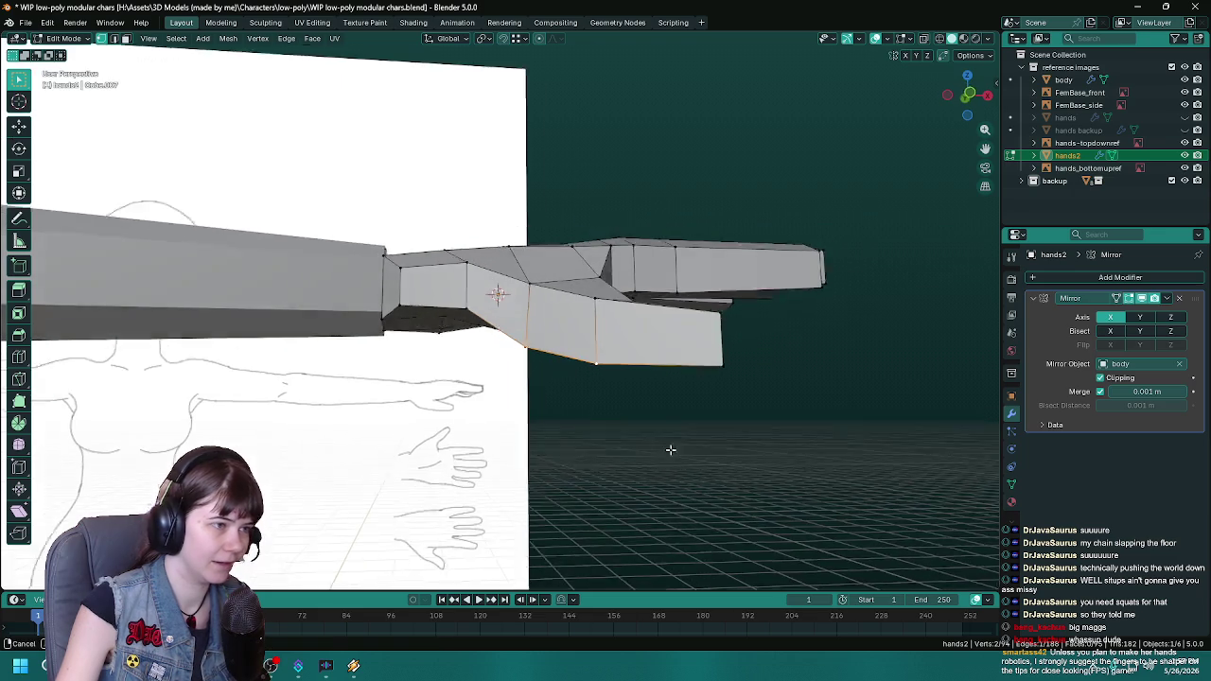
key(g)
key(z)
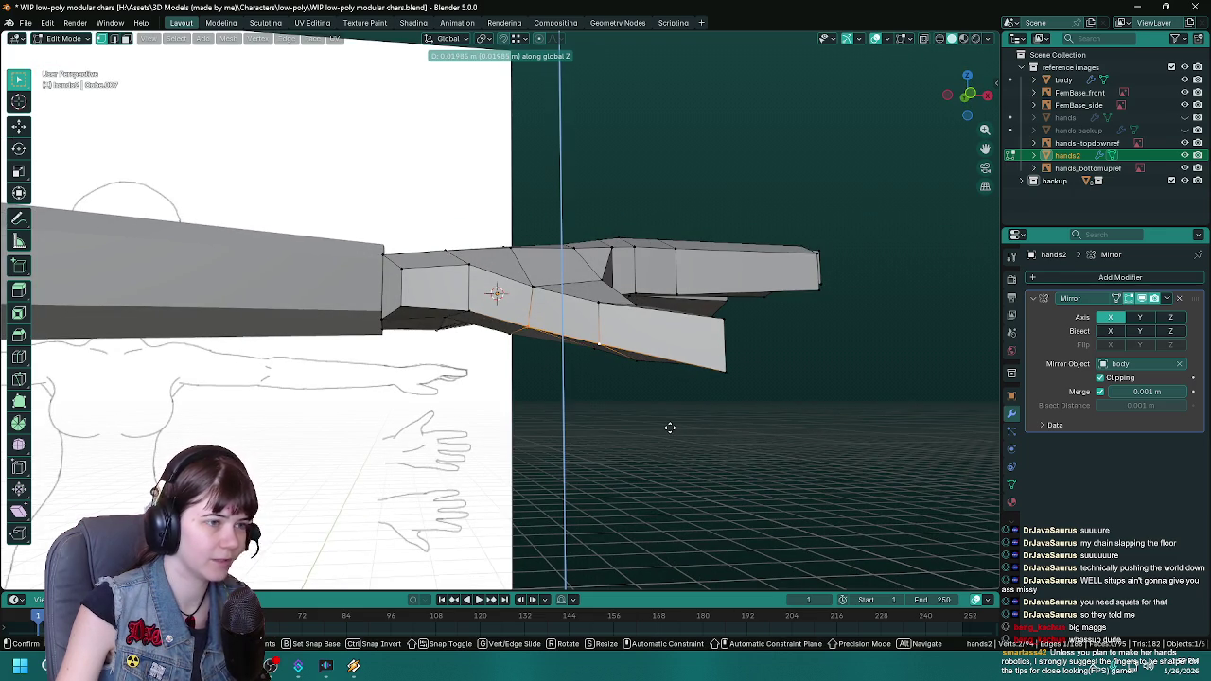
right_click(667, 425)
Step: Save, then lower the selected vertex along Z to match the side sketch
middle_drag(665, 425, 728, 465)
scroll(590, 406, up, 5)
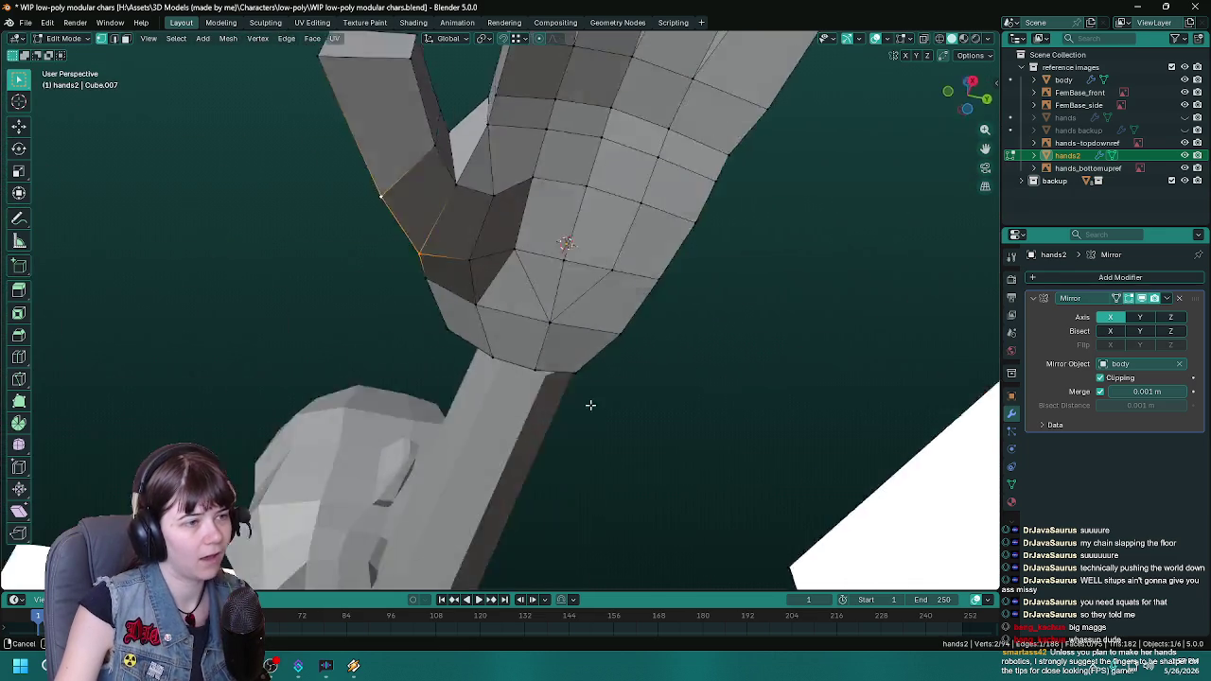
key(ctrl+s)
middle_drag(416, 337, 657, 351)
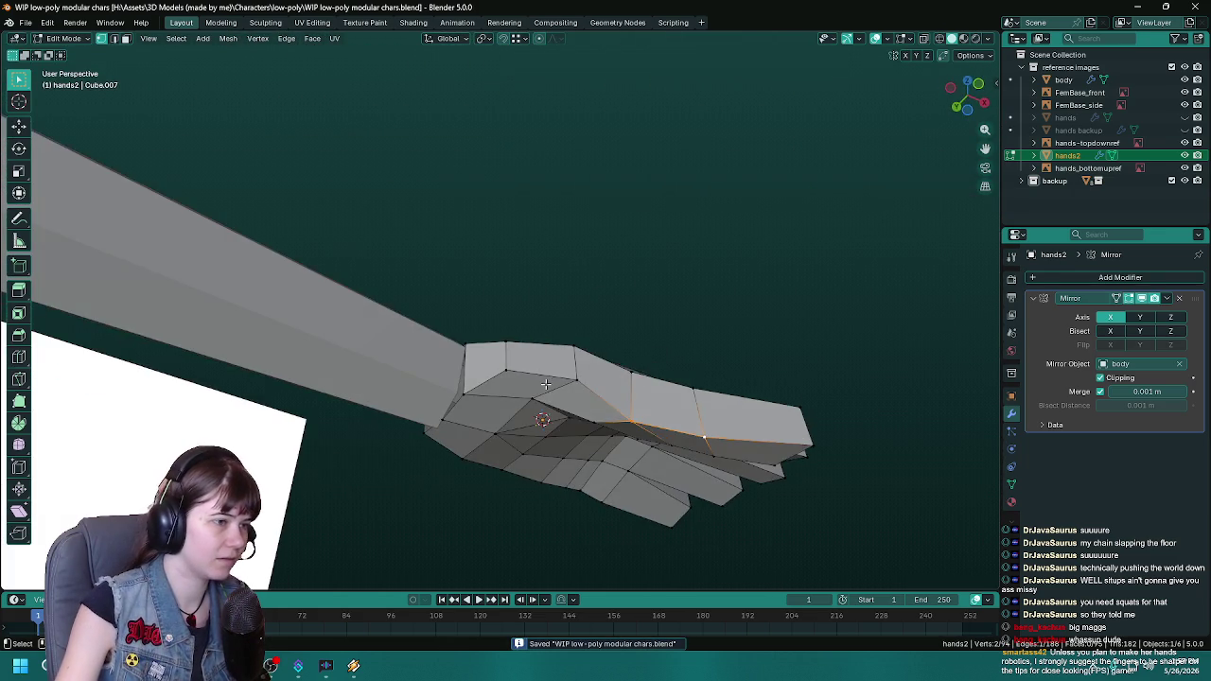
scroll(506, 422, up, 2)
middle_drag(506, 421, 615, 456)
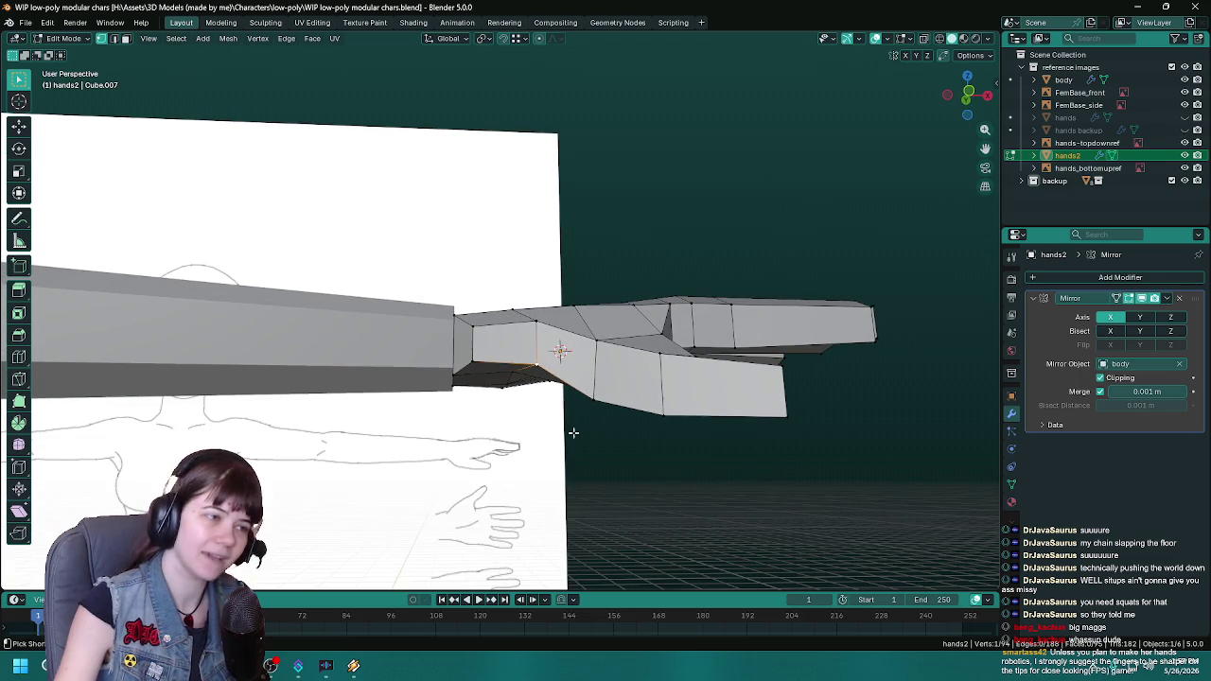
key(g)
key(g)
key(g)
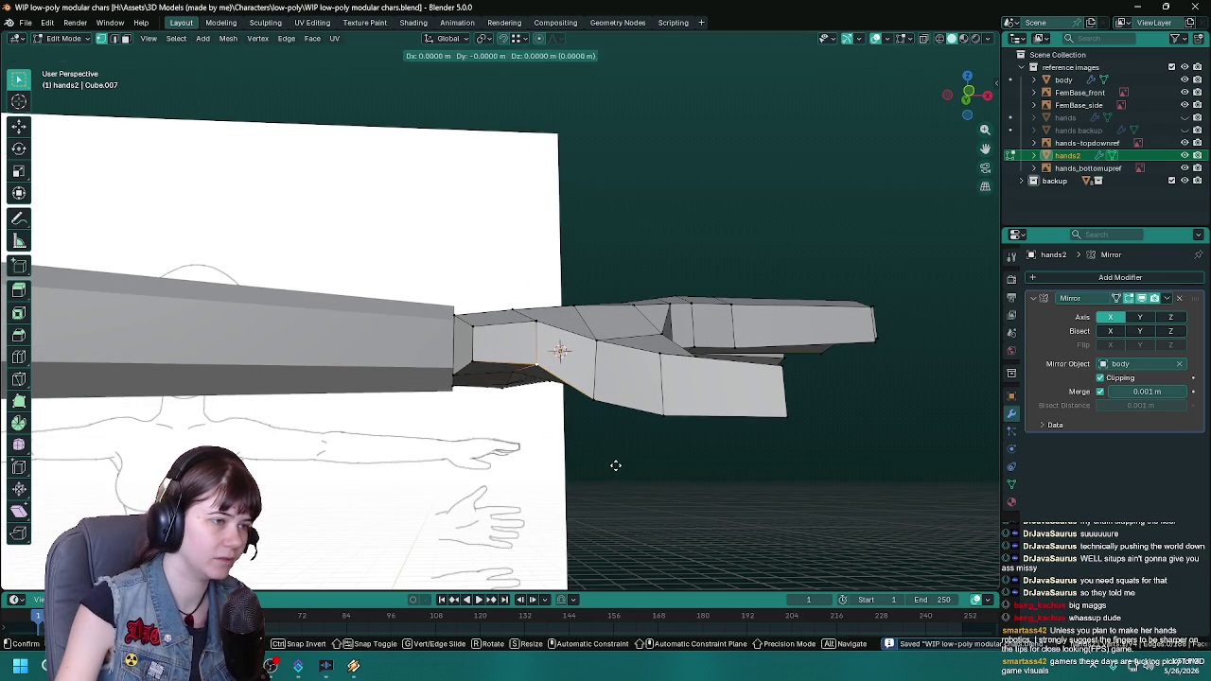
key(z)
click(612, 480)
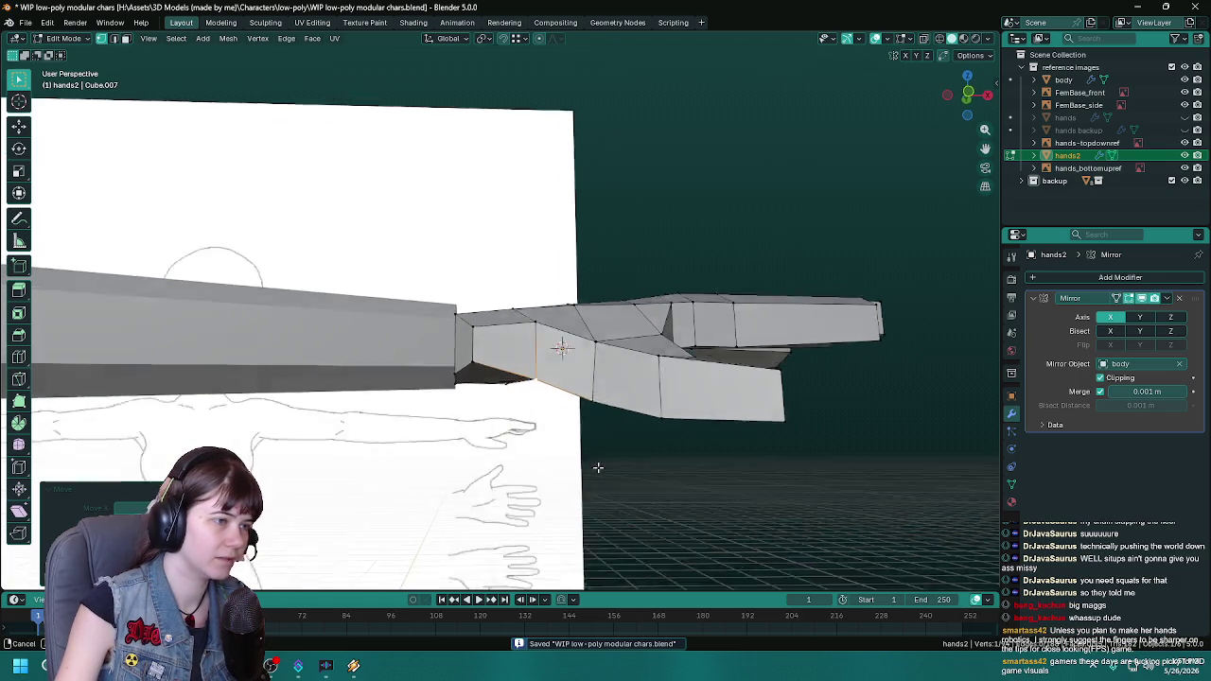
Step: Start another vertical move on a vertex to check the hand's thickness, then save
middle_drag(612, 479, 746, 516)
key(g)
key(z)
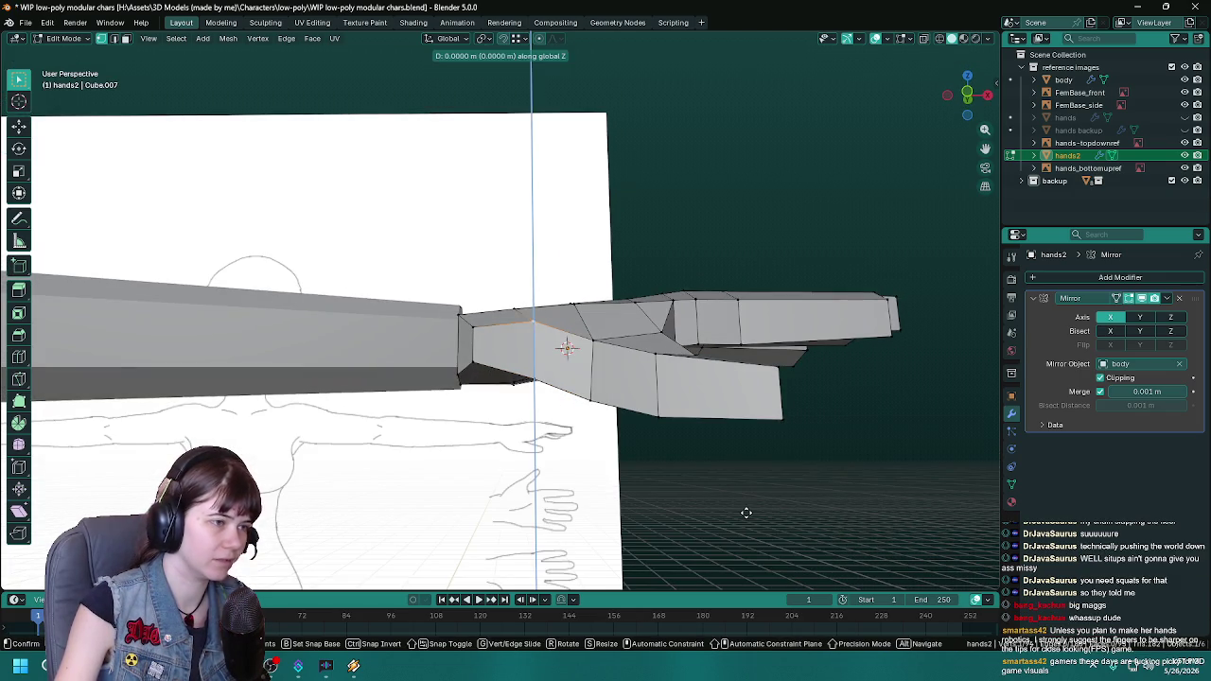
mouse_move(571, 455)
middle_down()
mouse_move(466, 322)
mouse_move(549, 281)
mouse_move(540, 287)
mouse_move(641, 260)
mouse_move(643, 242)
middle_up()
key(ctrl+s)
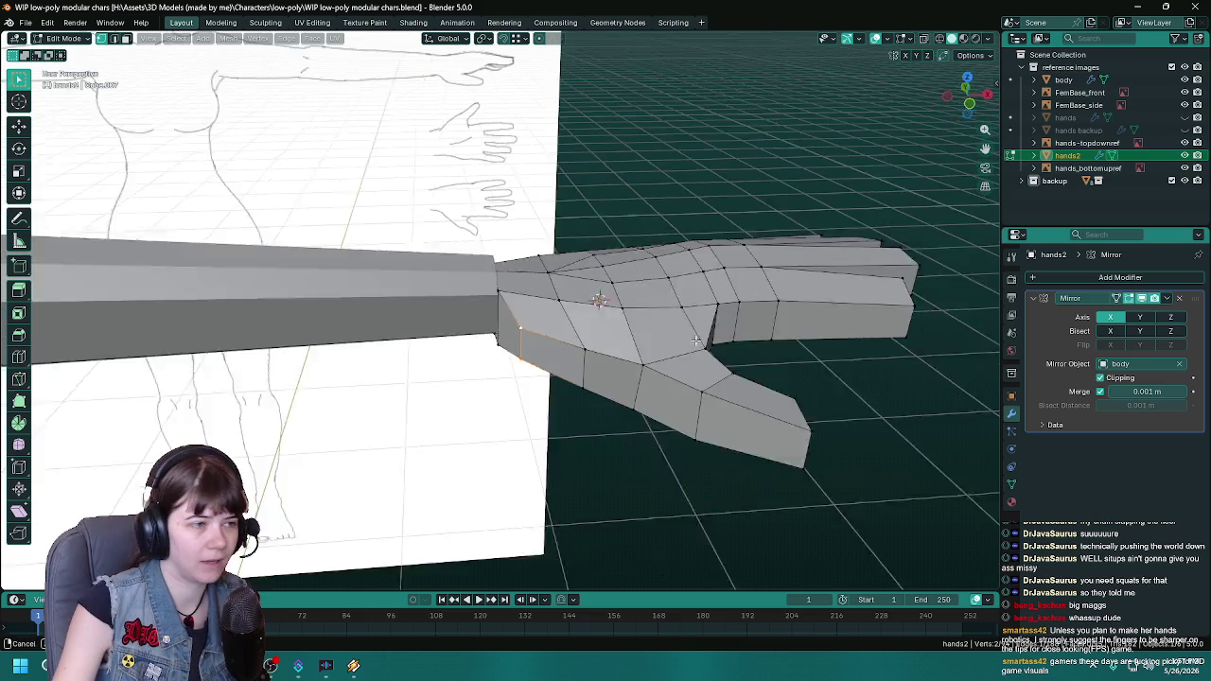
Step: Inspect the hand against the side reference plane from low angles, saving repeatedly
middle_drag(744, 297, 567, 398)
scroll(517, 434, up, 3)
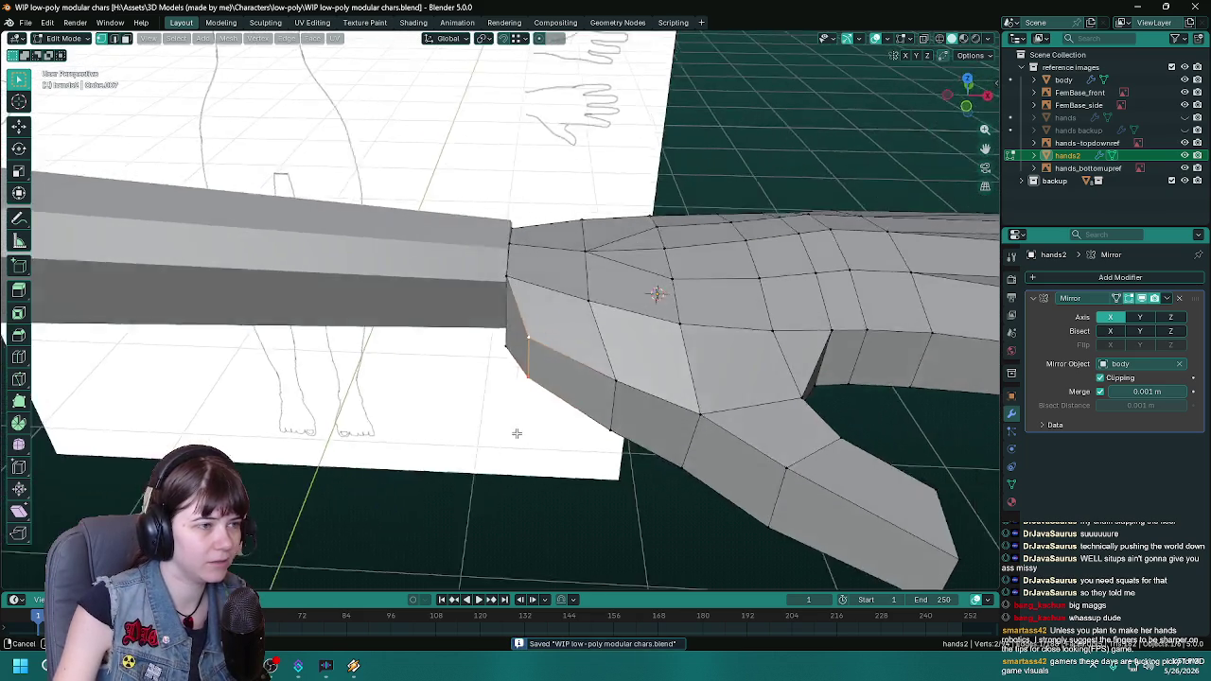
mouse_move(517, 433)
middle_down()
mouse_move(606, 480)
mouse_move(697, 400)
mouse_move(448, 365)
mouse_move(616, 397)
mouse_move(607, 427)
mouse_move(560, 443)
middle_up()
scroll(697, 401, down, 3)
scroll(616, 425, up, 3)
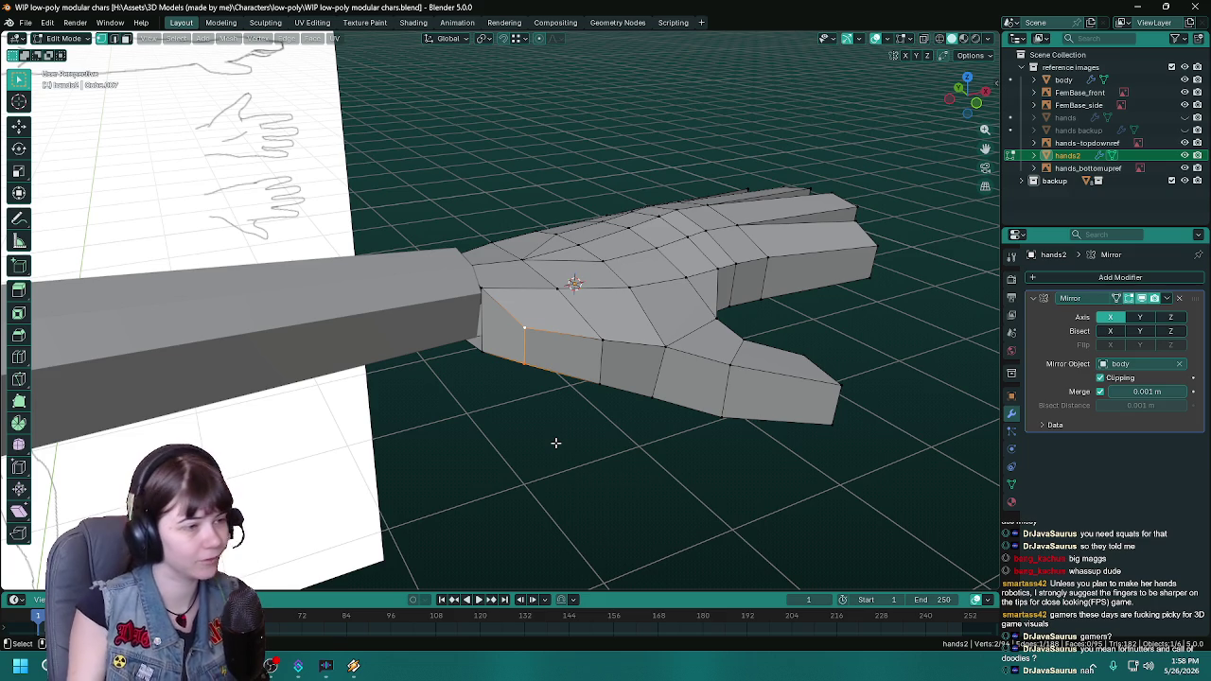
mouse_move(478, 400)
middle_down()
mouse_move(555, 418)
mouse_move(511, 353)
mouse_move(598, 371)
middle_up()
key(ctrl+s)
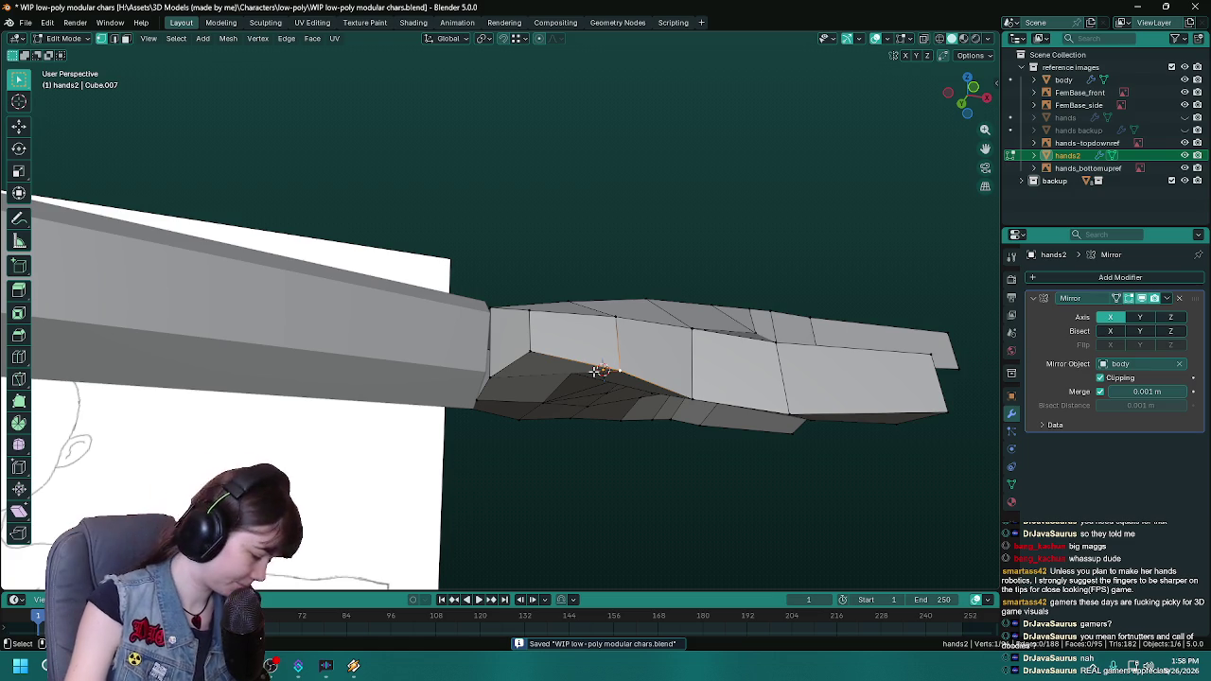
key(ctrl+s)
mouse_move(598, 371)
middle_down()
mouse_move(523, 372)
mouse_move(575, 343)
mouse_move(628, 270)
mouse_move(480, 214)
mouse_move(536, 249)
mouse_move(503, 306)
mouse_move(514, 289)
mouse_move(590, 321)
mouse_move(608, 284)
mouse_move(578, 224)
mouse_move(537, 272)
mouse_move(538, 304)
middle_up()
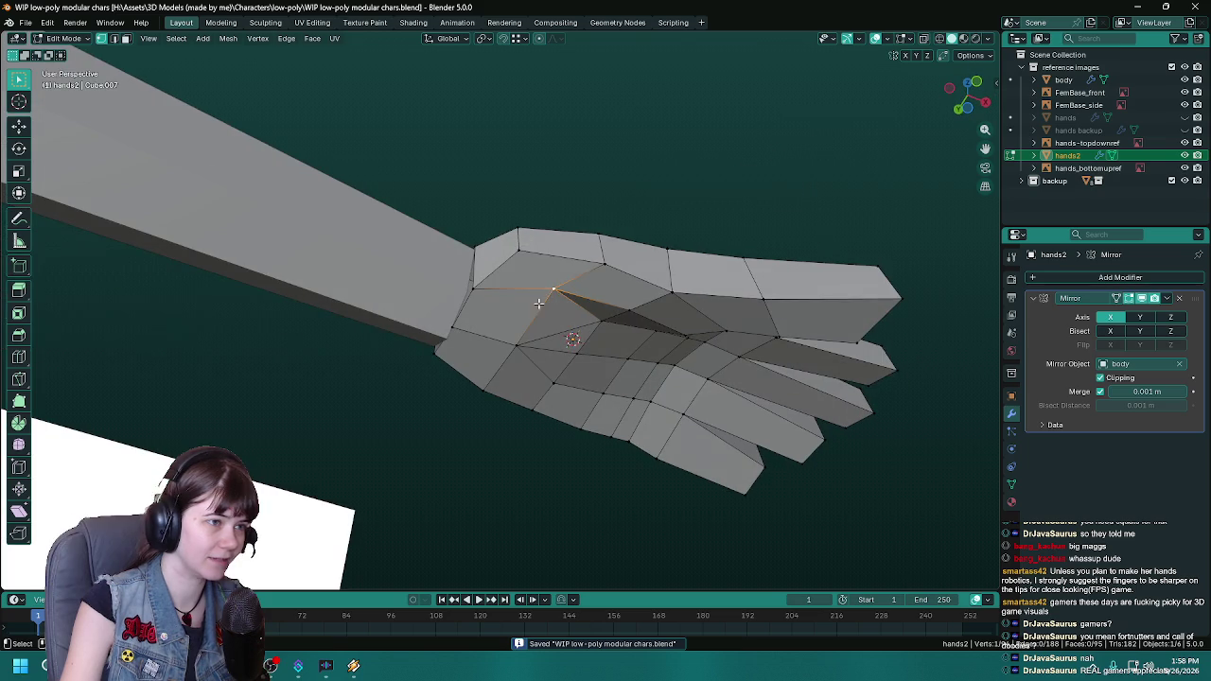
mouse_move(520, 250)
middle_down()
mouse_move(578, 321)
mouse_move(560, 397)
middle_up()
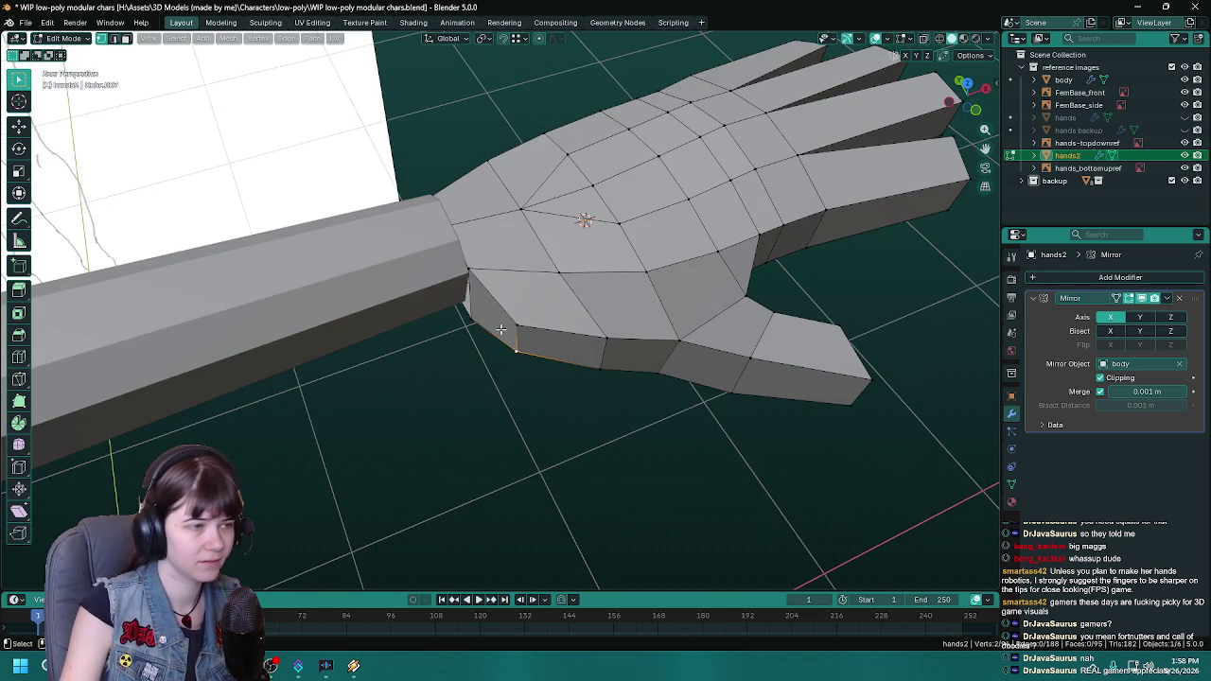
middle_drag(568, 445, 576, 426)
key(ctrl+s)
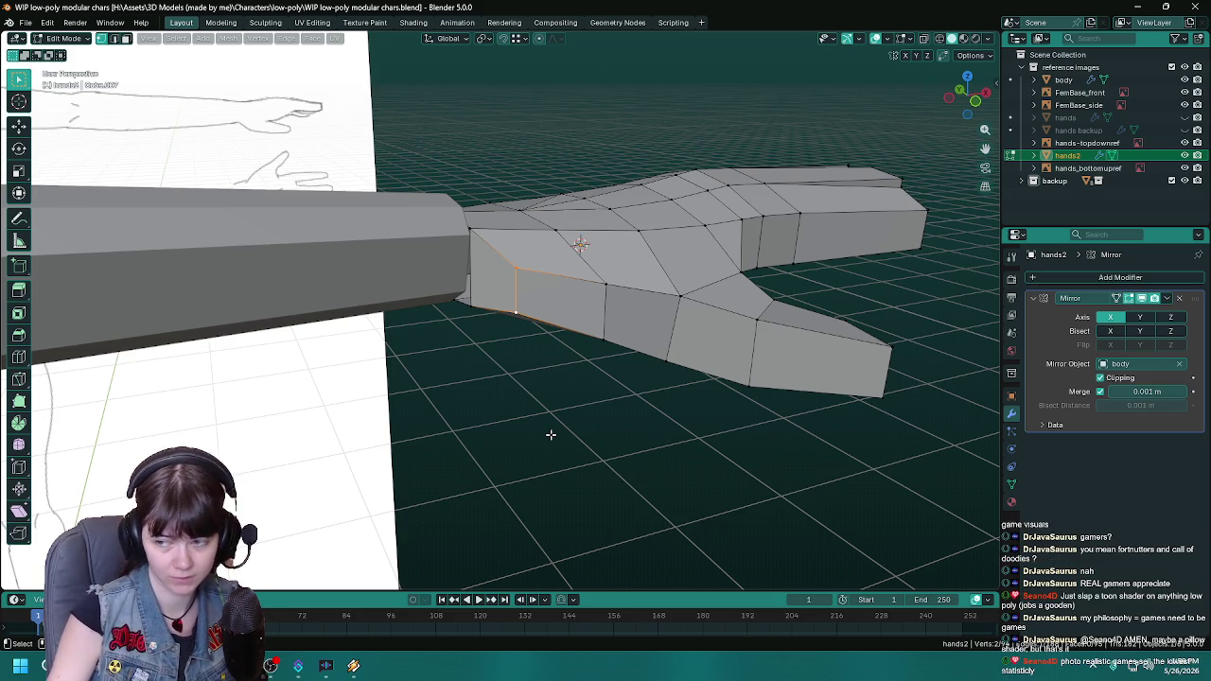
key(ctrl+s)
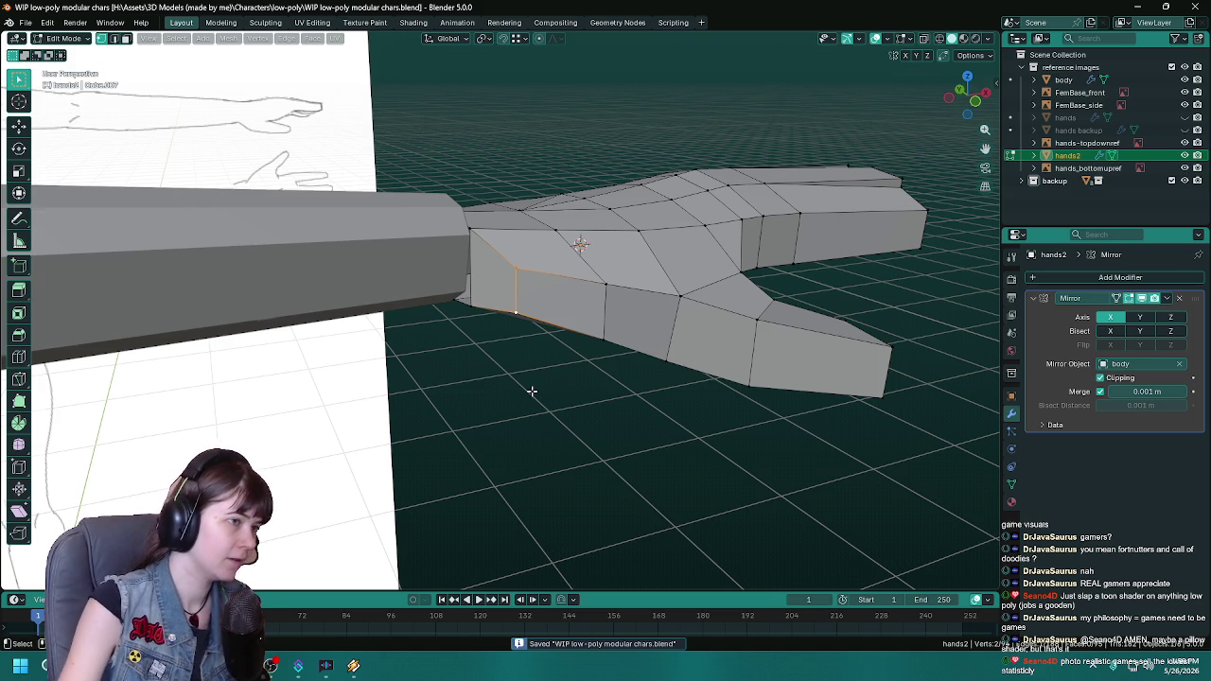
mouse_move(530, 396)
middle_down()
mouse_move(514, 427)
mouse_move(548, 400)
mouse_move(560, 437)
mouse_move(625, 473)
mouse_move(576, 520)
mouse_move(655, 389)
mouse_move(538, 465)
mouse_move(547, 359)
middle_up()
Step: Slide the wrist edge loop, scale the wrist edges along Z, and exit Edit Mode
key(g)
key(g)
click(569, 418)
key(s)
key(z)
click(562, 450)
key(Tab)
key(Tab)
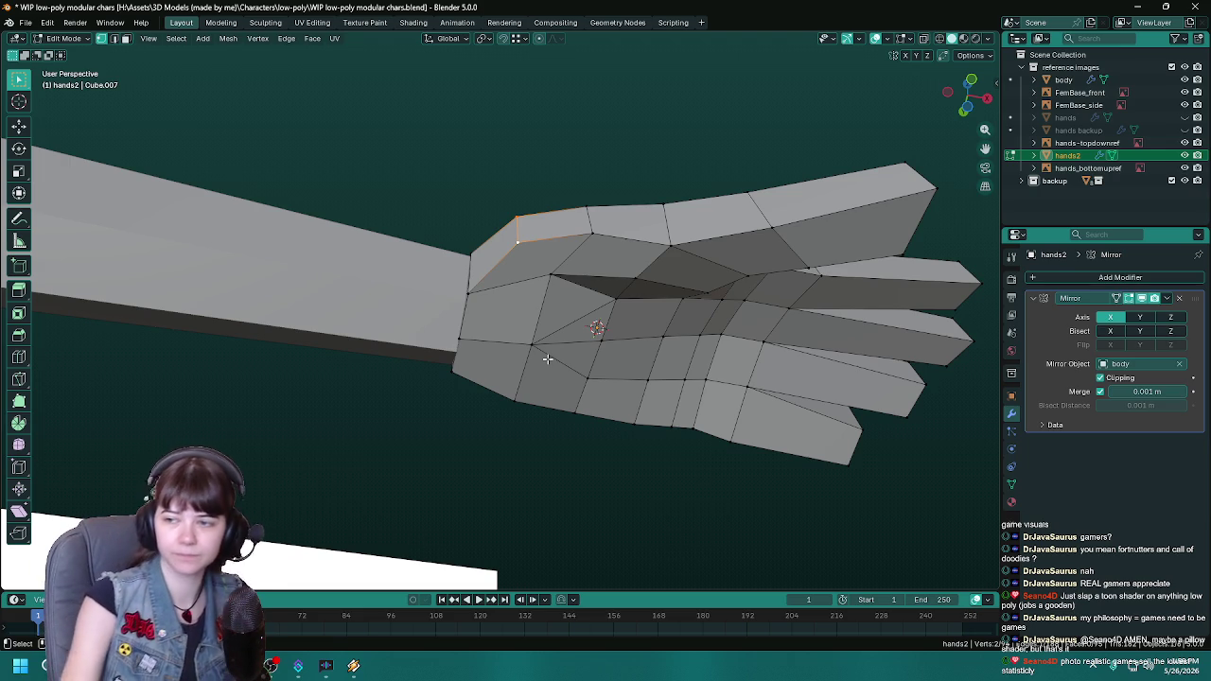
Step: Save, re-enter Edit Mode and slide the selected wrist vertex along its edge
mouse_move(547, 359)
middle_down()
mouse_move(530, 385)
mouse_move(376, 382)
mouse_move(446, 407)
mouse_move(406, 421)
mouse_move(463, 395)
mouse_move(647, 360)
mouse_move(582, 357)
mouse_move(682, 395)
mouse_move(559, 454)
mouse_move(430, 460)
mouse_move(571, 490)
mouse_move(476, 461)
mouse_move(555, 482)
mouse_move(600, 414)
mouse_move(590, 460)
middle_up()
key(ctrl+s)
key(Tab)
key(Tab)
scroll(555, 482, up, 2)
key(g)
key(g)
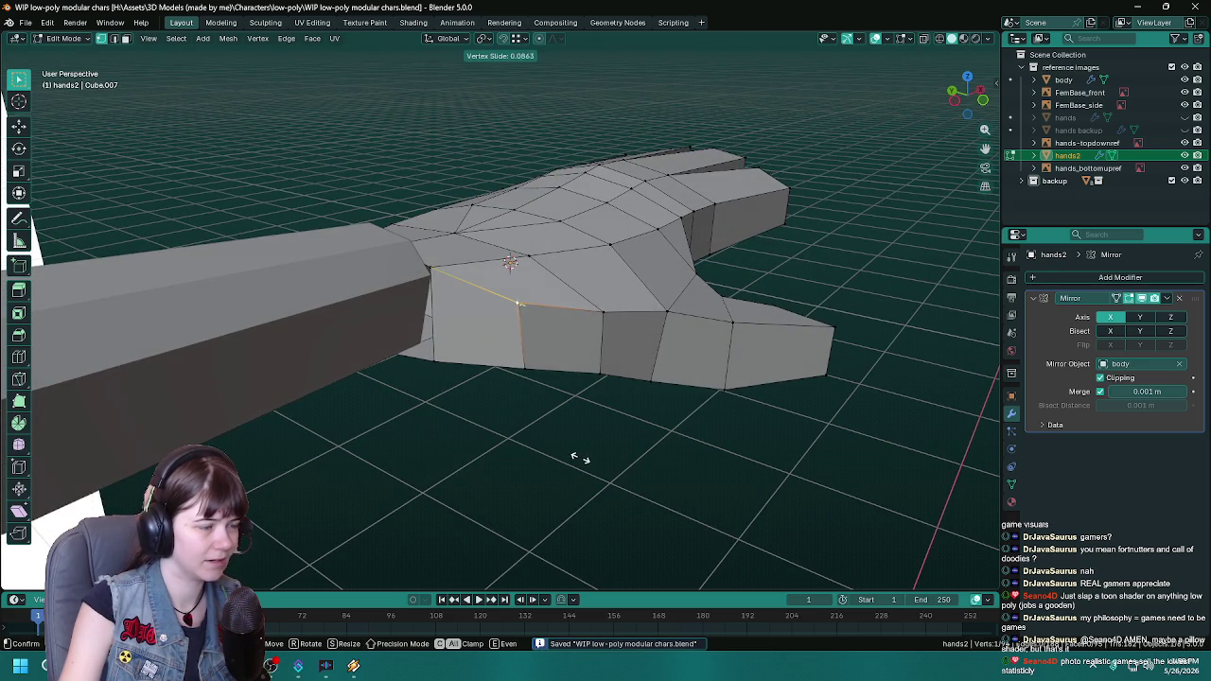
click(578, 456)
Step: Add the bottom wrist vertex and slide the vertical wrist edge leftward, then leave Edit Mode
shift+click(529, 376)
key(g)
key(g)
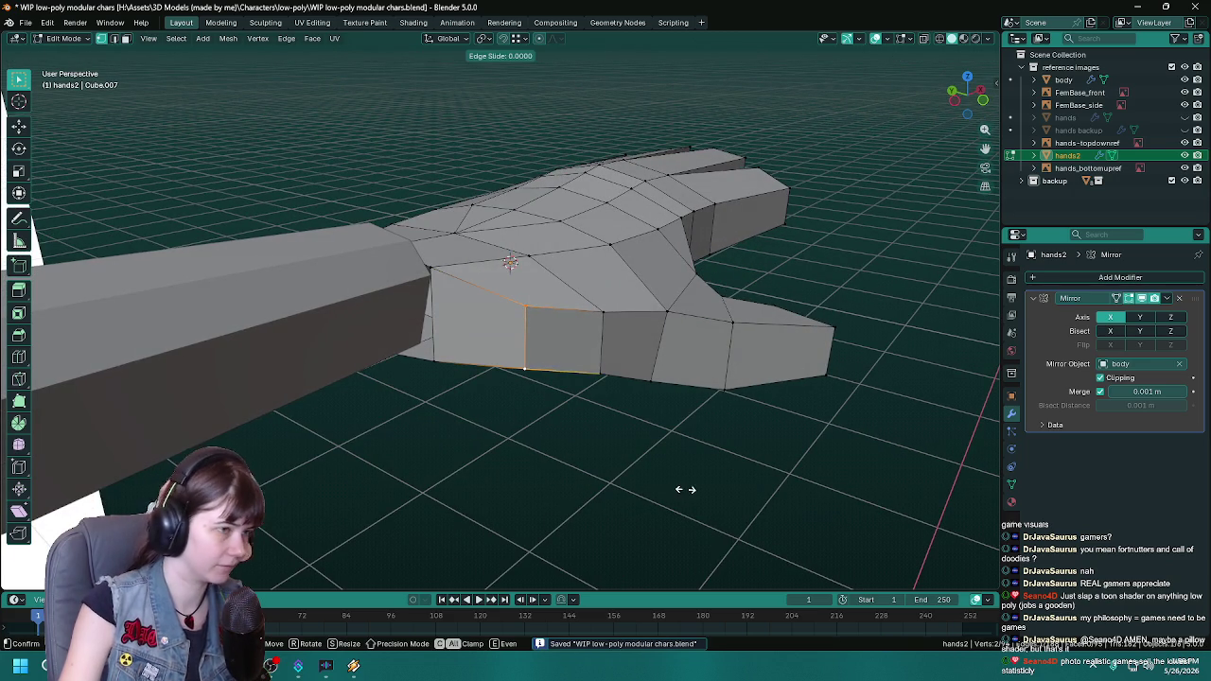
click(676, 484)
mouse_move(676, 484)
middle_down()
mouse_move(628, 520)
mouse_move(508, 445)
mouse_move(479, 479)
mouse_move(513, 443)
mouse_move(464, 507)
mouse_move(359, 503)
mouse_move(557, 508)
mouse_move(568, 502)
mouse_move(492, 492)
mouse_move(379, 514)
mouse_move(425, 451)
mouse_move(502, 430)
mouse_move(564, 393)
mouse_move(670, 390)
mouse_move(652, 384)
mouse_move(573, 256)
mouse_move(590, 289)
mouse_move(586, 398)
mouse_move(568, 419)
mouse_move(893, 292)
middle_up()
key(Tab)
Step: Save, select the original hands object in the Outliner and move it upward
key(ctrl+s)
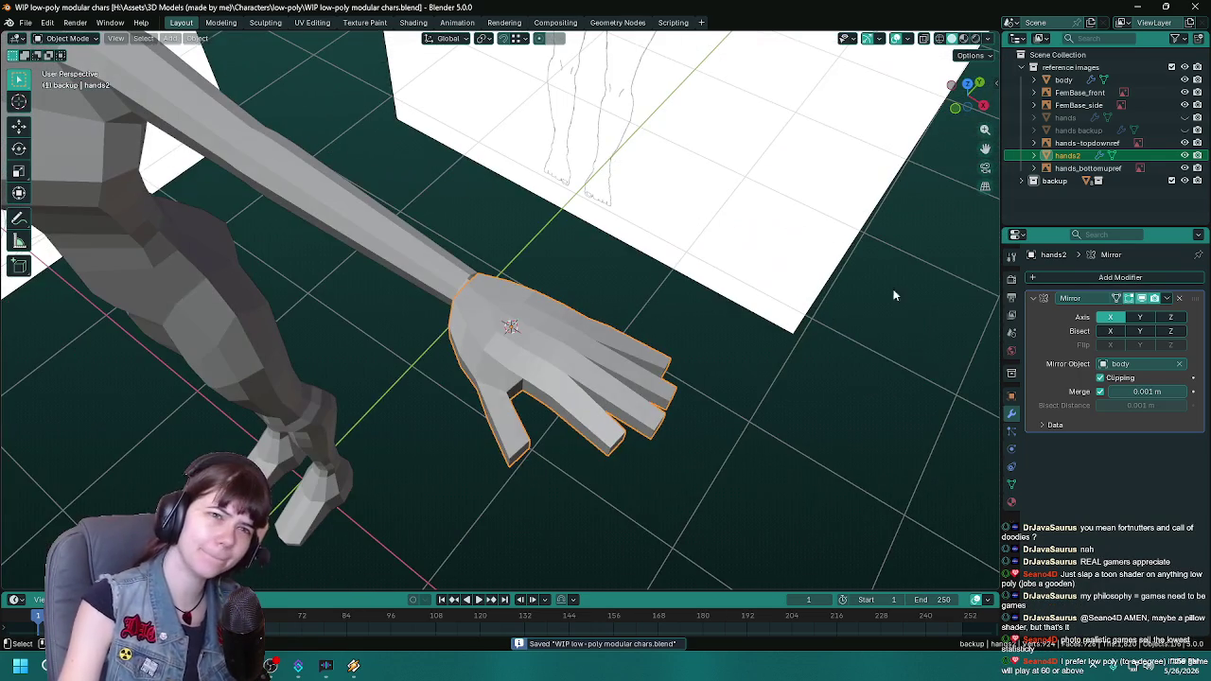
click(1069, 121)
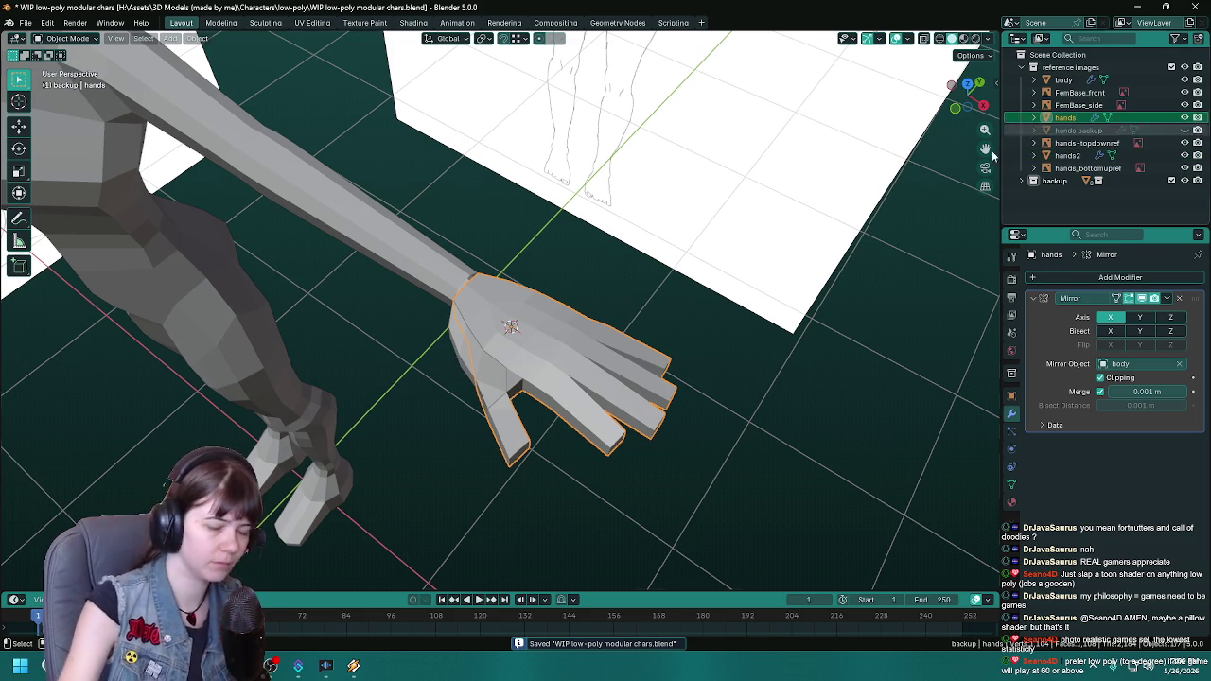
mouse_move(663, 393)
middle_down()
mouse_move(672, 403)
mouse_move(632, 351)
middle_up()
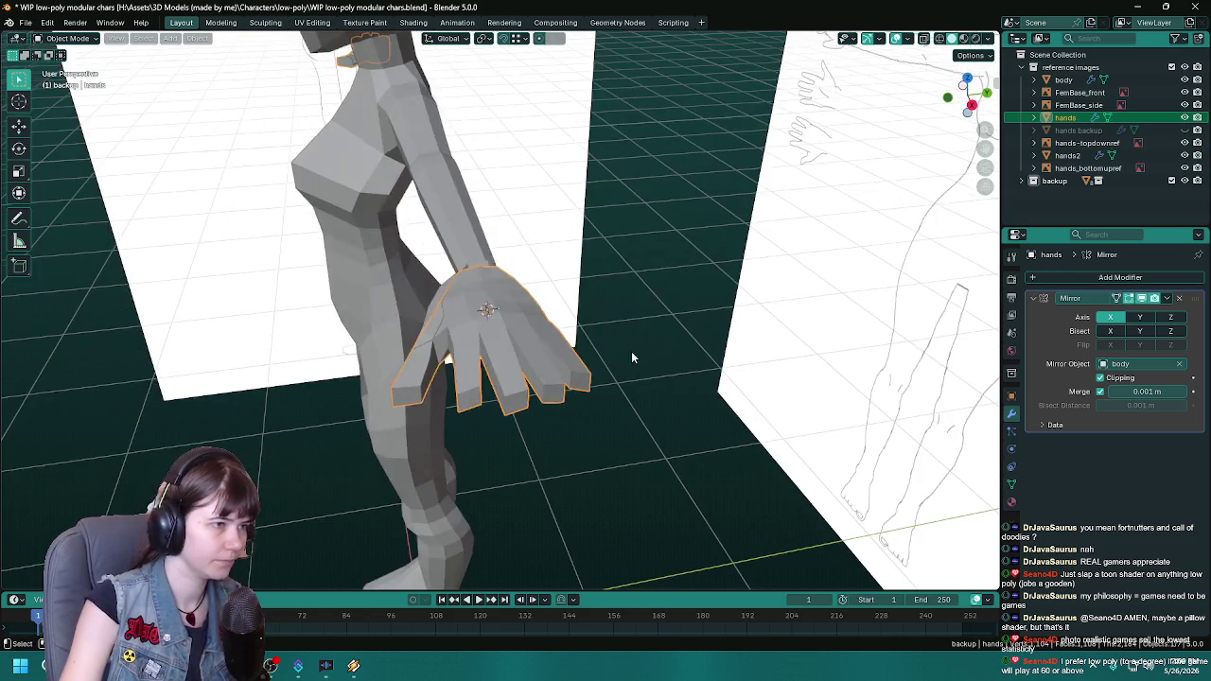
key(g)
click(654, 465)
middle_drag(655, 470, 752, 443)
scroll(757, 473, up, 4)
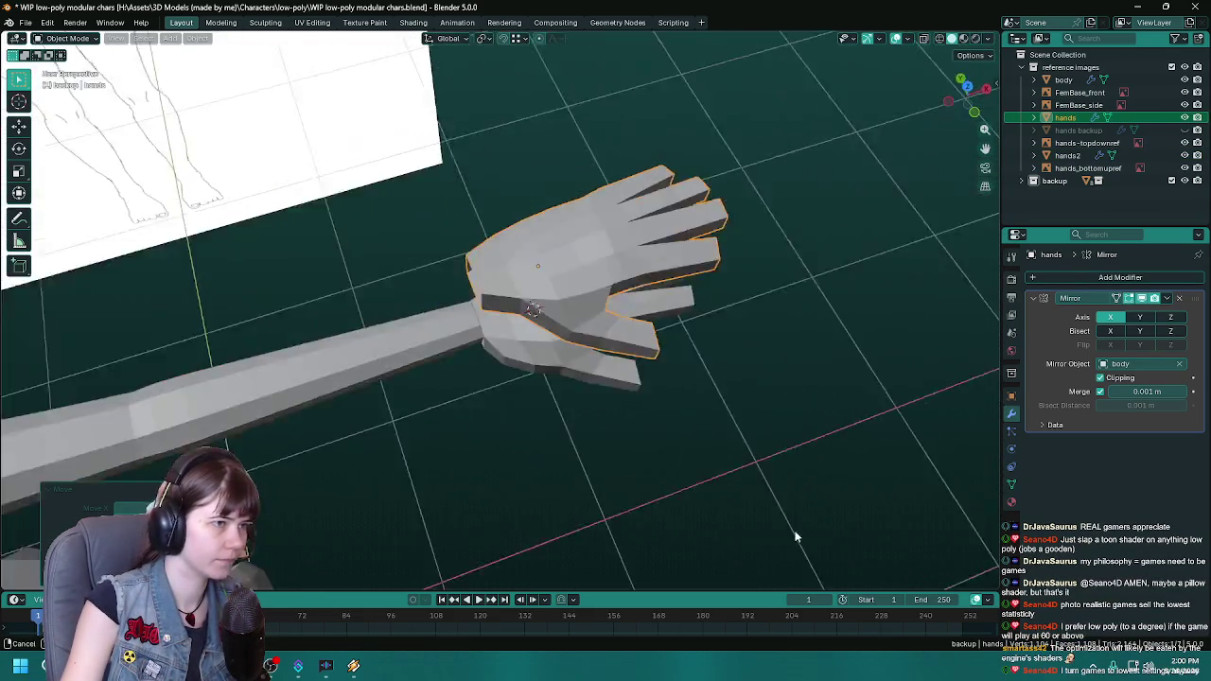
mouse_move(767, 511)
middle_down()
mouse_move(724, 524)
mouse_move(751, 422)
mouse_move(781, 464)
mouse_move(568, 521)
middle_up()
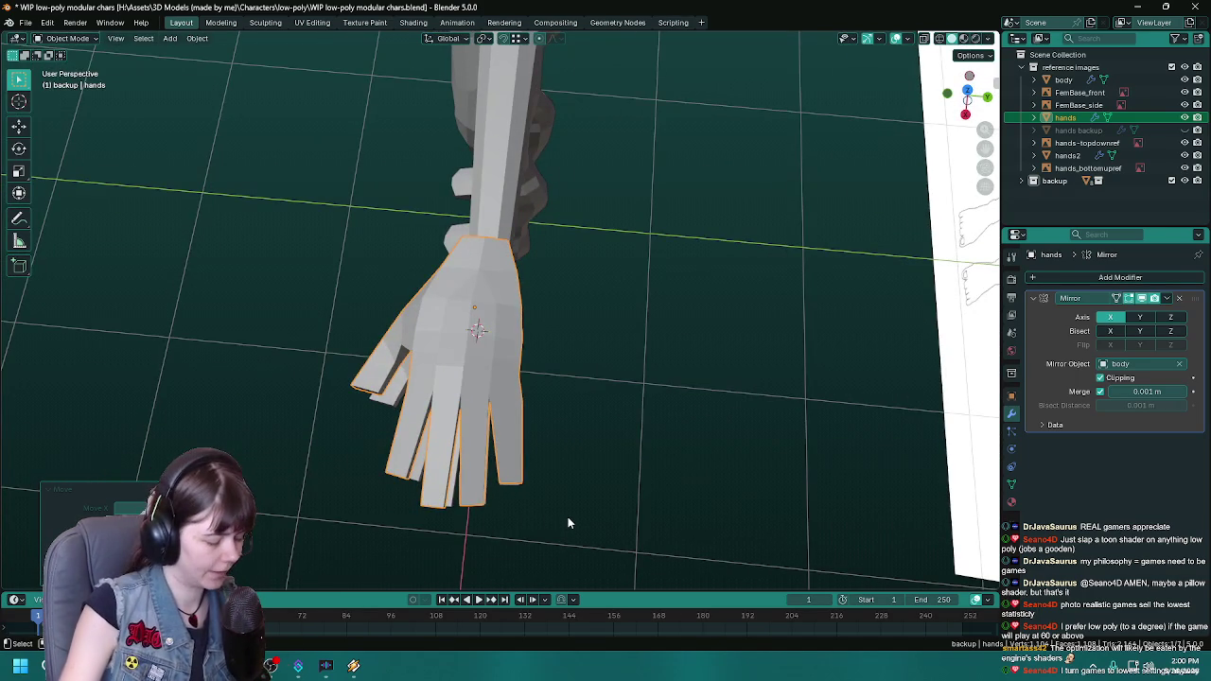
Step: In top view, move the hands object along Y onto the reference drawing
key(KP_7)
key(g)
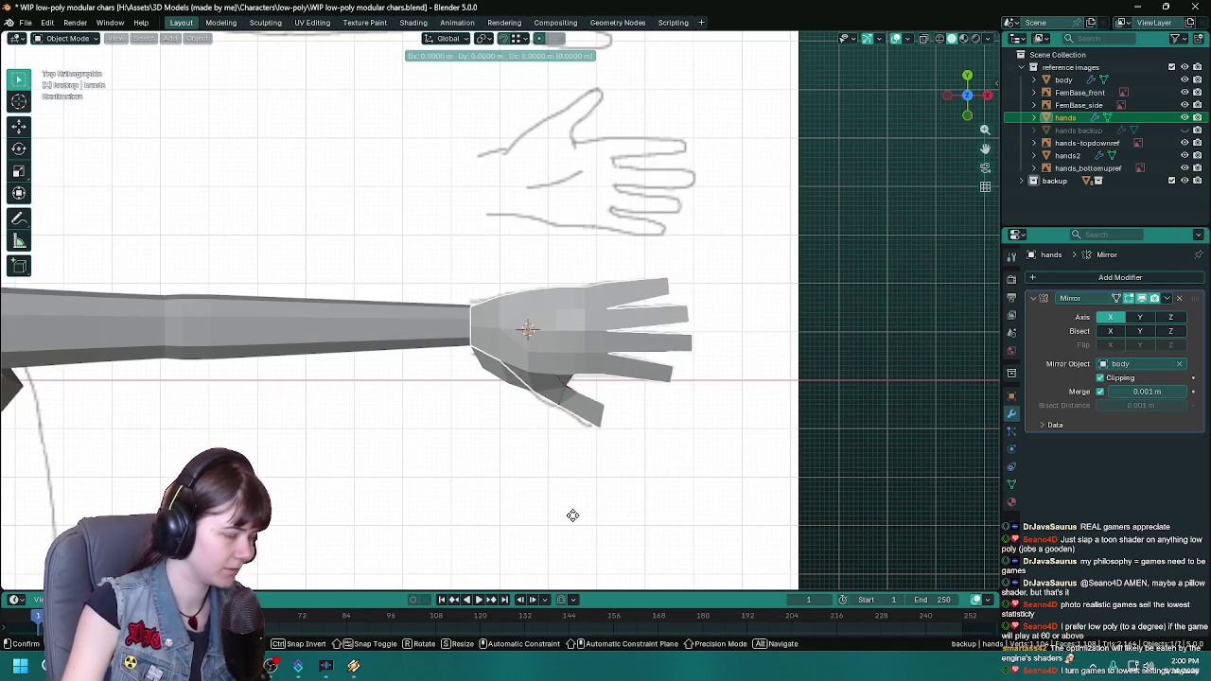
key(z)
key(y)
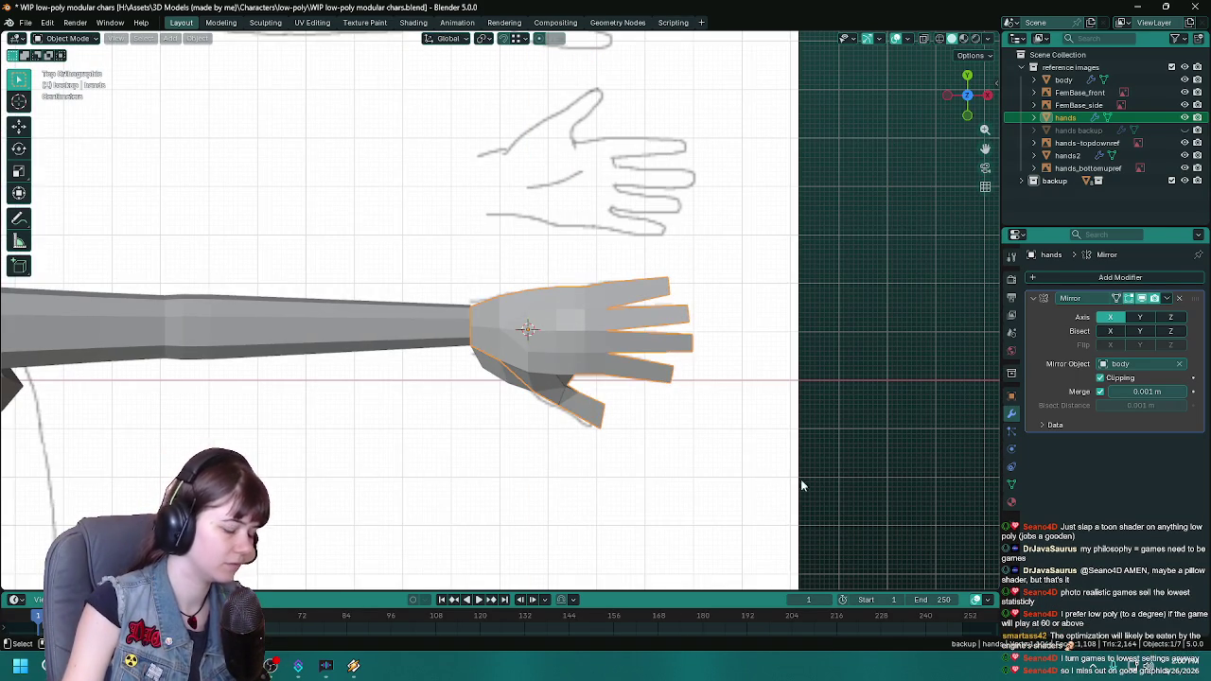
click(854, 423)
shift+middle_drag(853, 423, 778, 452)
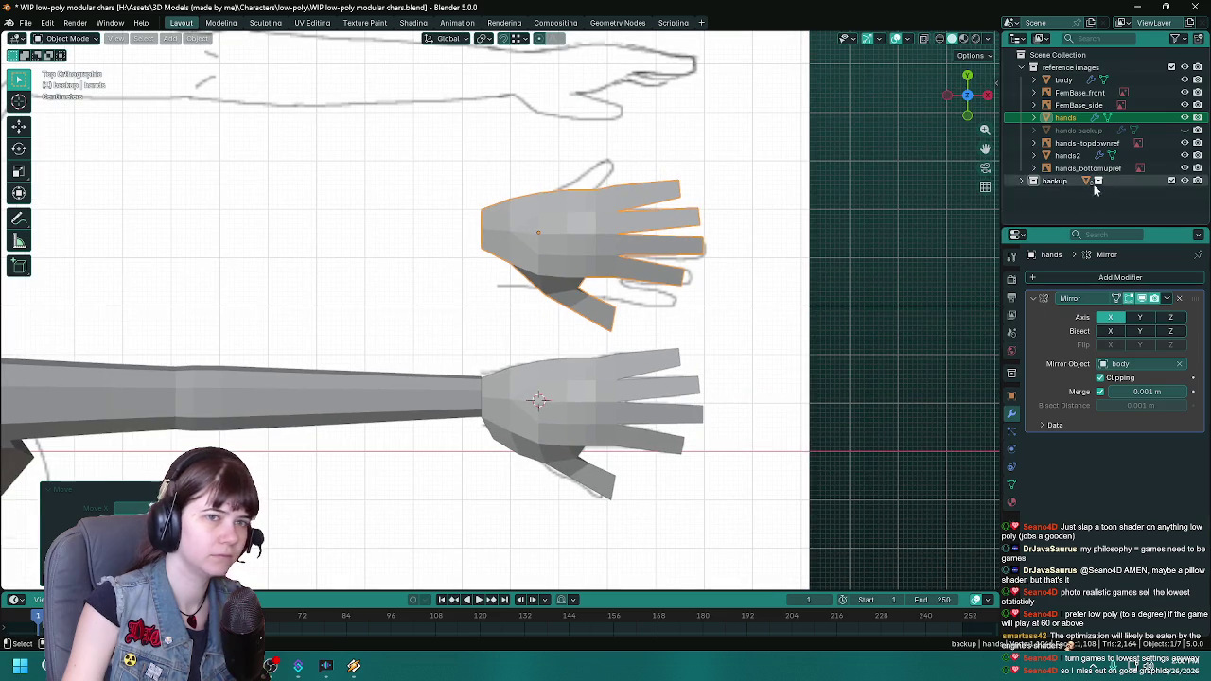
Step: Hide the top-down hand reference image and view both hands in perspective
key(h)
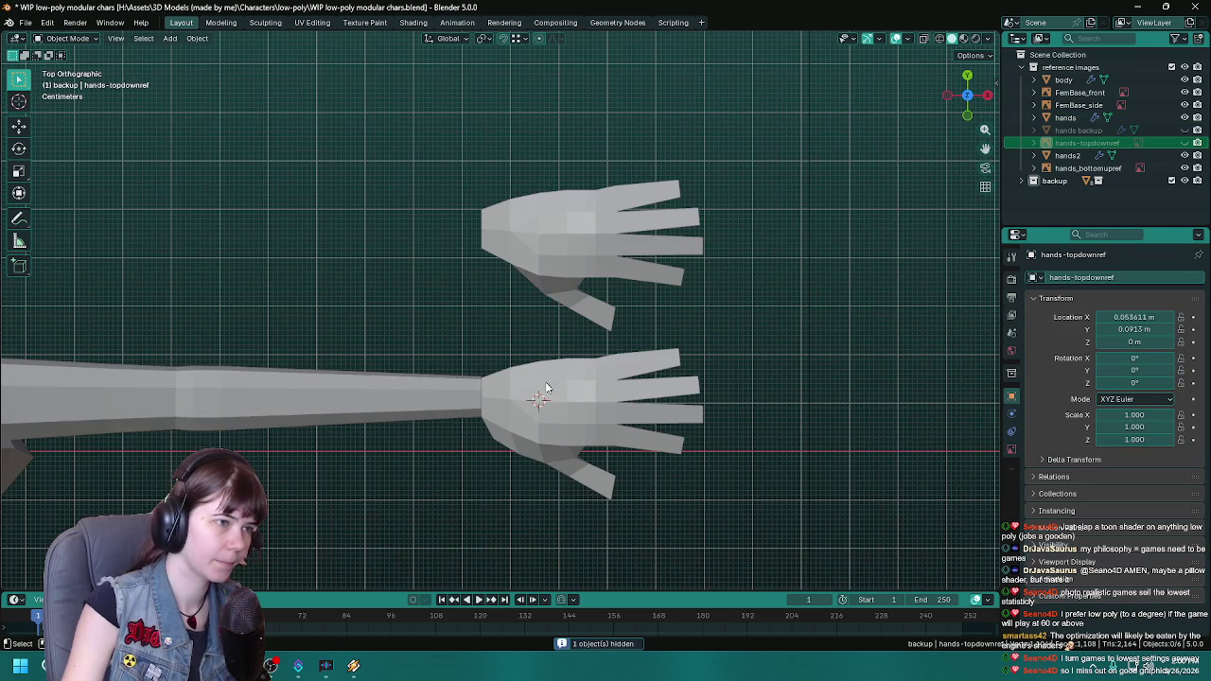
shift+middle_drag(812, 413, 791, 430)
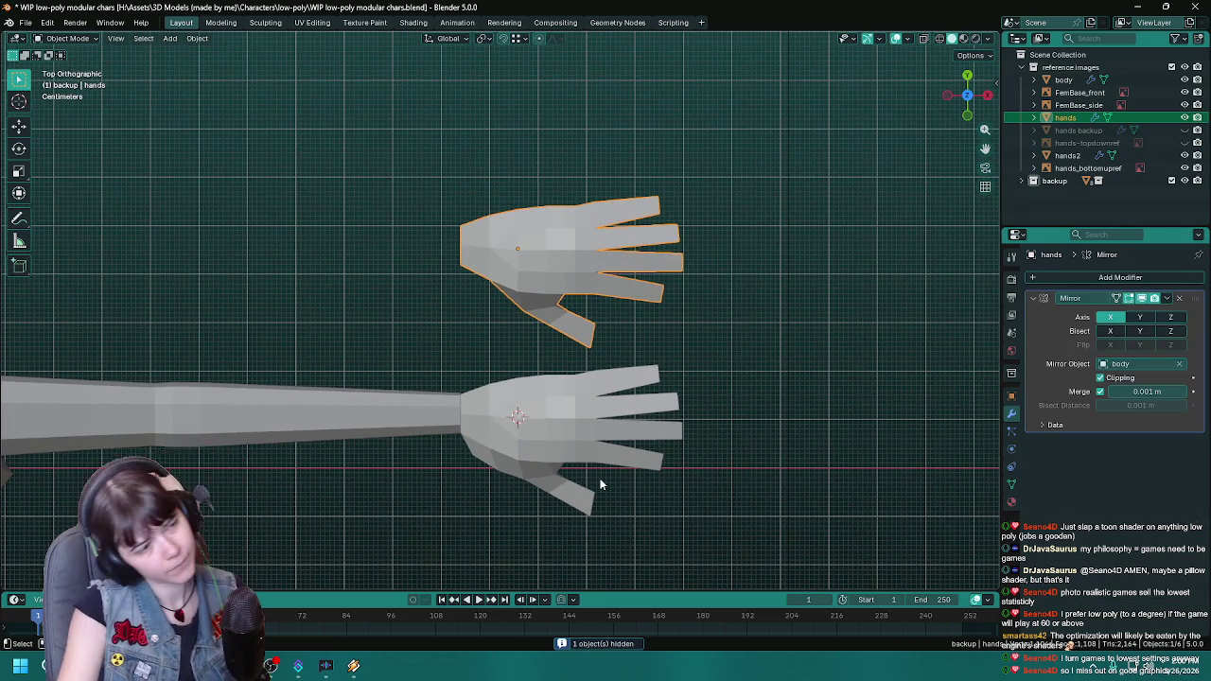
mouse_move(600, 487)
middle_down()
mouse_move(721, 466)
mouse_move(725, 432)
mouse_move(700, 506)
mouse_move(675, 508)
middle_up()
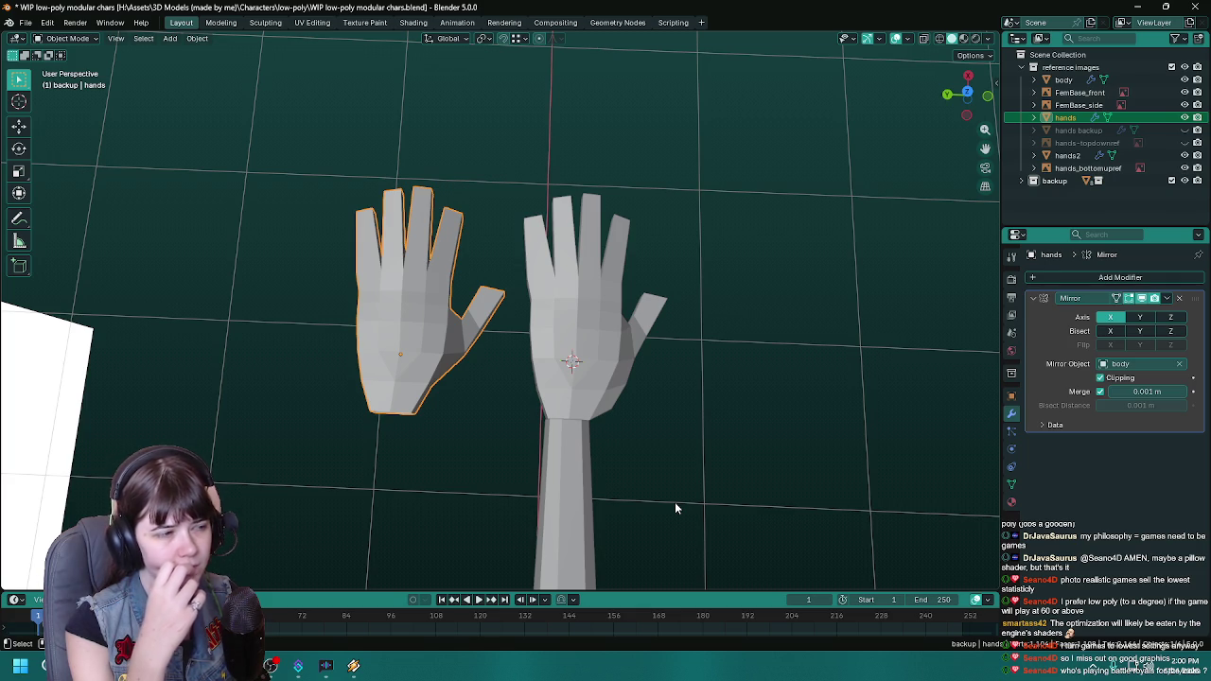
Step: Pan the view to centre both side-by-side hands
shift+middle_drag(477, 456, 540, 486)
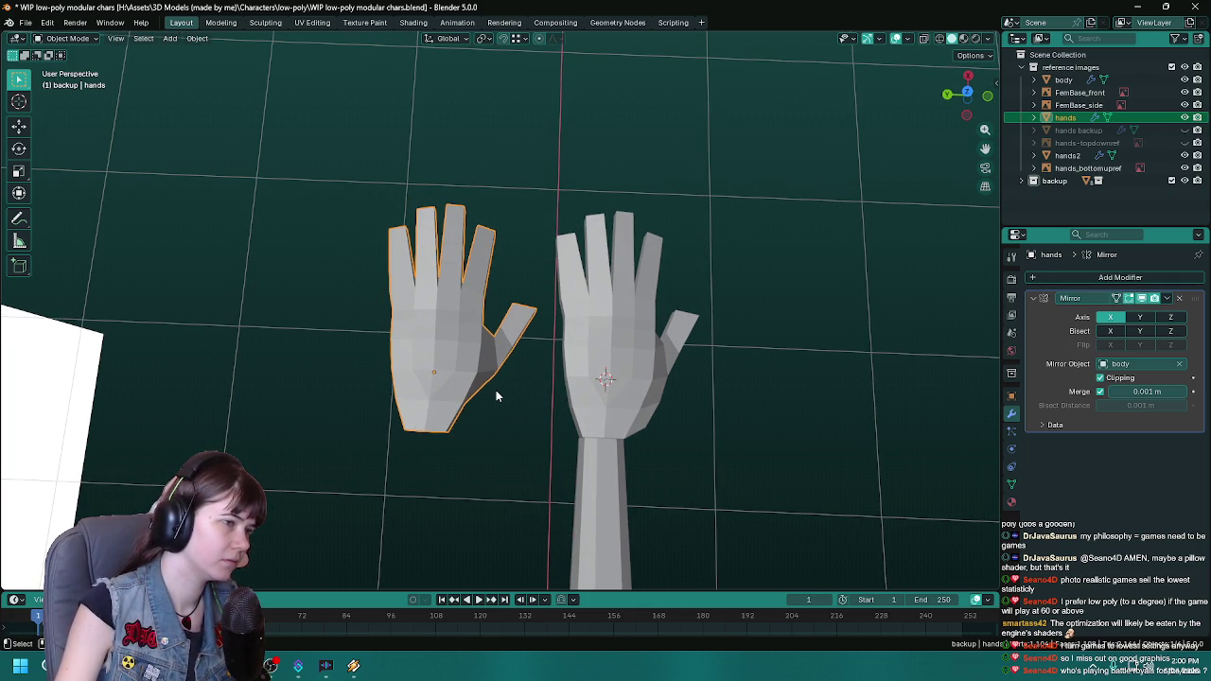
click(18, 218)
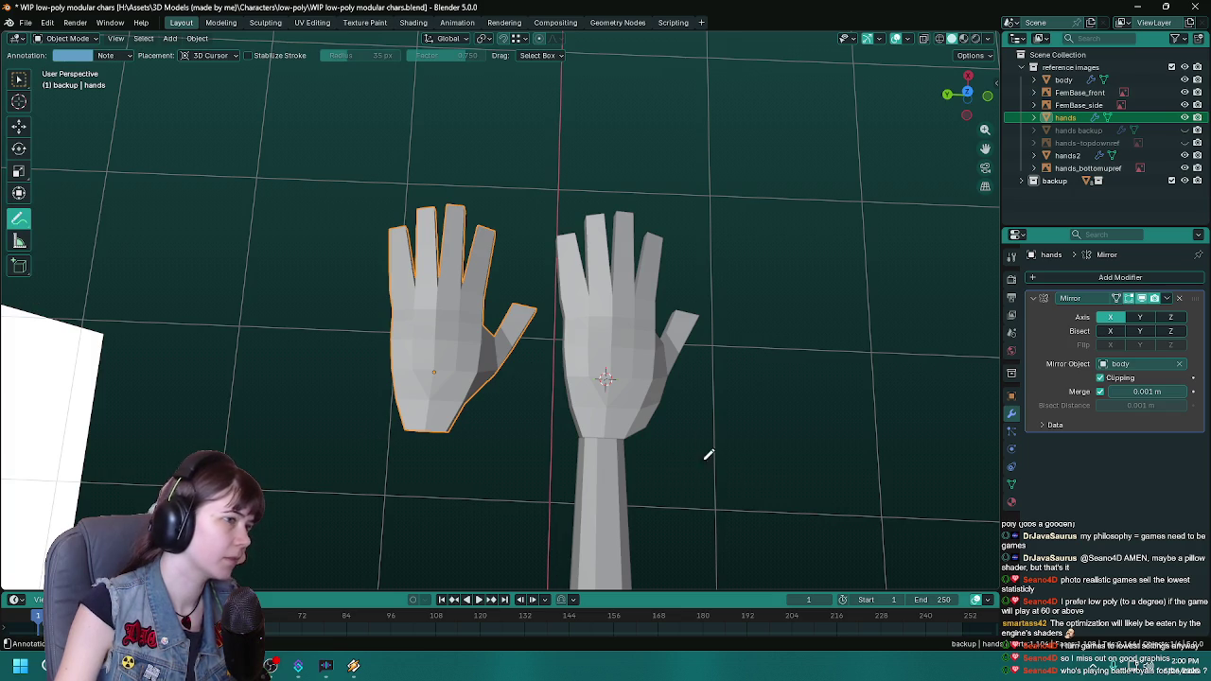
mouse_move(539, 302)
mouse_down()
mouse_move(503, 365)
mouse_move(481, 371)
mouse_move(474, 402)
mouse_up()
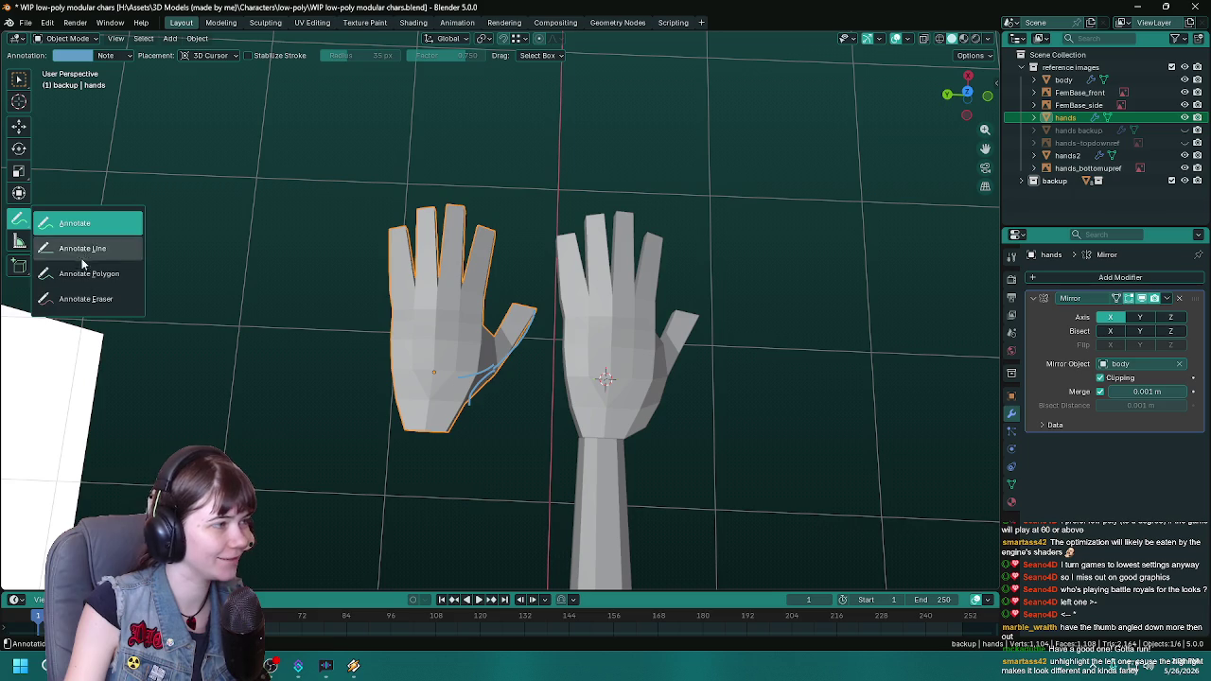
drag(24, 221, 75, 299)
drag(537, 353, 462, 416)
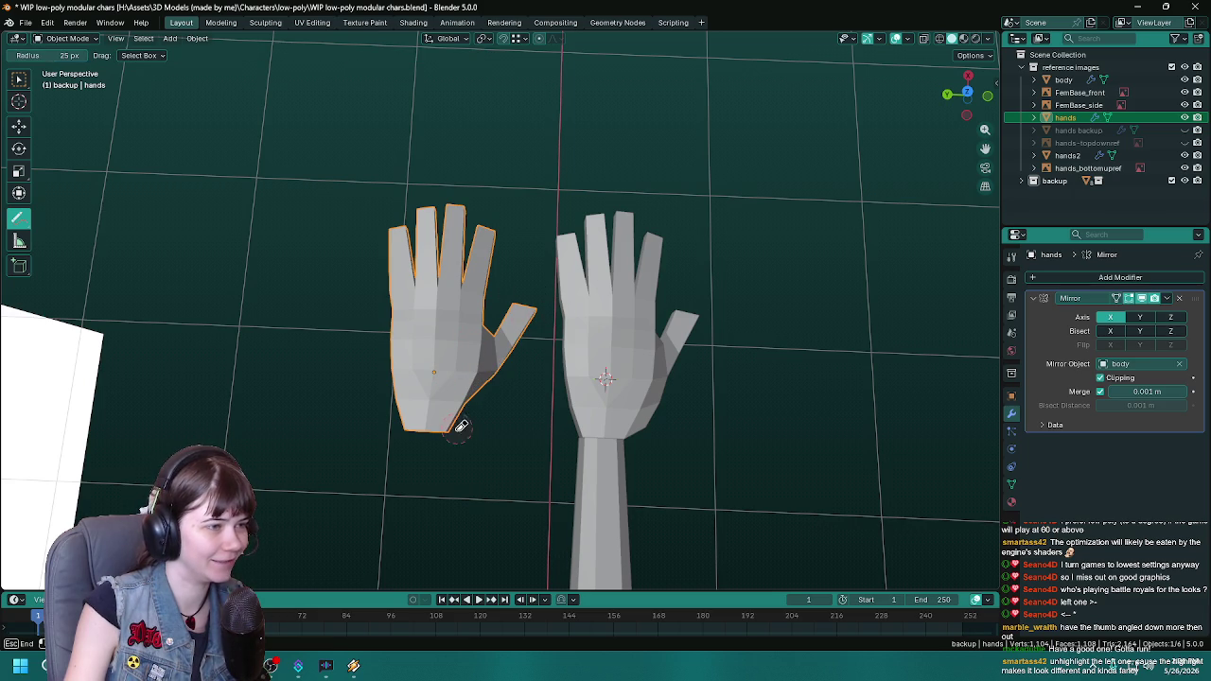
drag(21, 218, 76, 219)
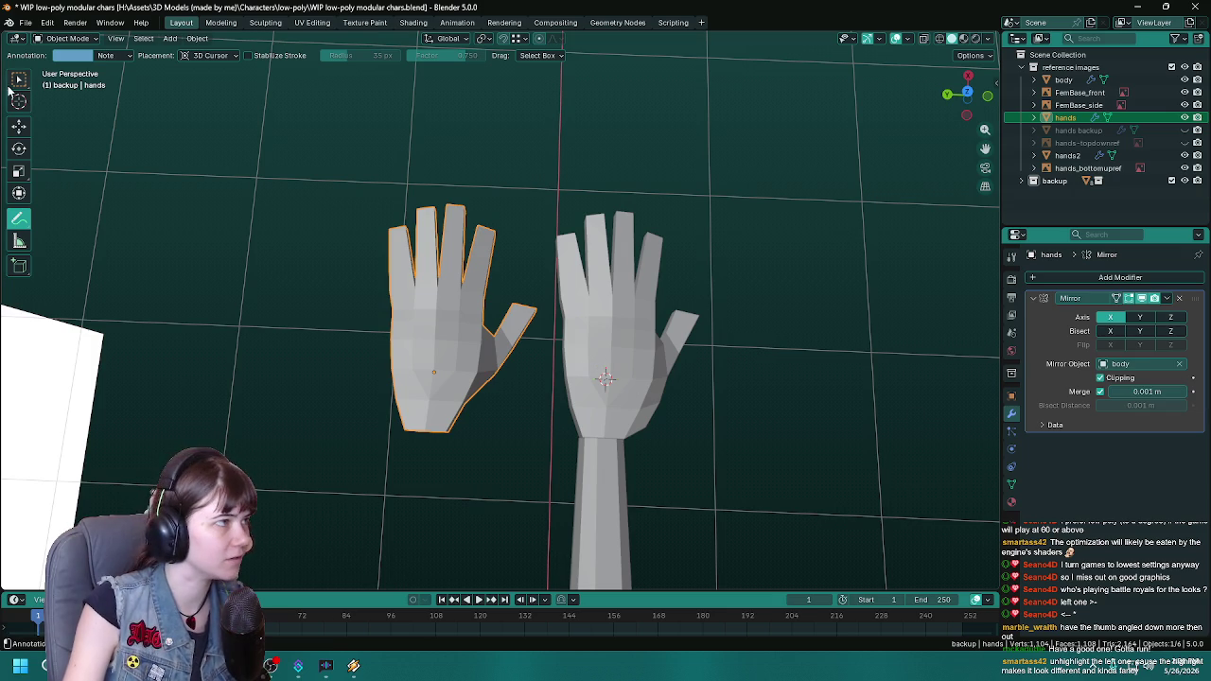
click(19, 79)
mouse_move(649, 388)
middle_down()
mouse_move(527, 430)
mouse_move(572, 416)
middle_up()
Step: Compare the hands2 hand with the original hands mesh by selecting each
click(624, 398)
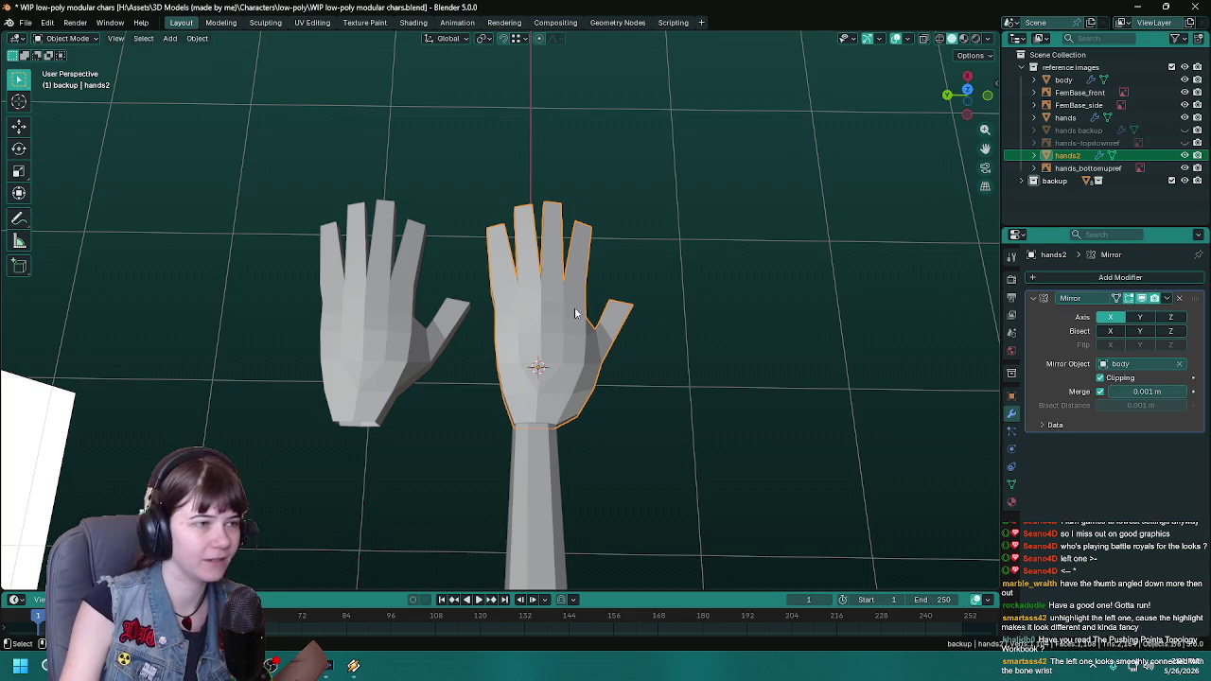
click(718, 359)
middle_drag(731, 363, 736, 375)
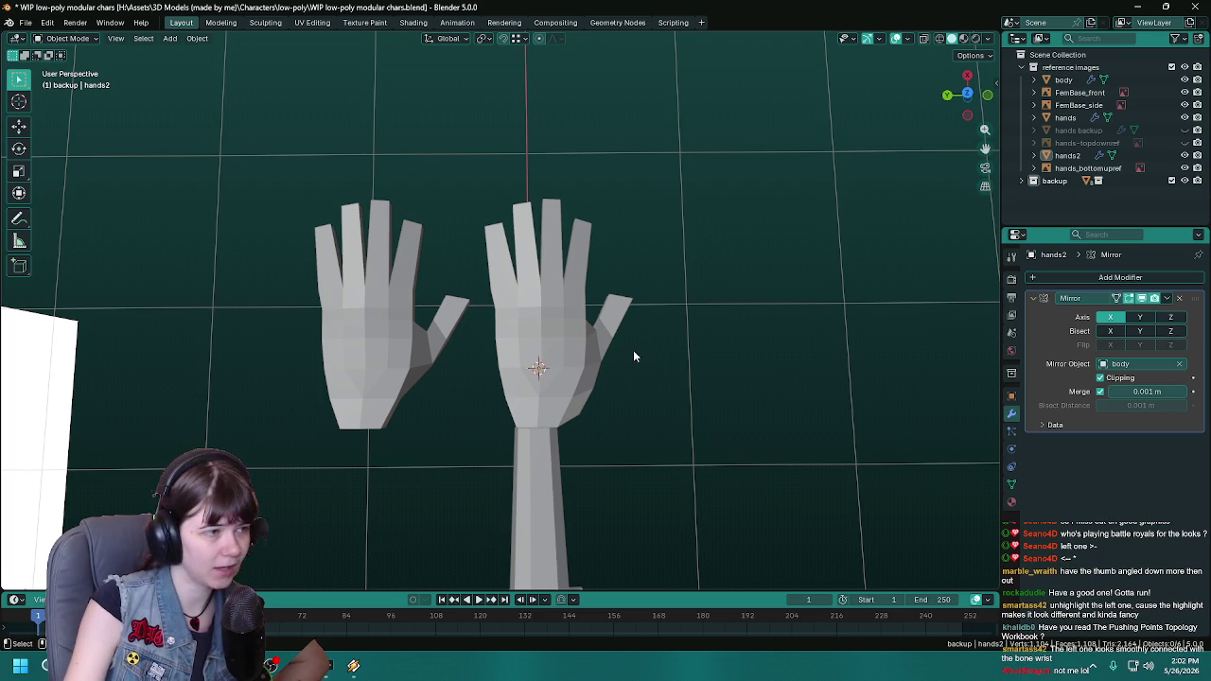
click(427, 393)
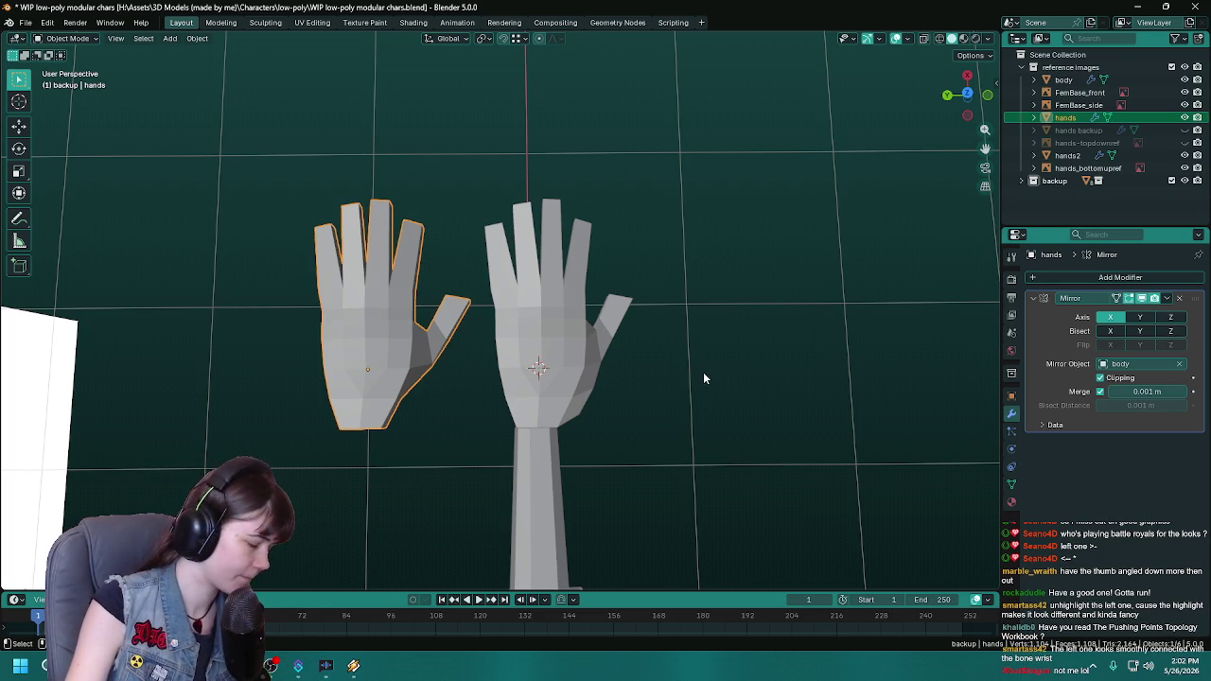
shift+middle_drag(634, 384, 645, 384)
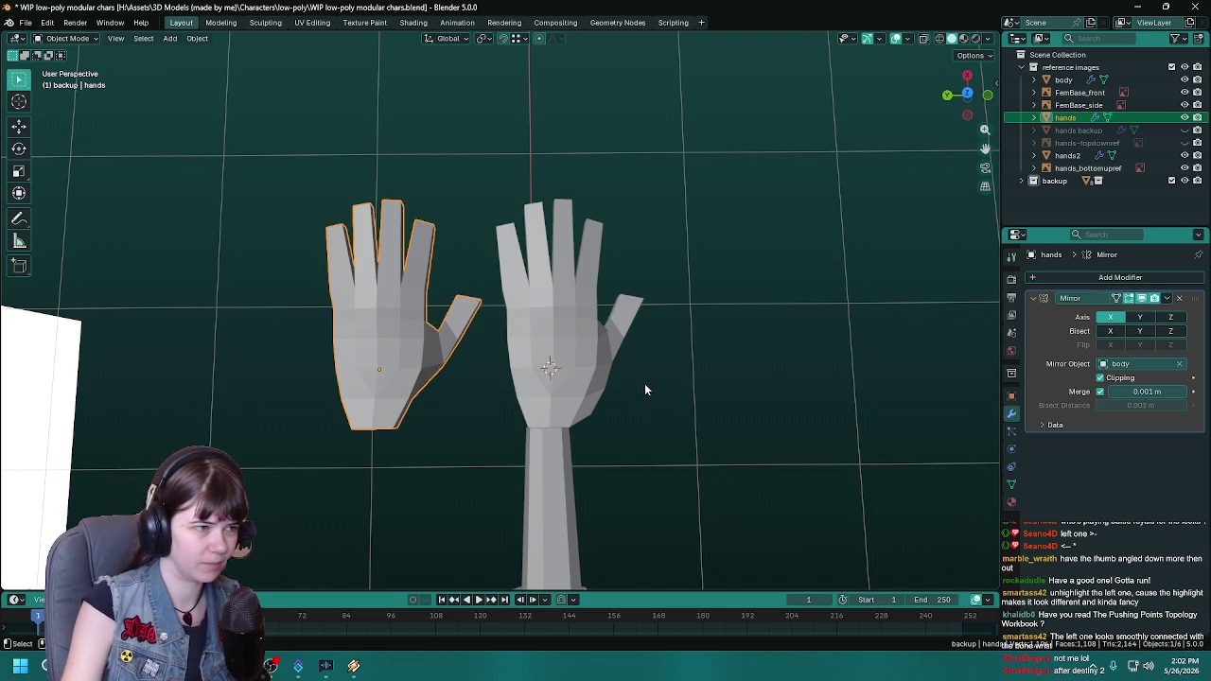
middle_drag(849, 371, 795, 336)
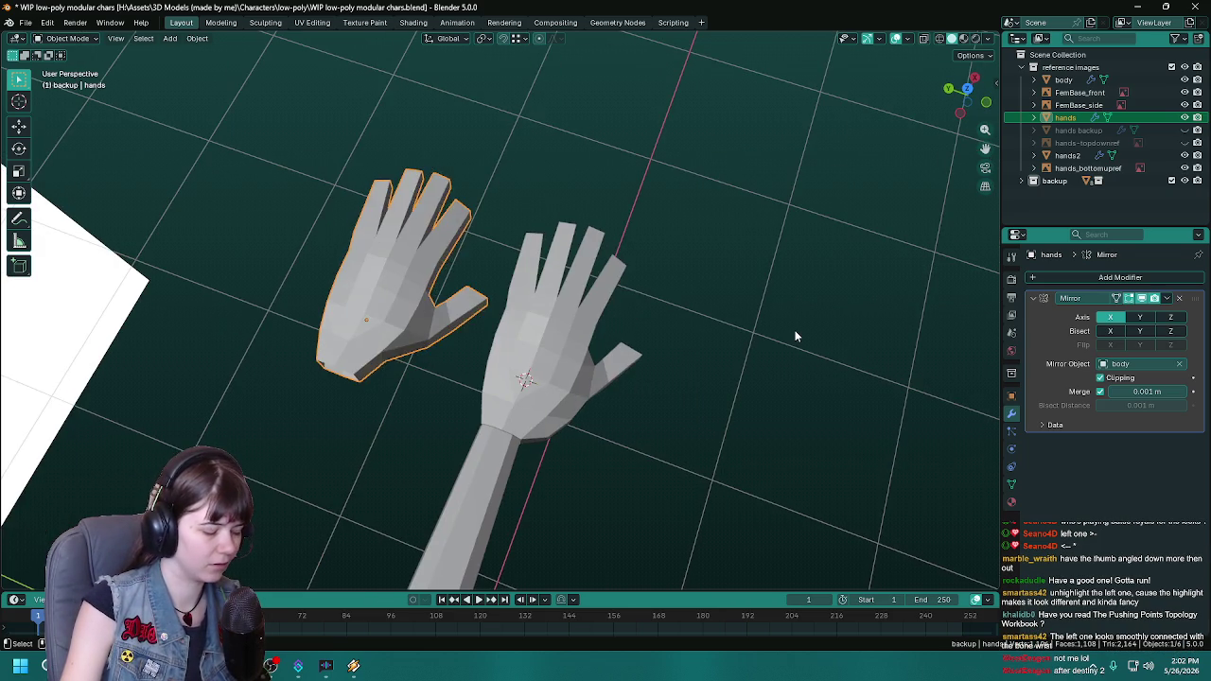
Step: Undo the move so the original hands mesh returns to the arm's wrist
key(ctrl+z)
key(ctrl+shift+z)
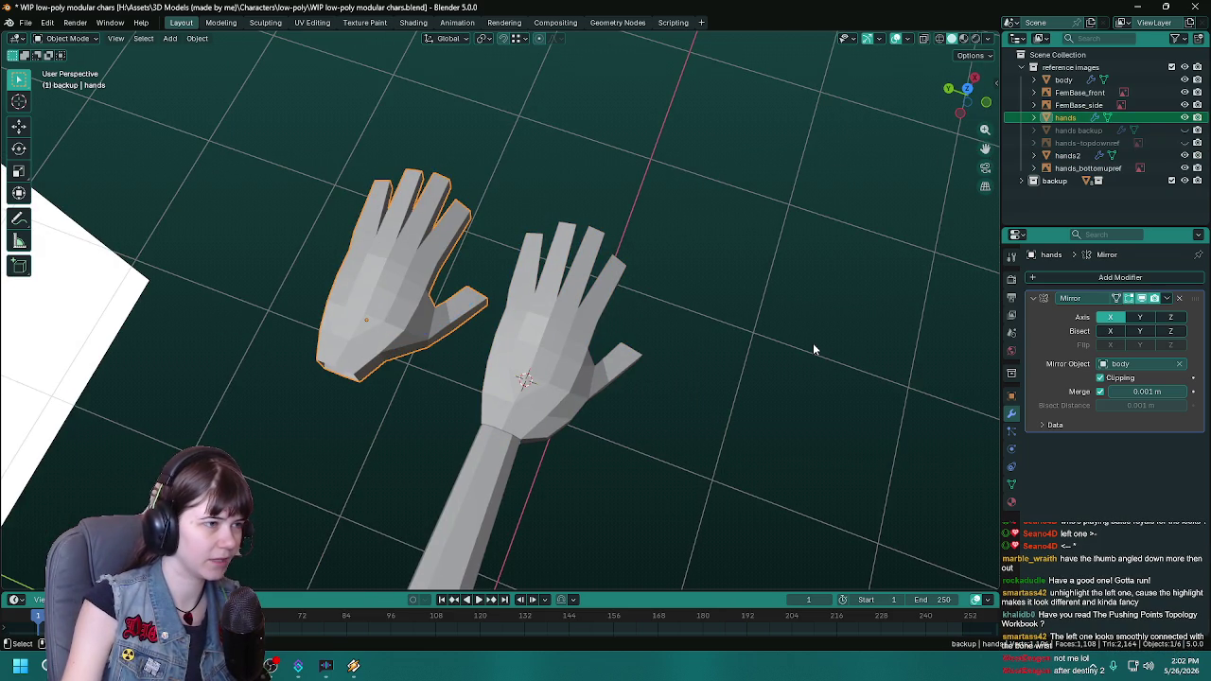
key(ctrl+z)
key(ctrl+z)
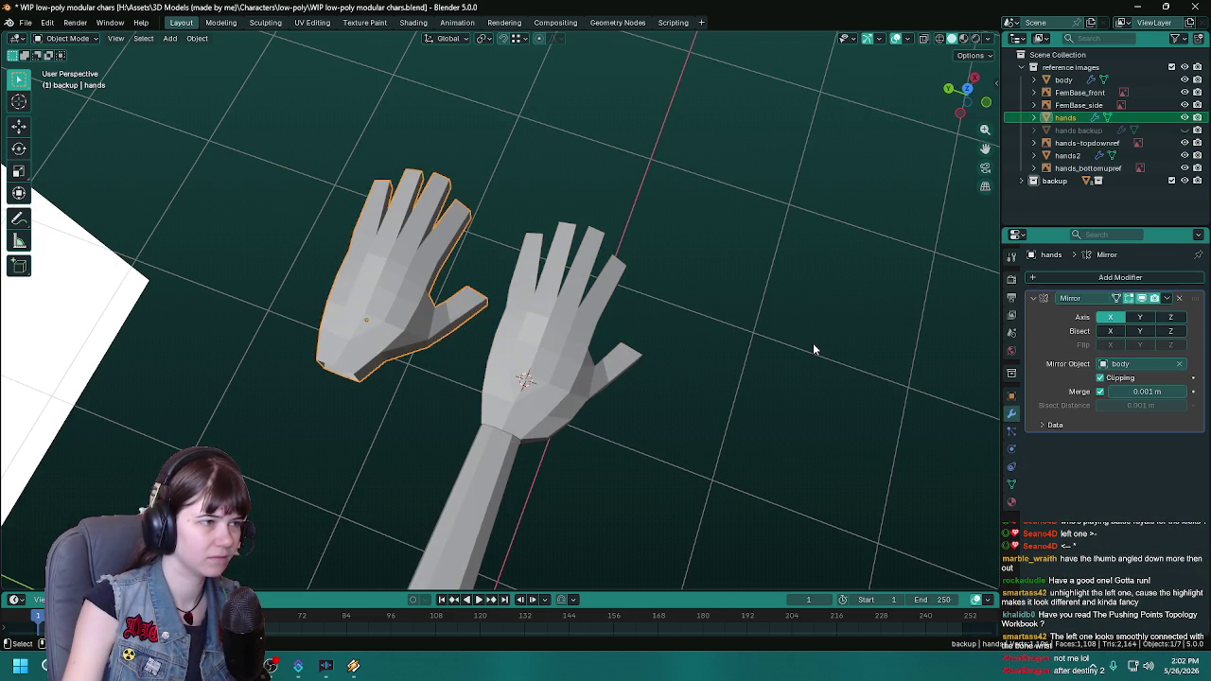
key(ctrl+z)
mouse_move(833, 352)
middle_down()
mouse_move(691, 299)
mouse_move(747, 303)
middle_up()
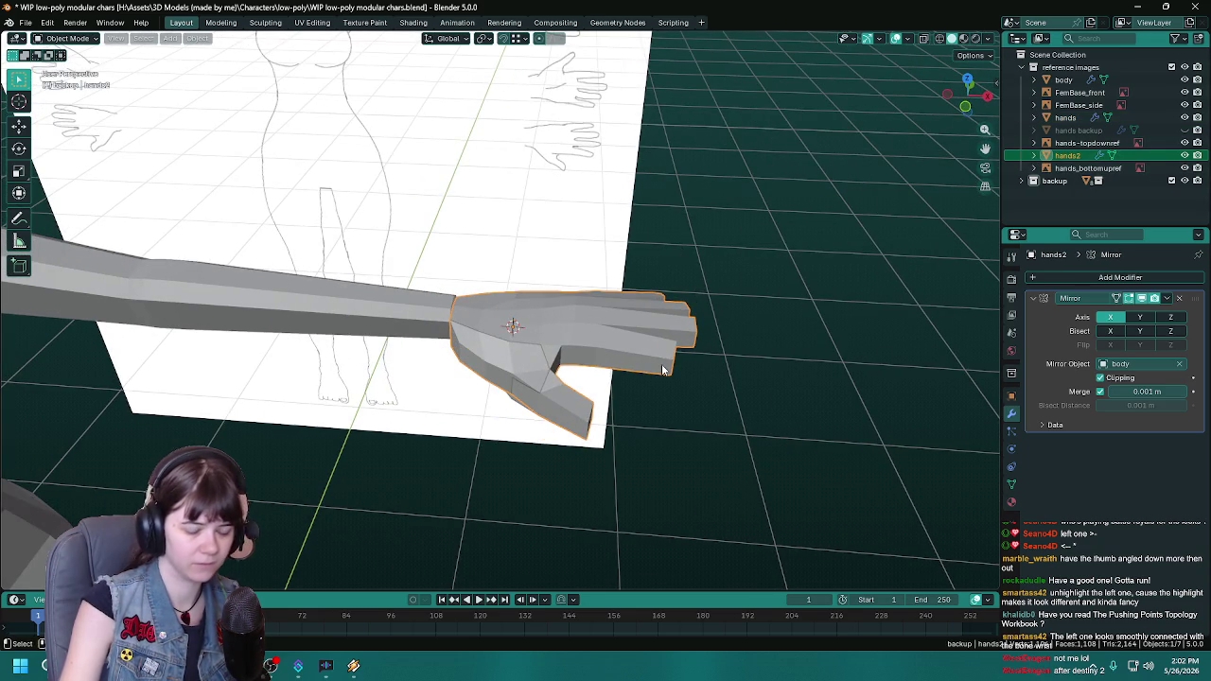
Step: Delete the hands2 copy, save, and resume mesh editing on the original hands
key(Delete)
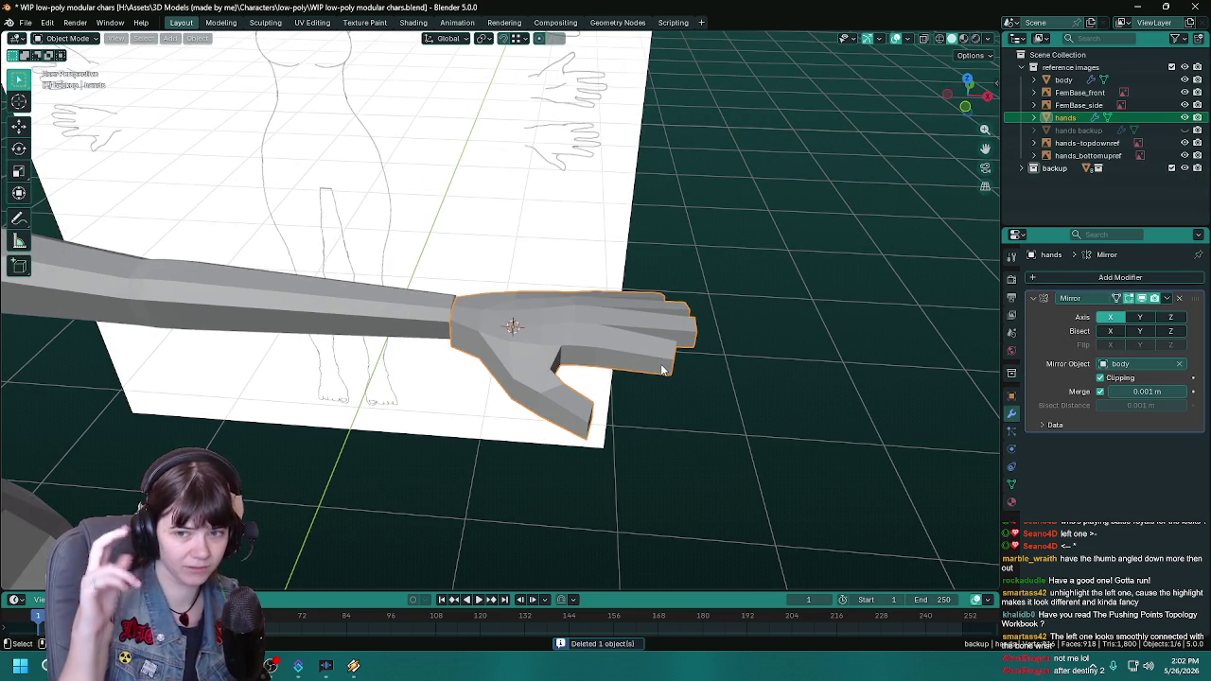
key(ctrl+s)
key(ctrl+z)
mouse_move(662, 369)
middle_down()
mouse_move(433, 418)
mouse_move(655, 466)
middle_up()
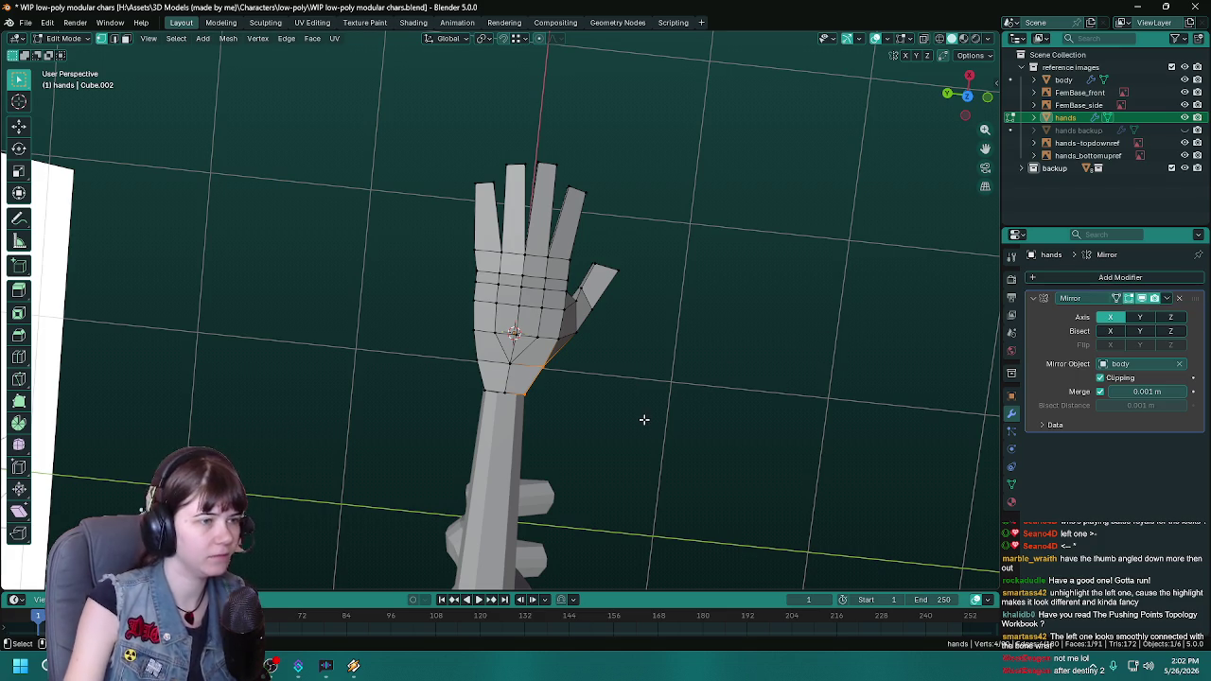
mouse_move(626, 434)
middle_down()
mouse_move(442, 343)
mouse_move(513, 360)
mouse_move(473, 352)
middle_up()
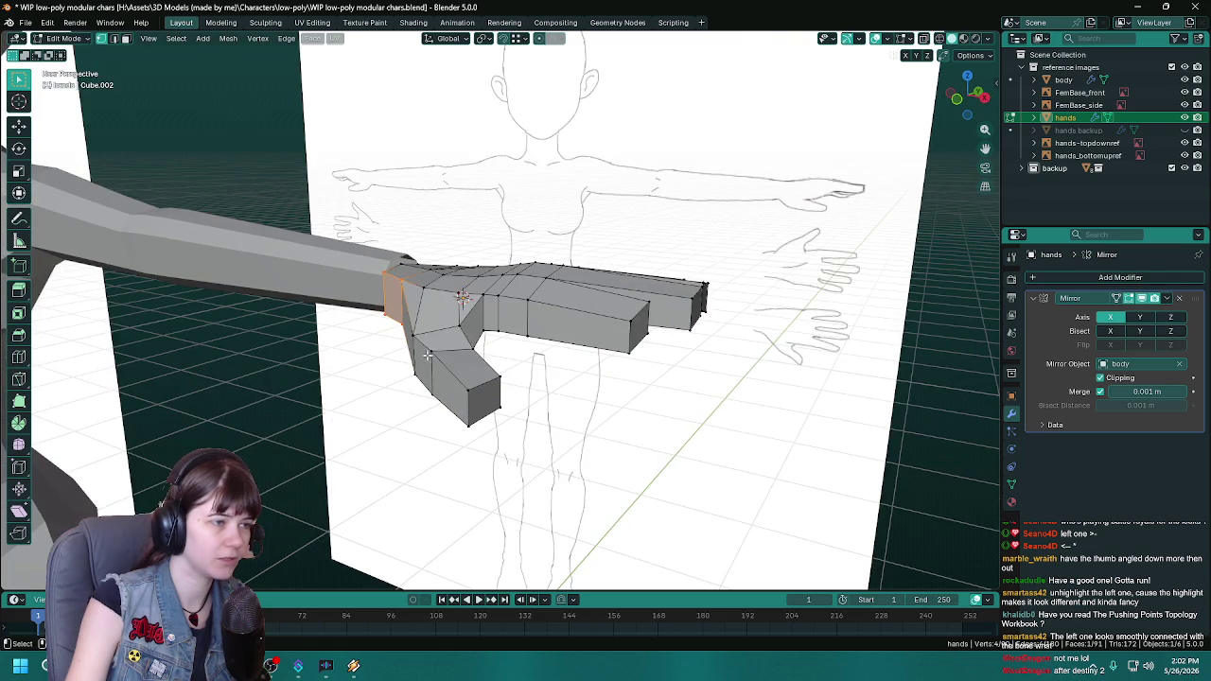
Step: Select the thumb-tip face from an elevated side view and save
click(474, 354)
mouse_move(448, 401)
middle_down()
mouse_move(375, 339)
mouse_move(576, 440)
middle_up()
click(453, 374)
key(ctrl+s)
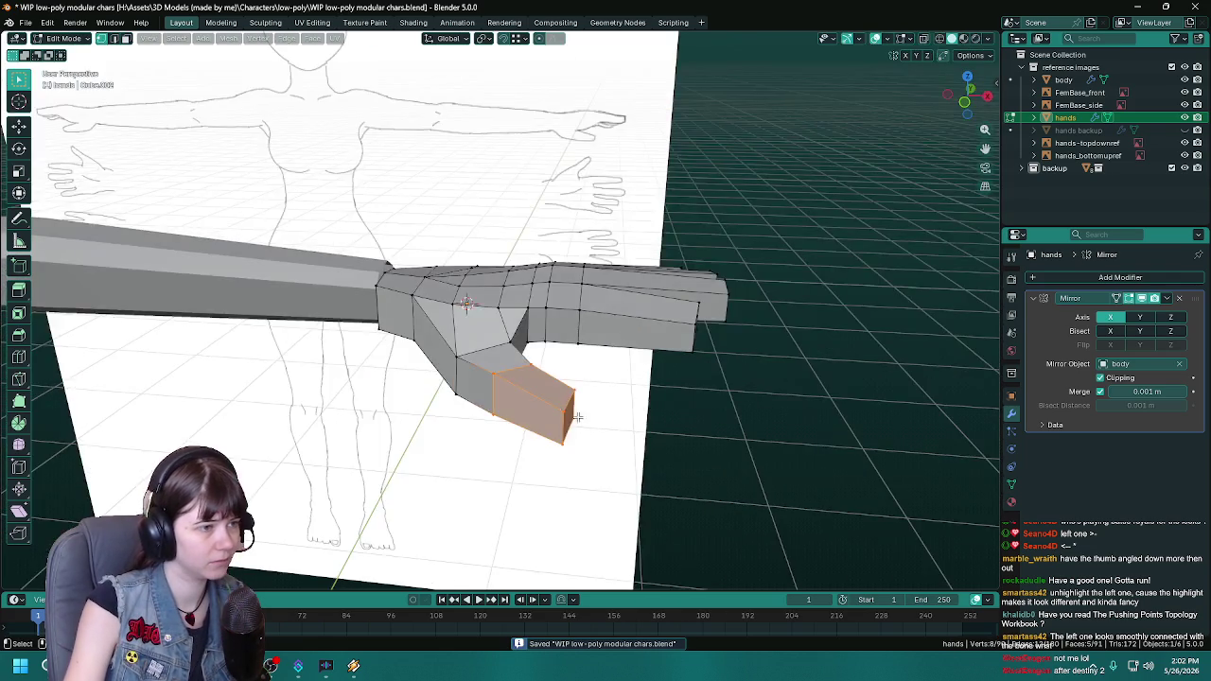
Step: Compare the hand against the references from front, side, top and underneath views, saving along the way
key(KP_1)
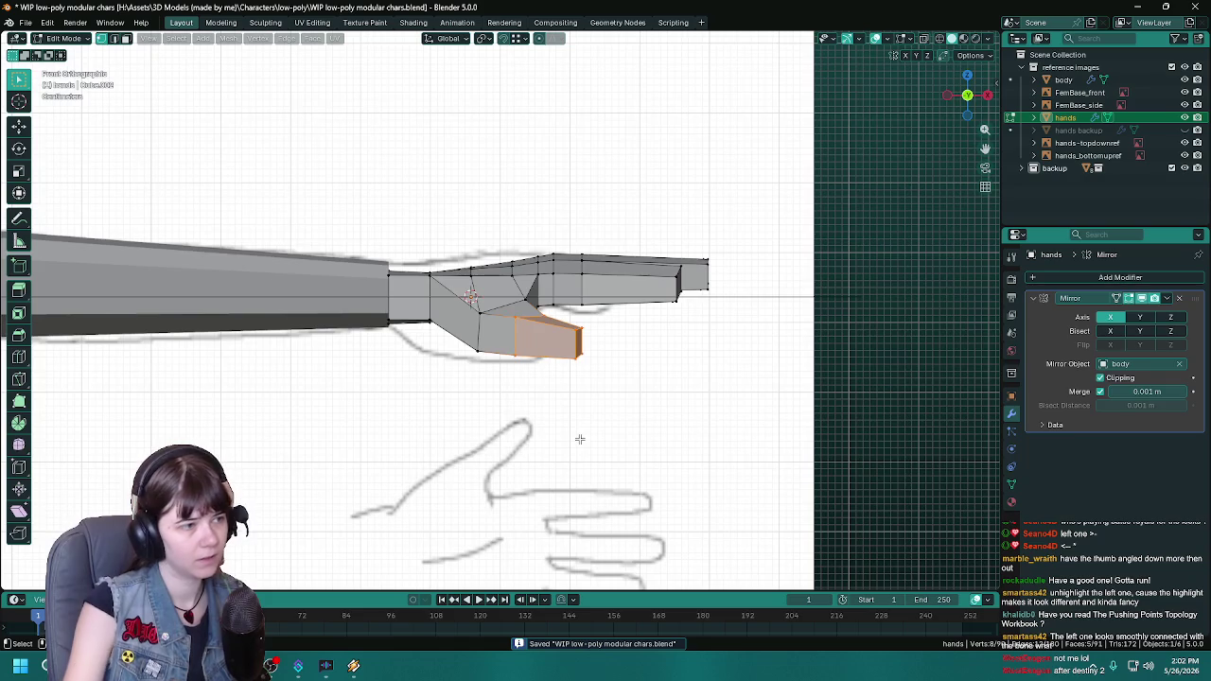
ctrl+scroll(516, 418, up, 2)
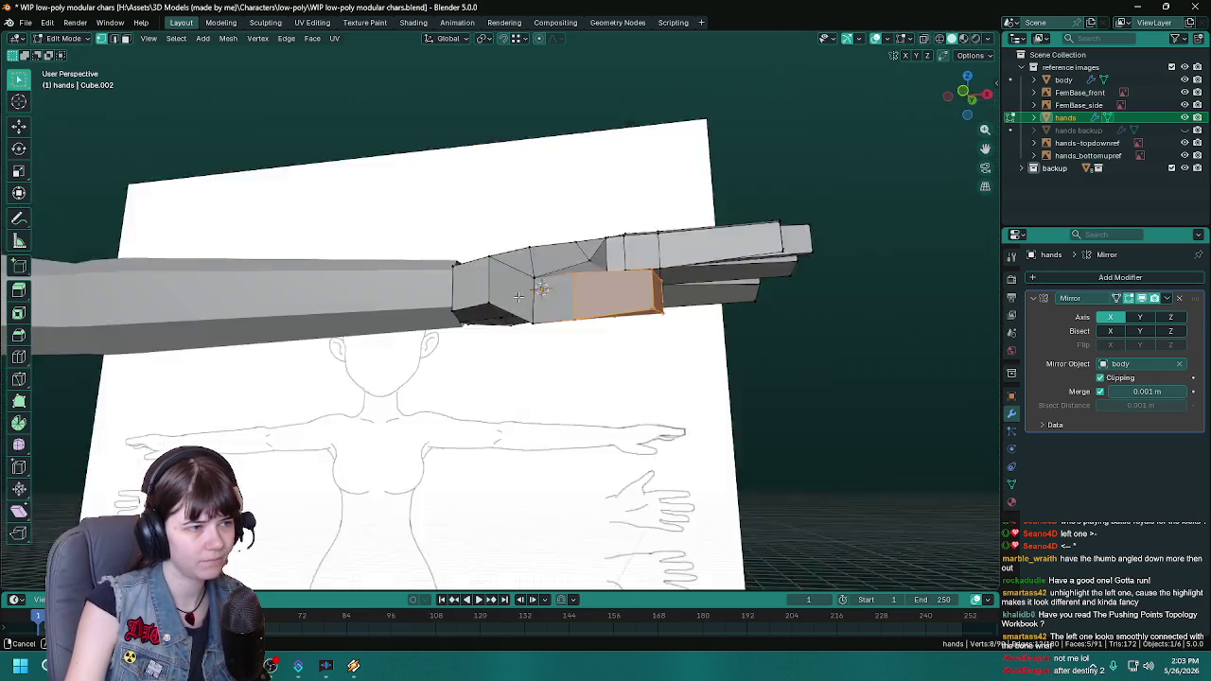
mouse_move(292, 311)
middle_down()
mouse_move(465, 268)
mouse_move(549, 353)
mouse_move(582, 401)
mouse_move(579, 419)
middle_up()
key(ctrl+s)
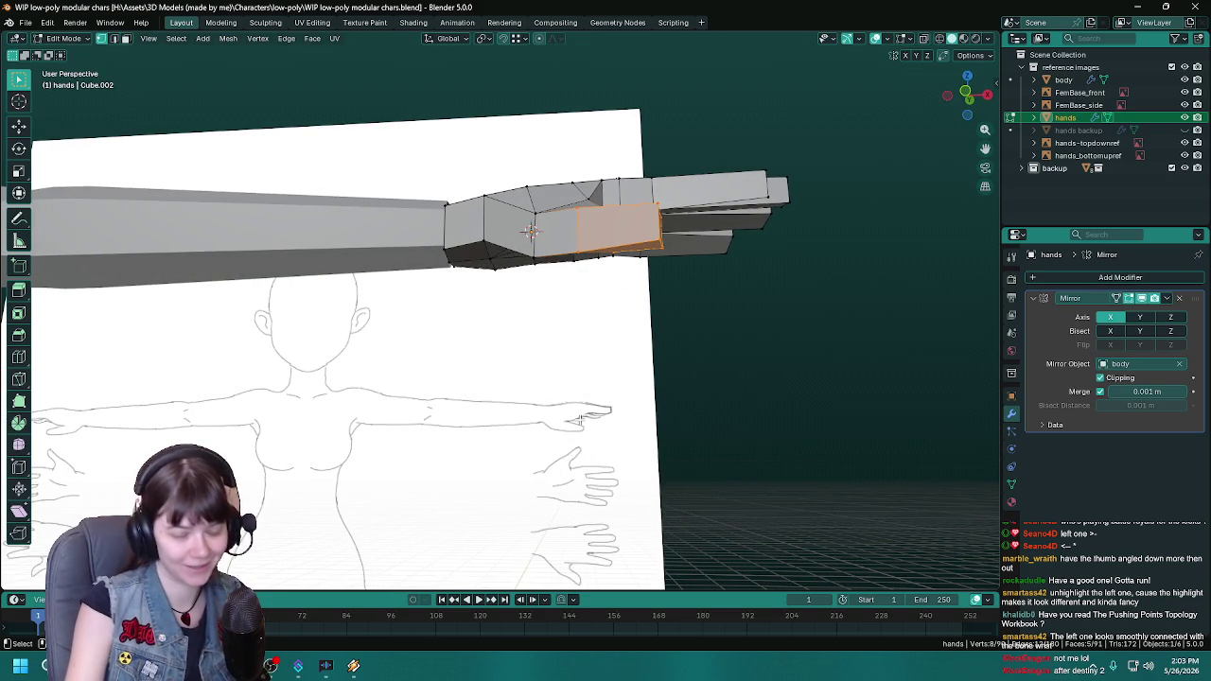
key(KP_3)
key(KP_1)
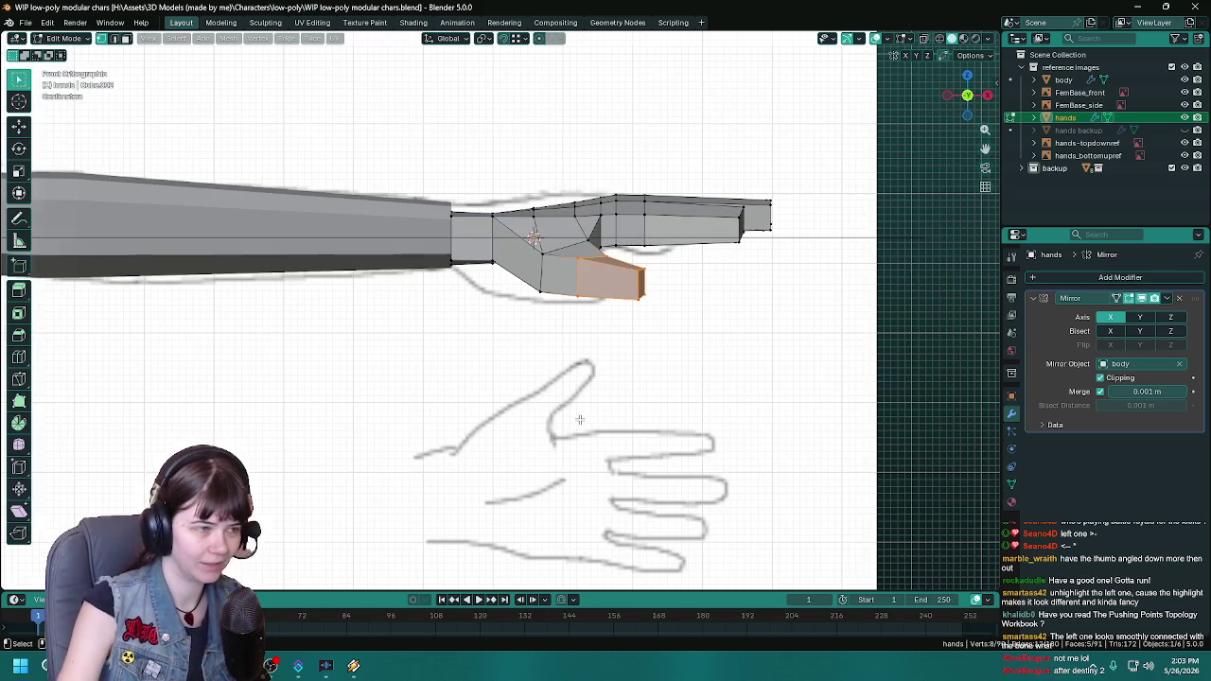
middle_drag(484, 394, 515, 372)
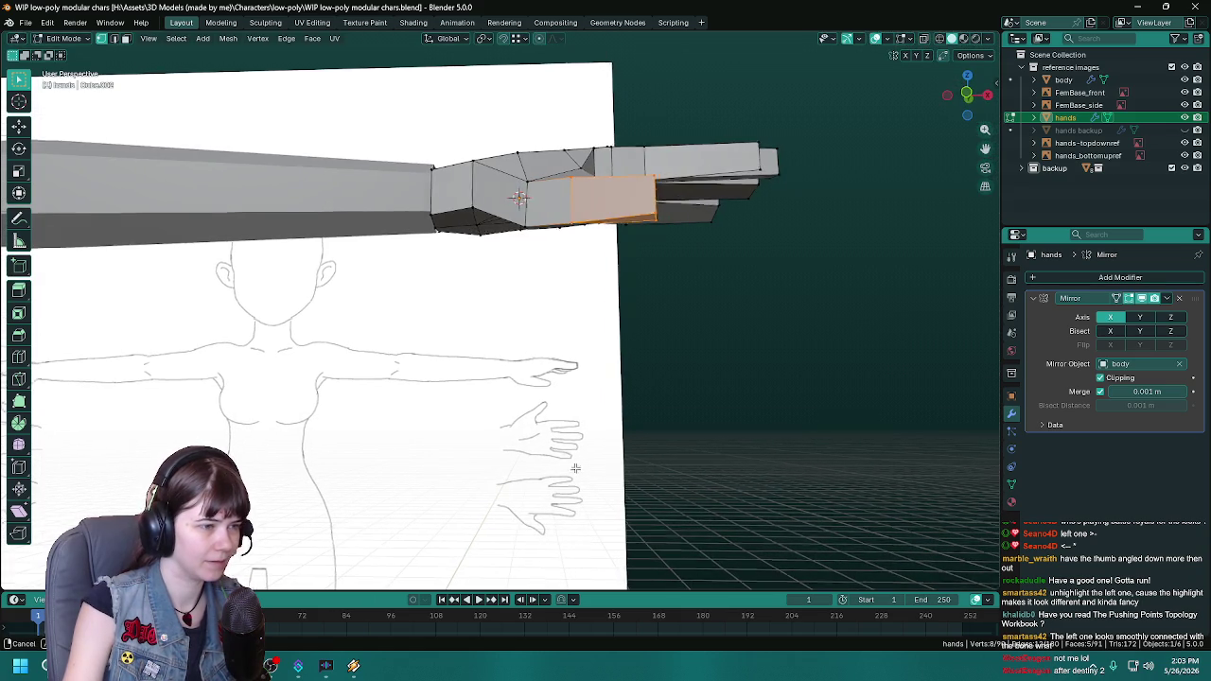
middle_drag(546, 463, 560, 461)
key(KP_7)
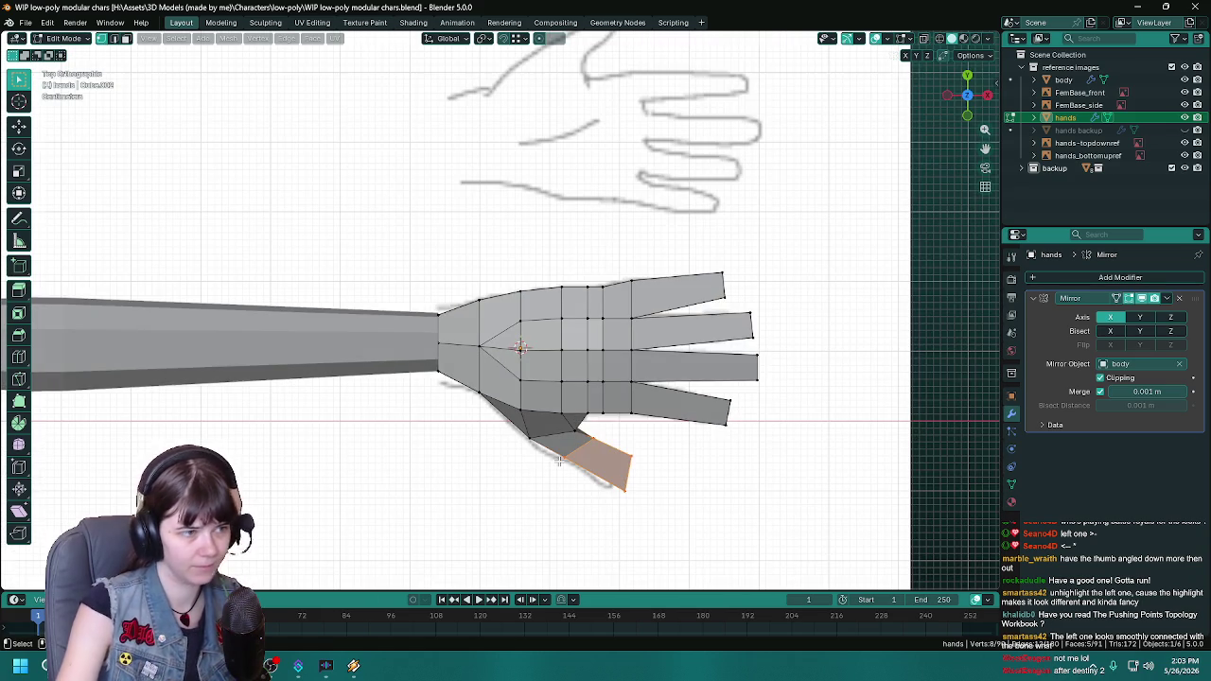
key(ctrl+KP_7)
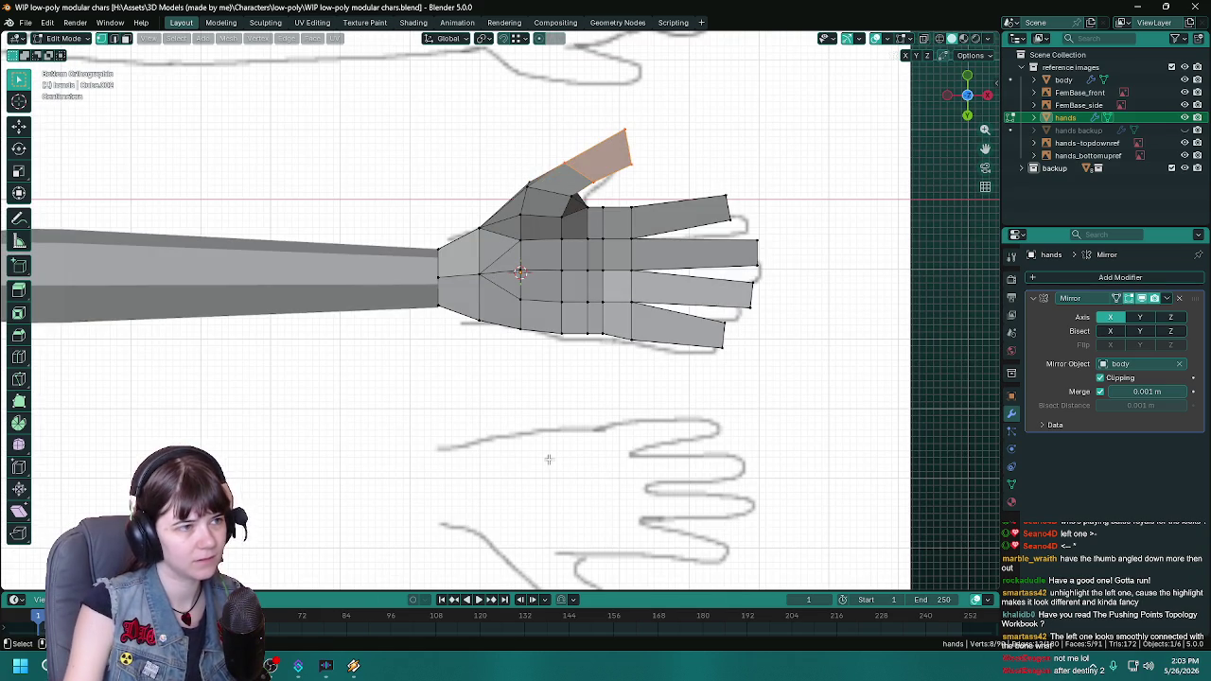
scroll(513, 456, down, 2)
scroll(514, 456, up, 3)
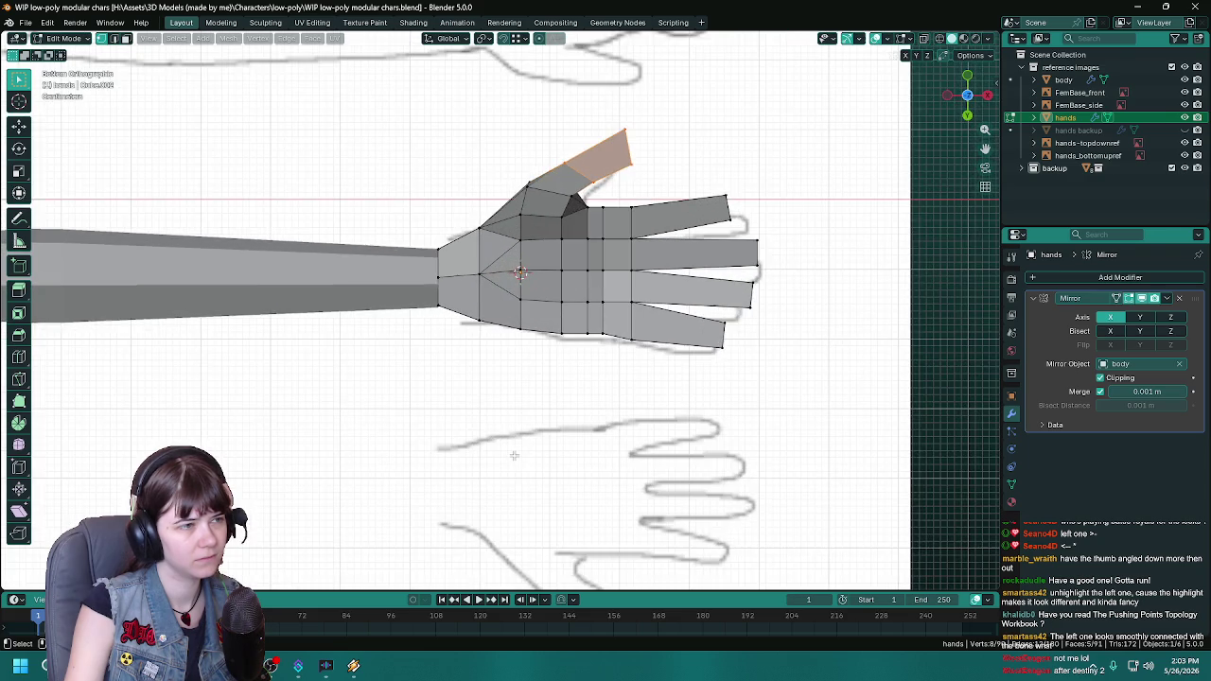
shift+middle_drag(515, 395, 474, 503)
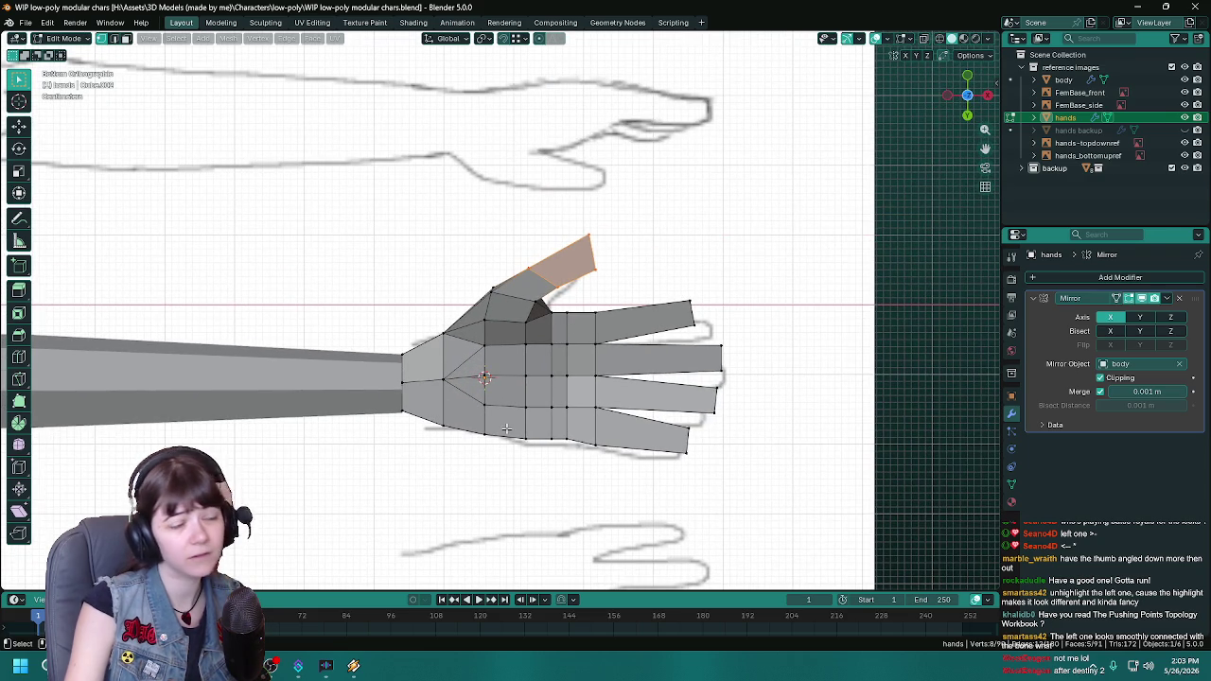
scroll(507, 429, up, 2)
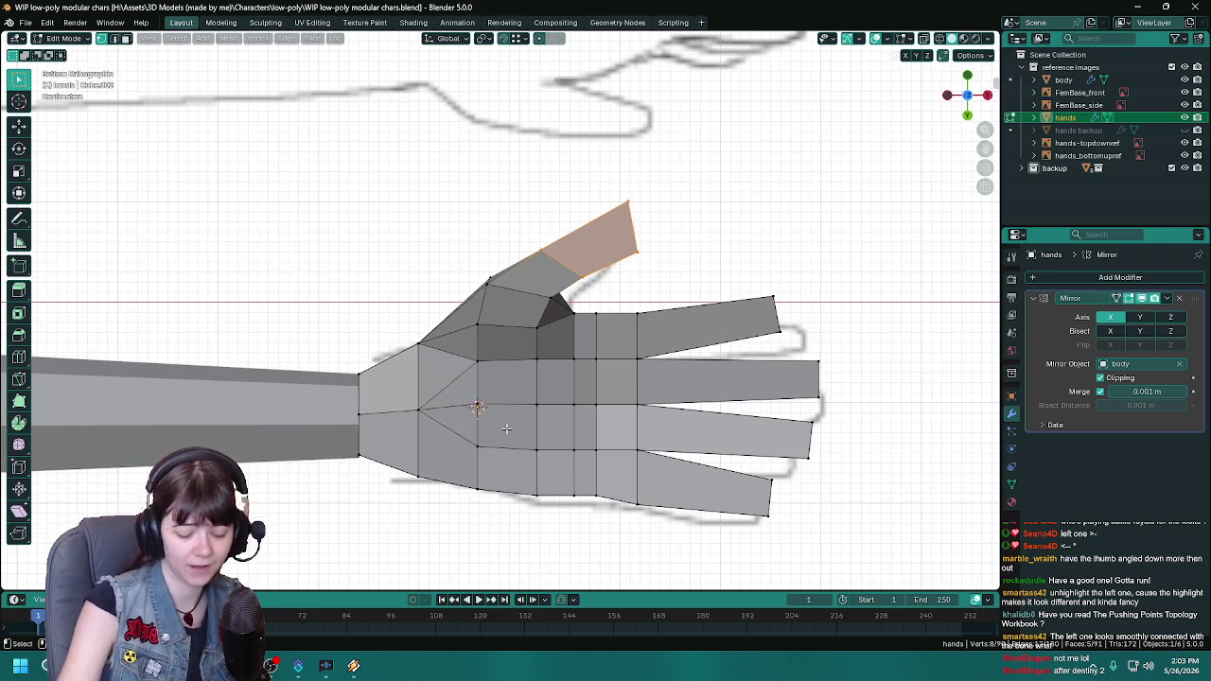
key(KP_7)
scroll(453, 267, down, 2)
Step: View the reference sketches through the see-through mesh from the front, save, then restore solid shading
key(shift+z)
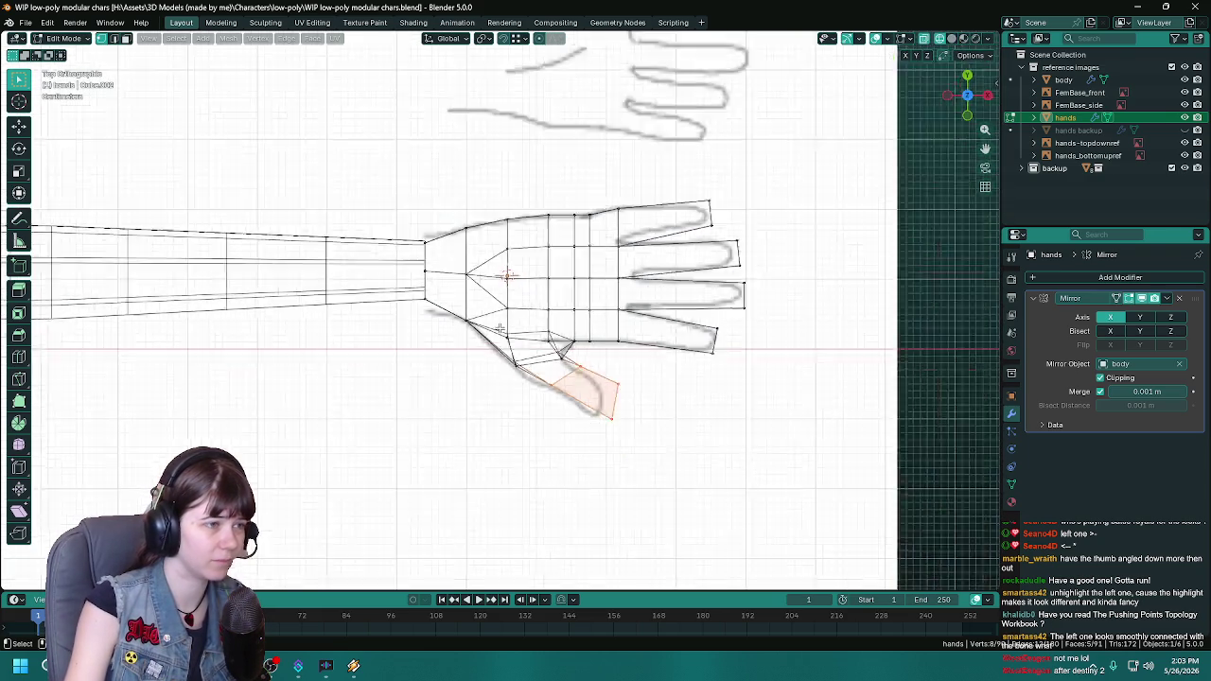
scroll(492, 369, down, 2)
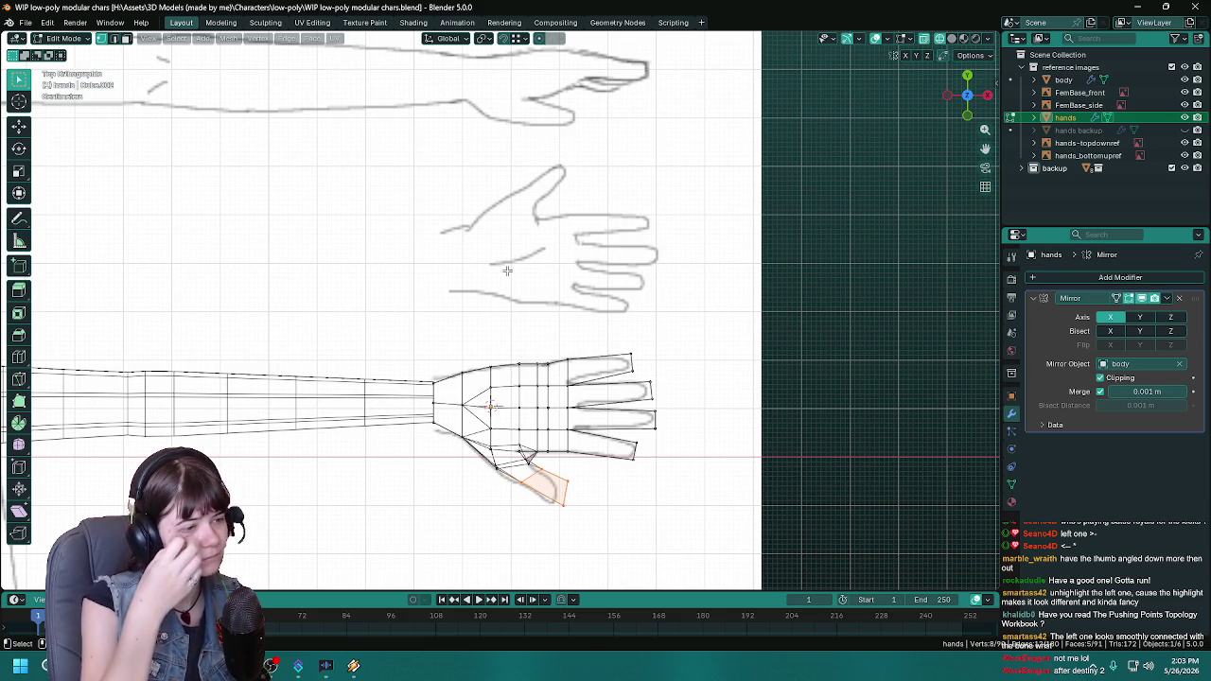
scroll(507, 271, up, 2)
middle_drag(507, 271, 559, 220)
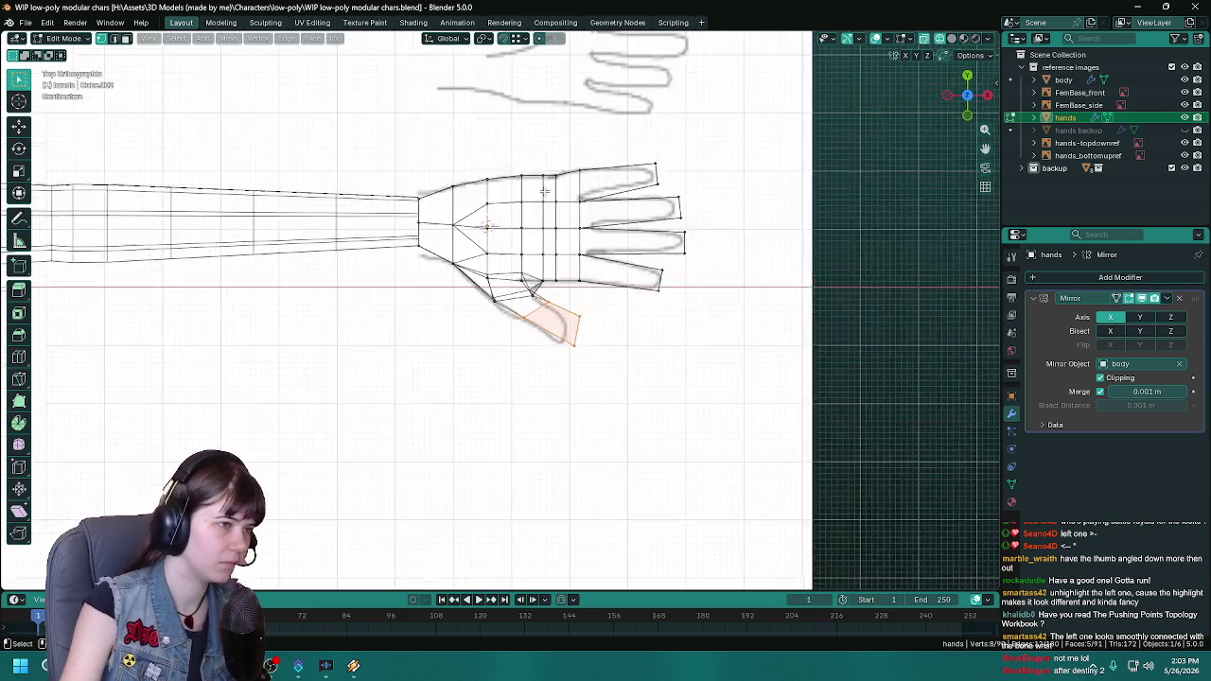
key(KP_1)
key(ctrl+s)
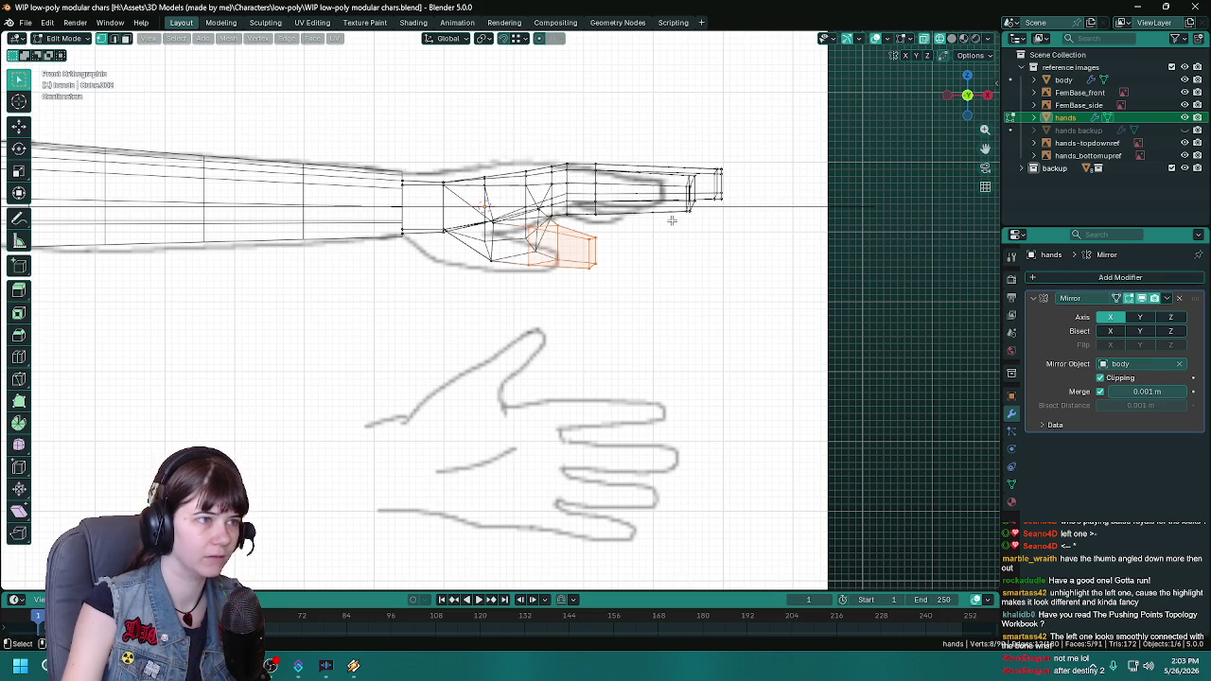
mouse_move(671, 277)
middle_down()
mouse_move(658, 354)
mouse_move(669, 312)
middle_up()
key(alt+z)
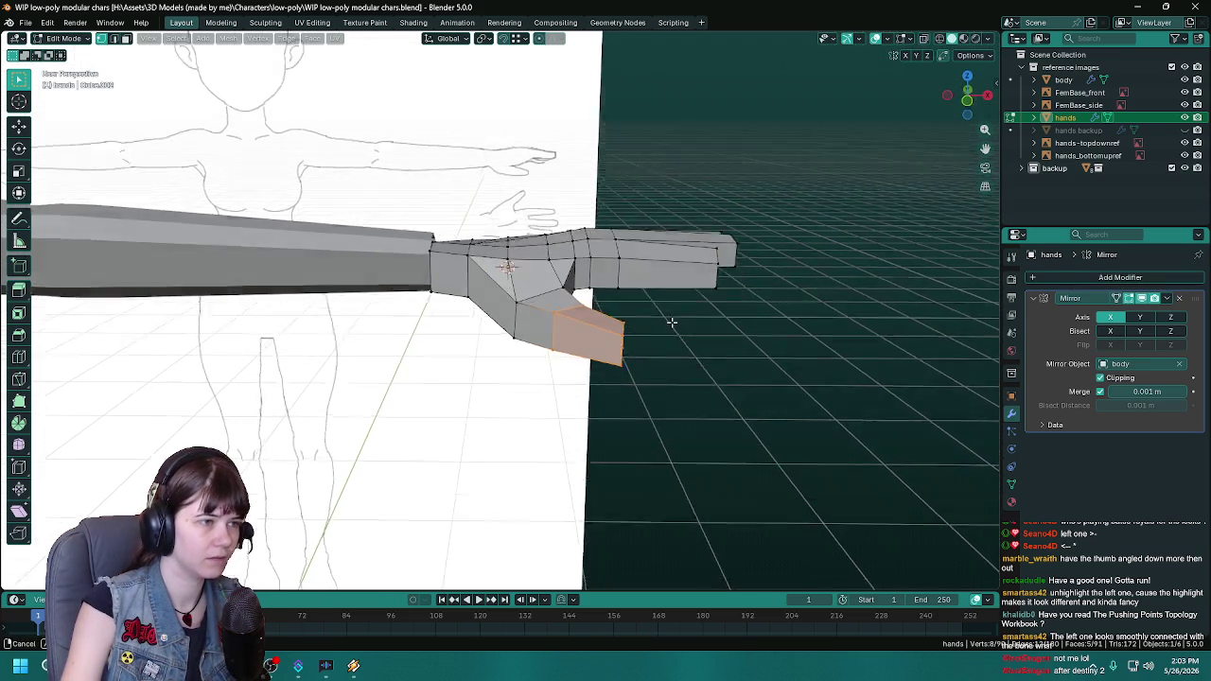
Step: Lower the thumb-tip face slightly along Z and save
scroll(669, 312, up, 2)
scroll(677, 360, up, 1)
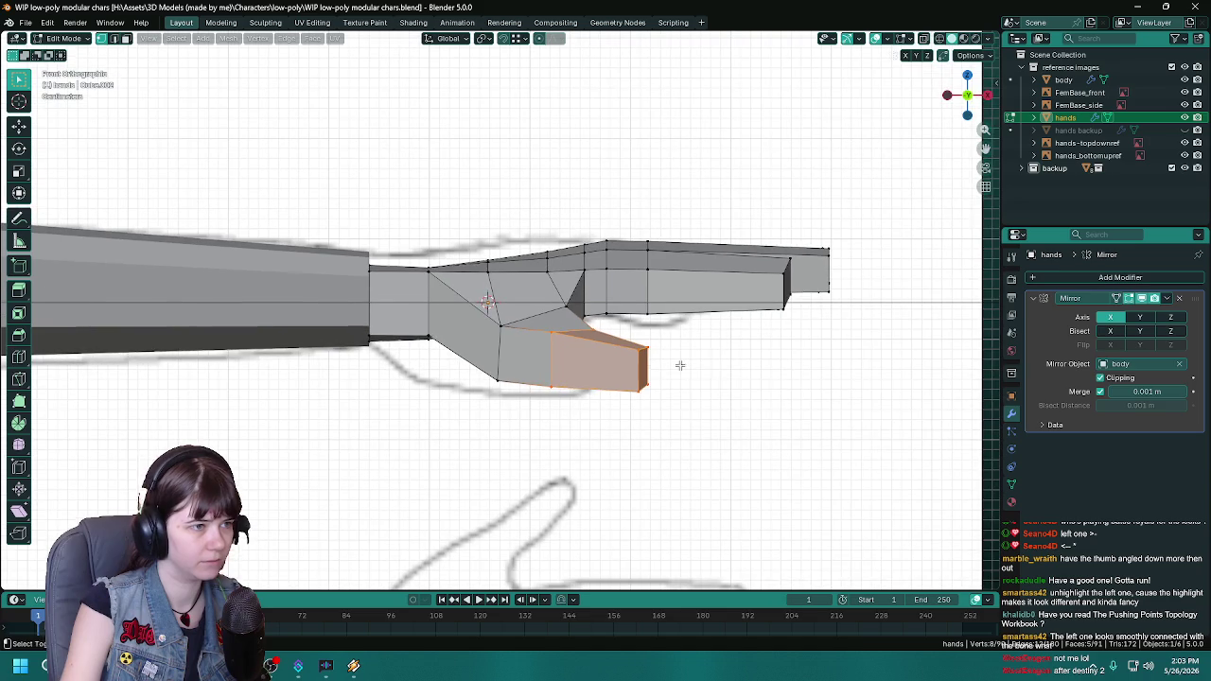
key(g)
key(z)
click(768, 367)
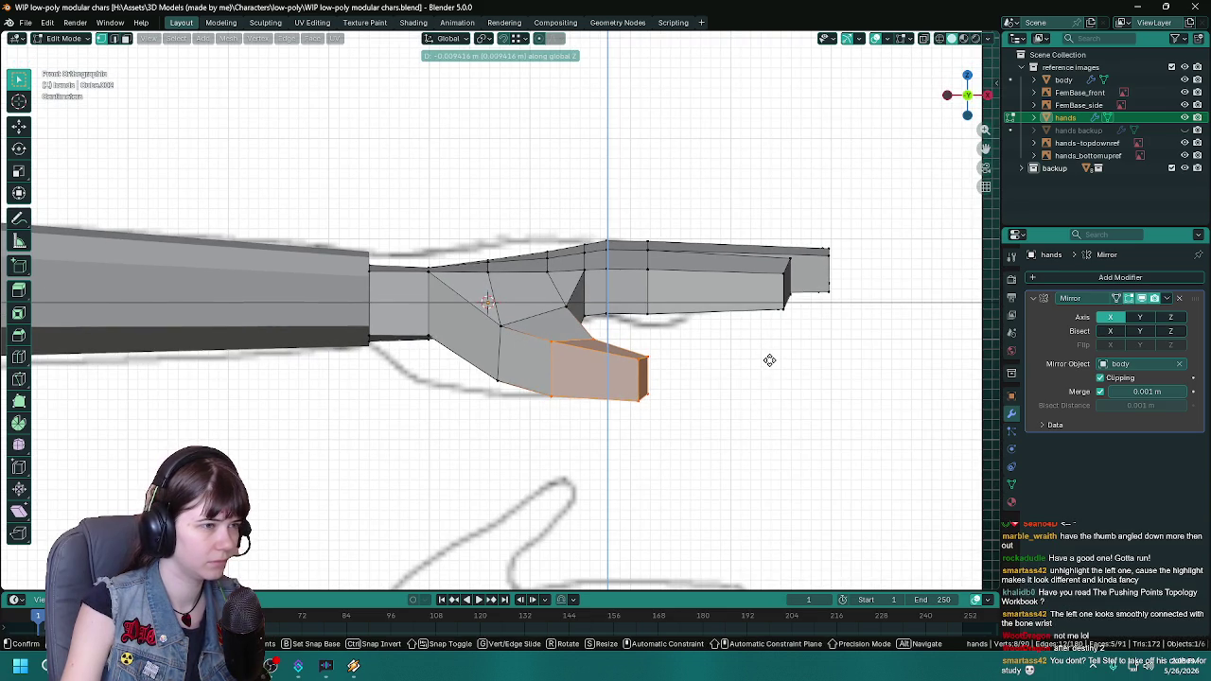
shift+middle_drag(789, 387, 650, 381)
key(ctrl+s)
Step: Push the thumb tip's end edge about 0.0207 m along X to lengthen the thumb, then save
drag(502, 352, 574, 409)
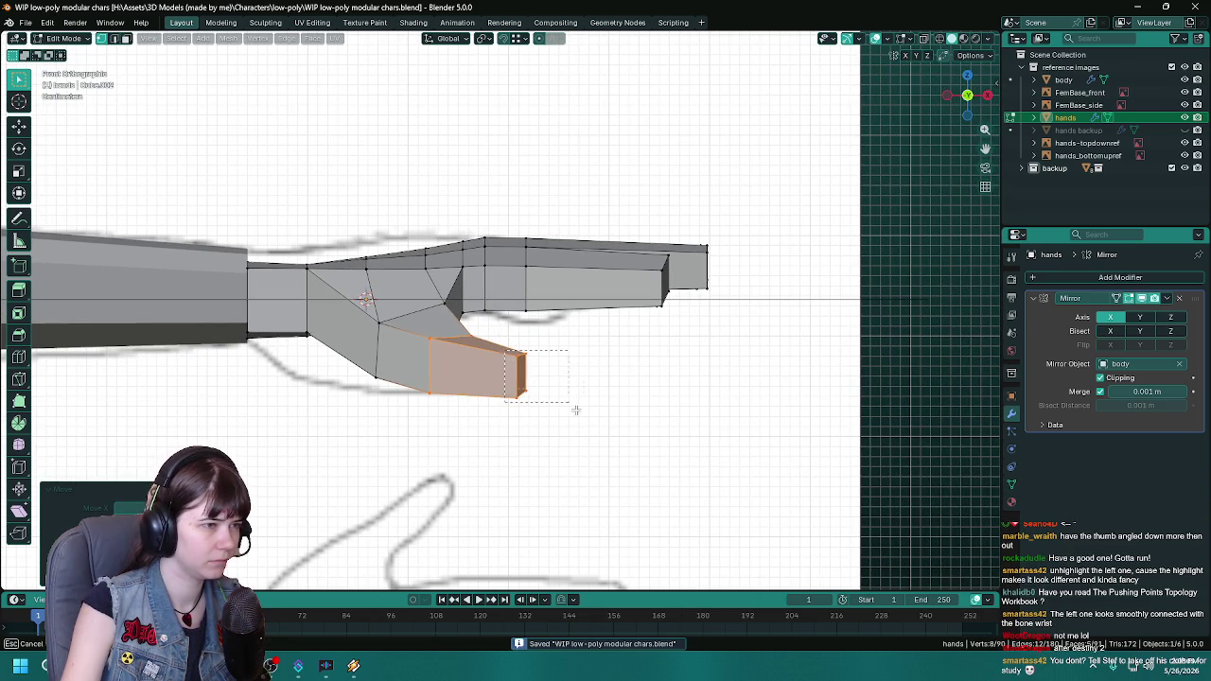
scroll(661, 393, down, 1)
shift+middle_drag(660, 392, 665, 397)
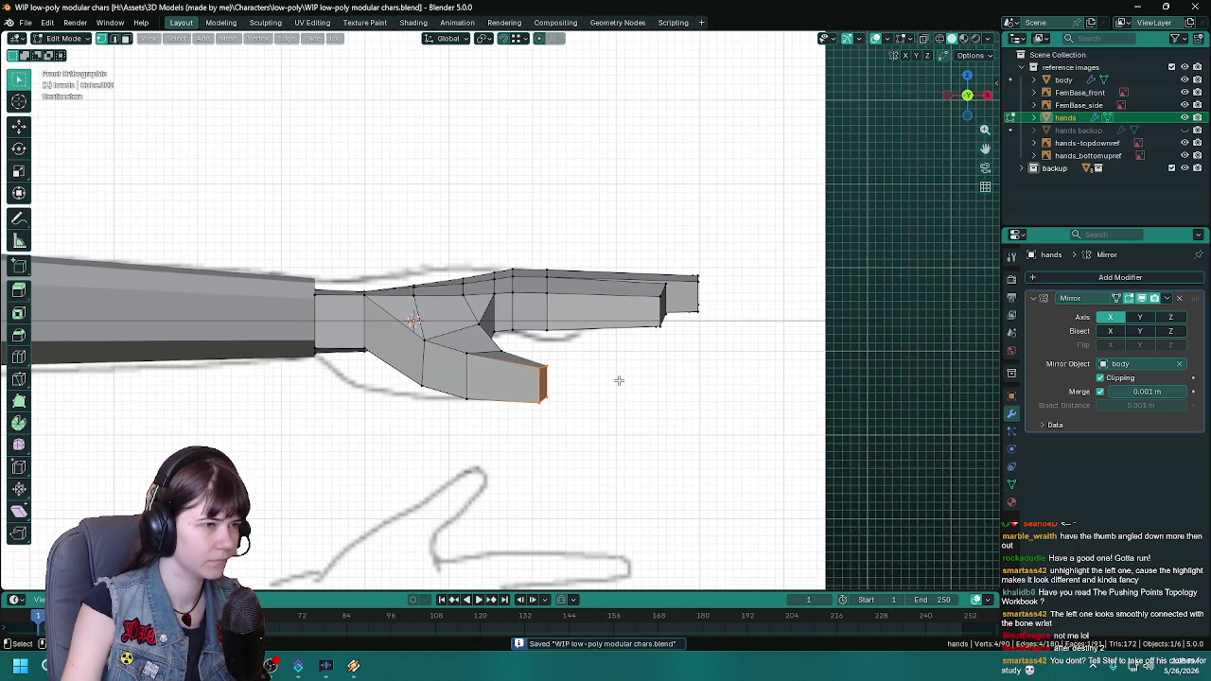
scroll(619, 381, up, 1)
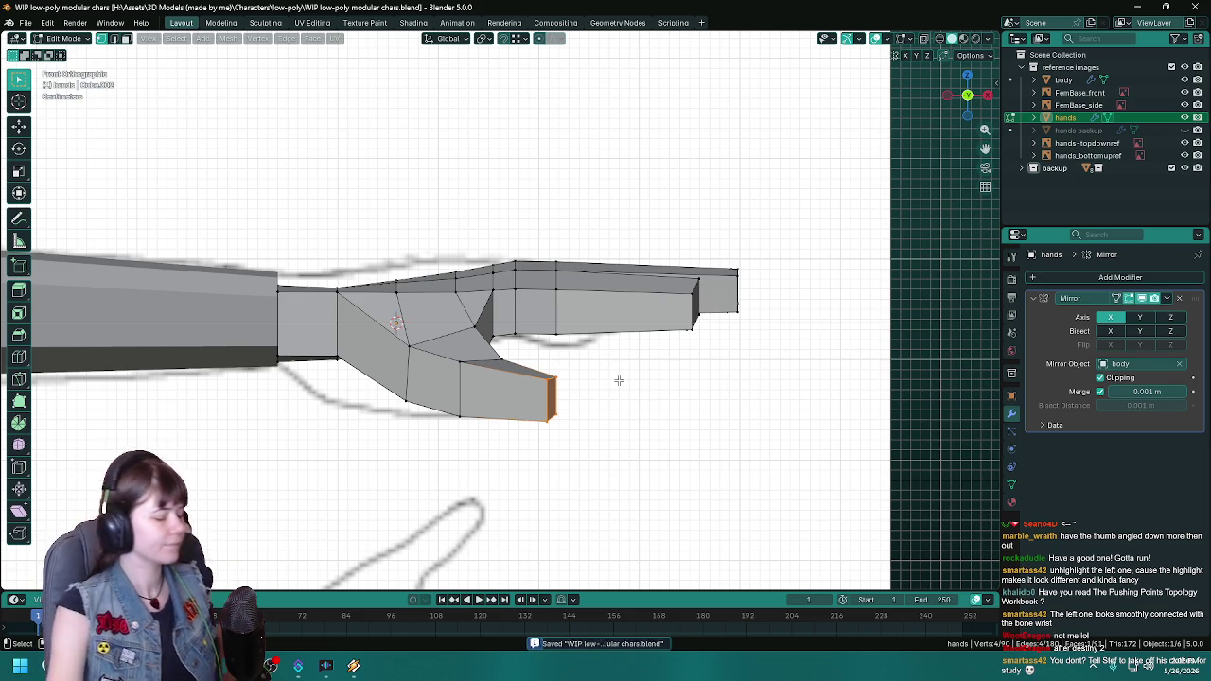
key(g)
key(y)
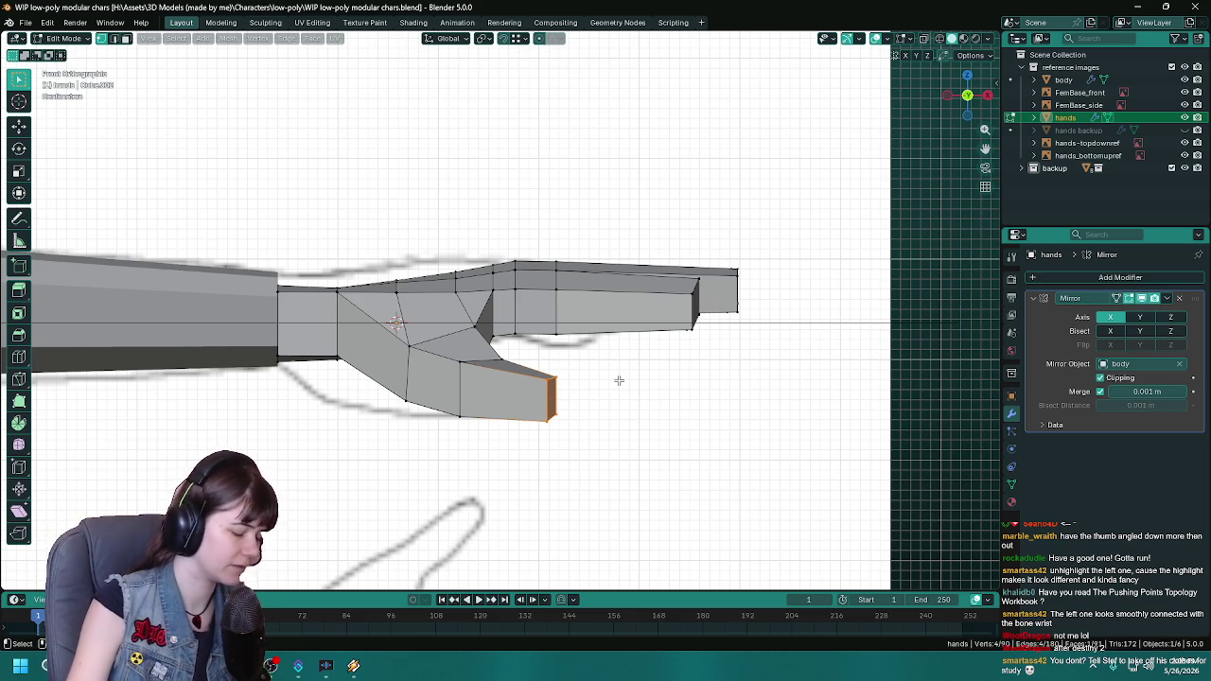
key(x)
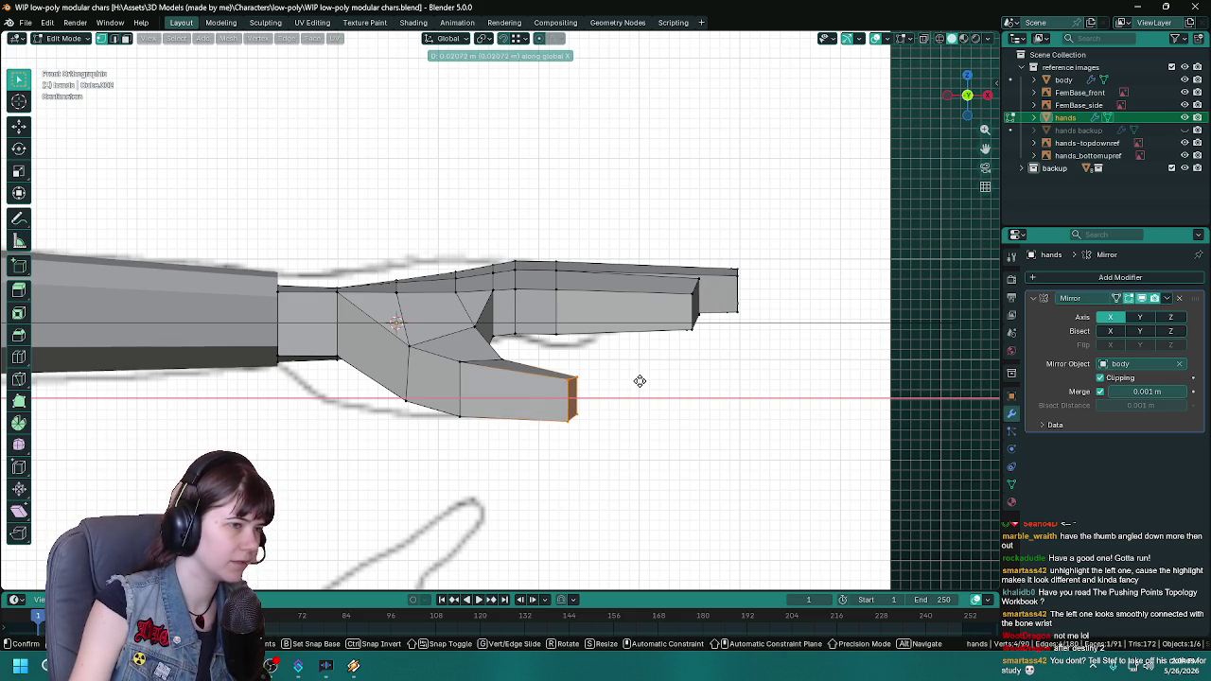
click(641, 381)
key(ctrl+s)
mouse_move(619, 386)
middle_down()
mouse_move(587, 464)
mouse_move(546, 433)
mouse_move(576, 403)
middle_up()
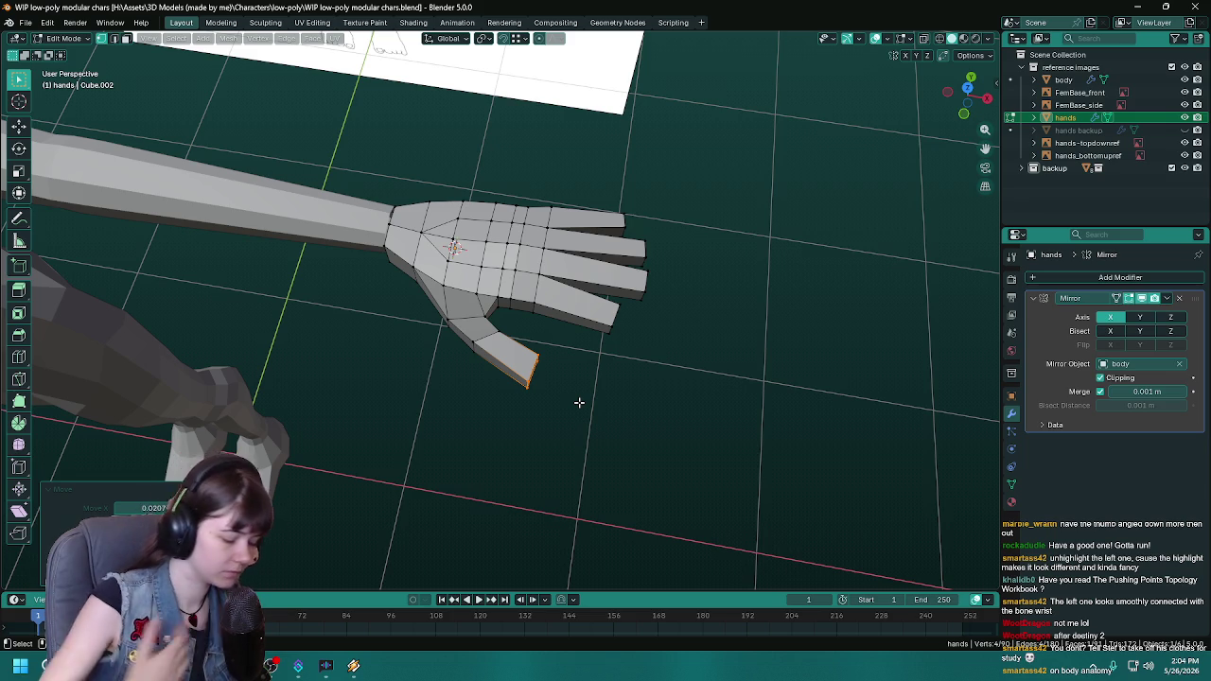
Step: In Top view, cancel an unwanted X move of the thumb tip and save
key(KP_7)
key(g)
key(x)
key(Escape)
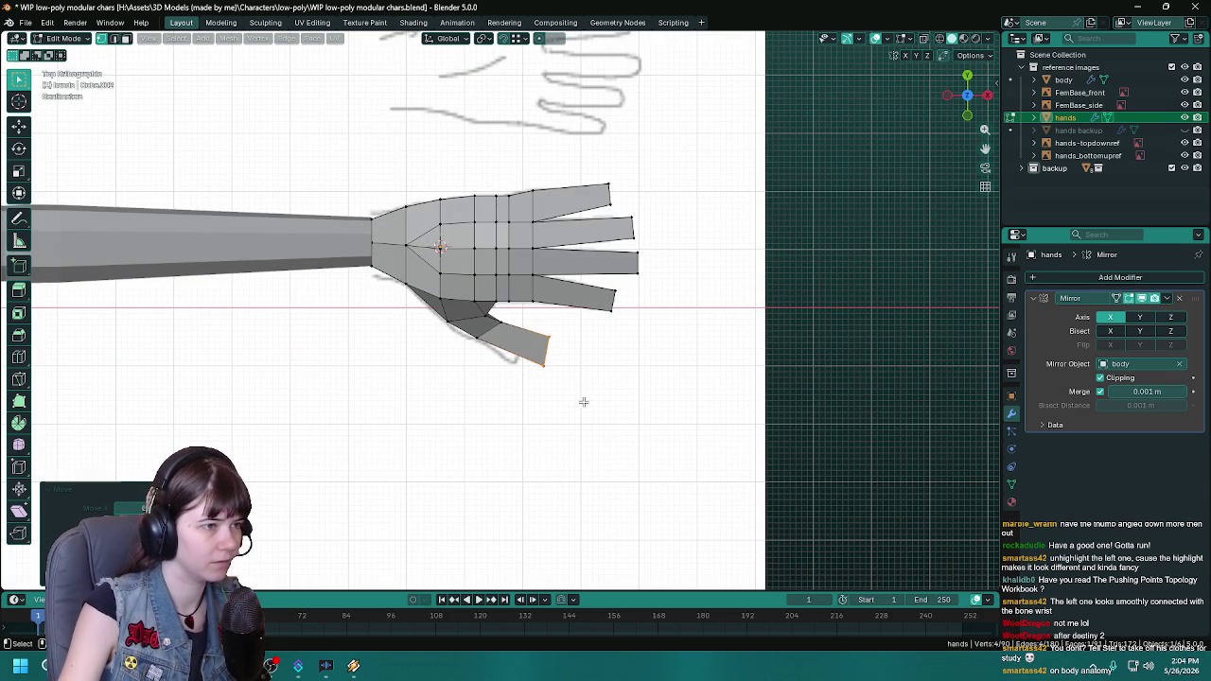
key(ctrl+s)
Step: Switch between Object and Edit Mode to inspect the upright hand
key(Tab)
scroll(635, 482, down, 3)
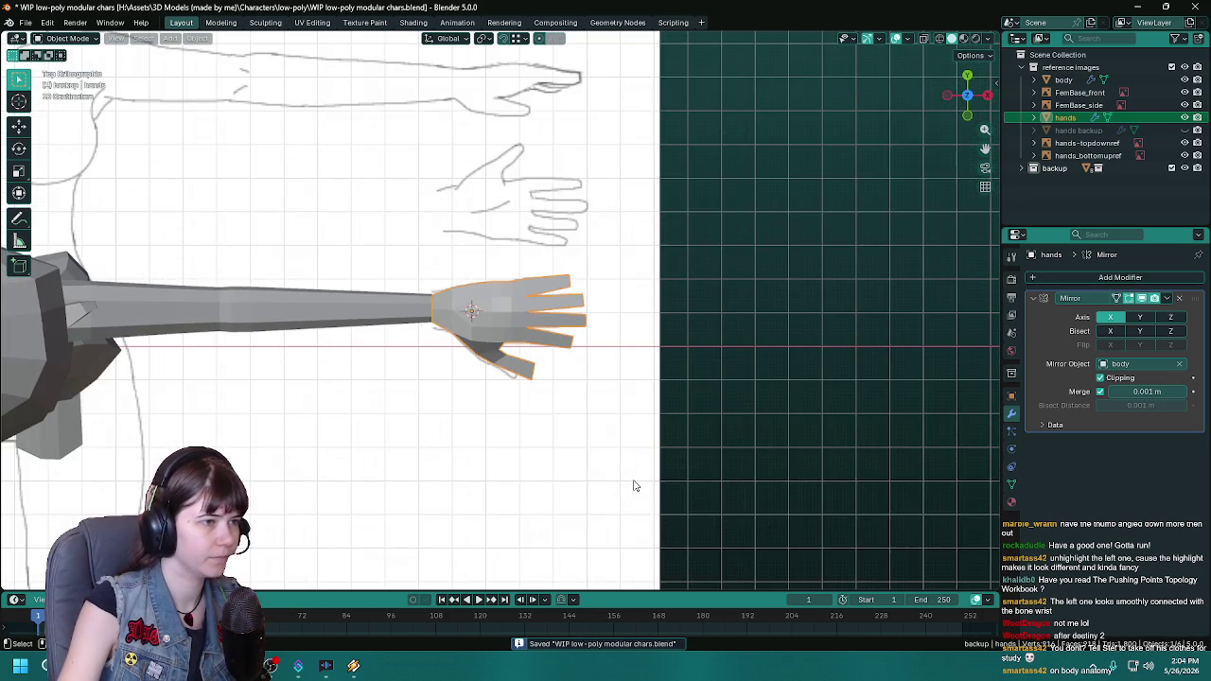
scroll(634, 486, up, 4)
key(Tab)
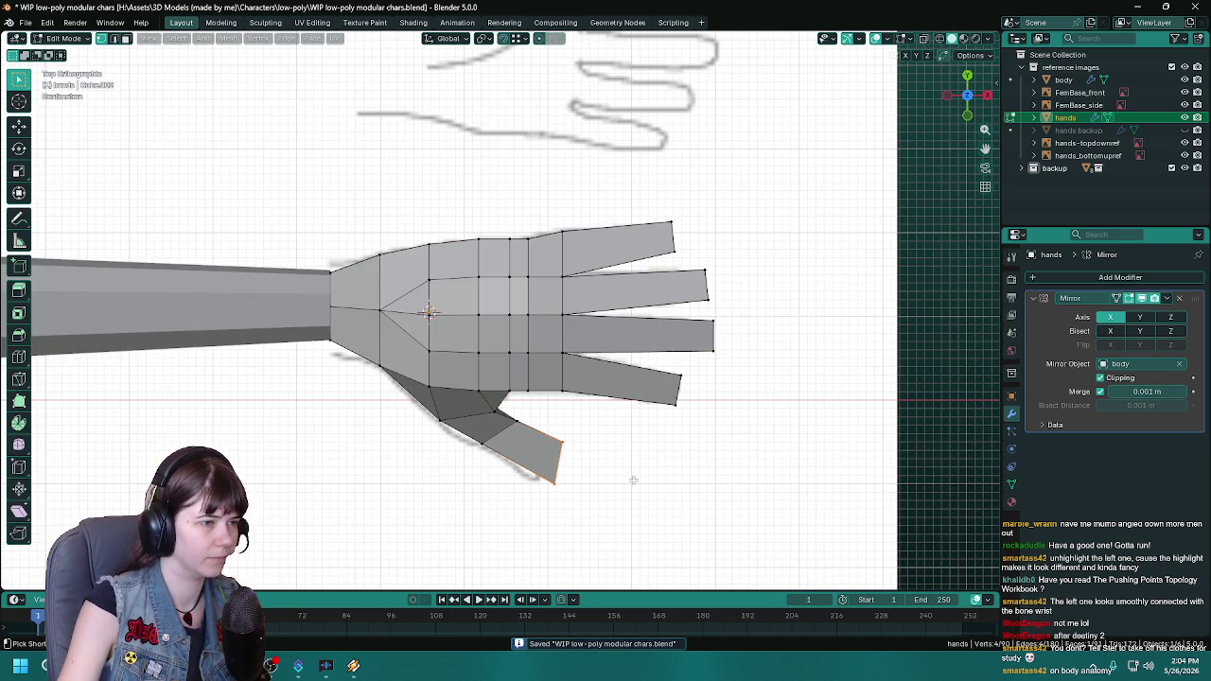
key(Tab)
scroll(634, 485, down, 3)
mouse_move(625, 481)
middle_down()
mouse_move(549, 427)
mouse_move(641, 427)
mouse_move(613, 464)
middle_up()
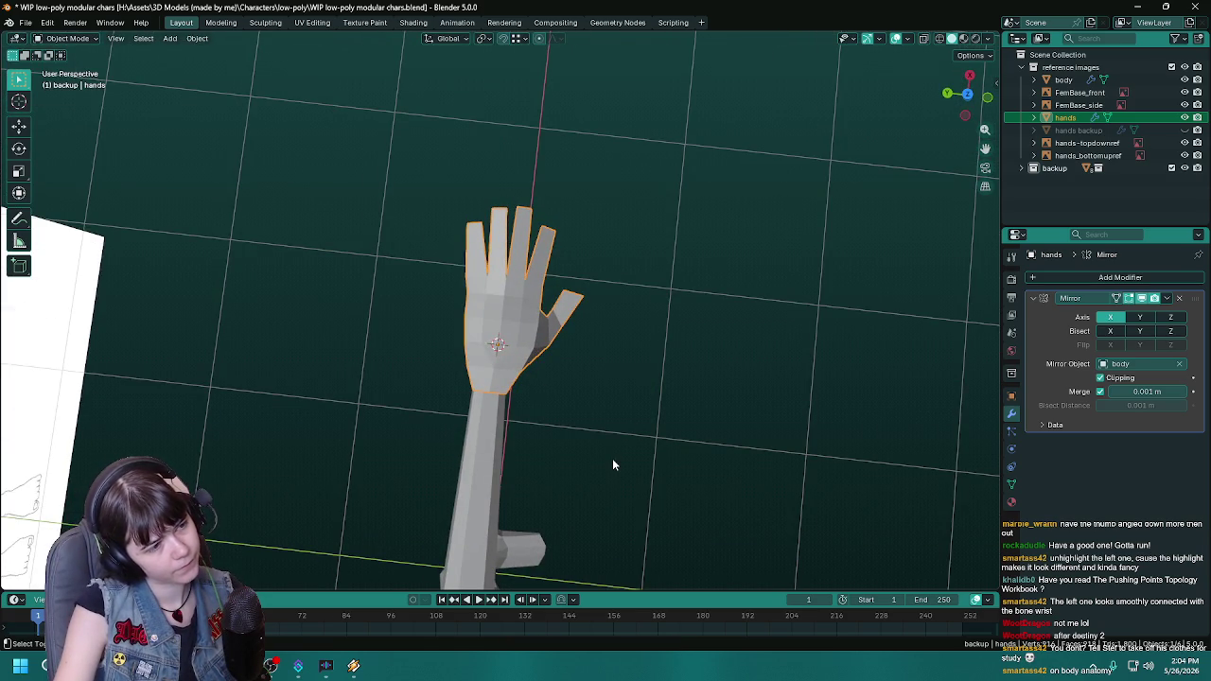
Step: Back in Edit Mode, move the thumb tip vertices sideways along X
key(Tab)
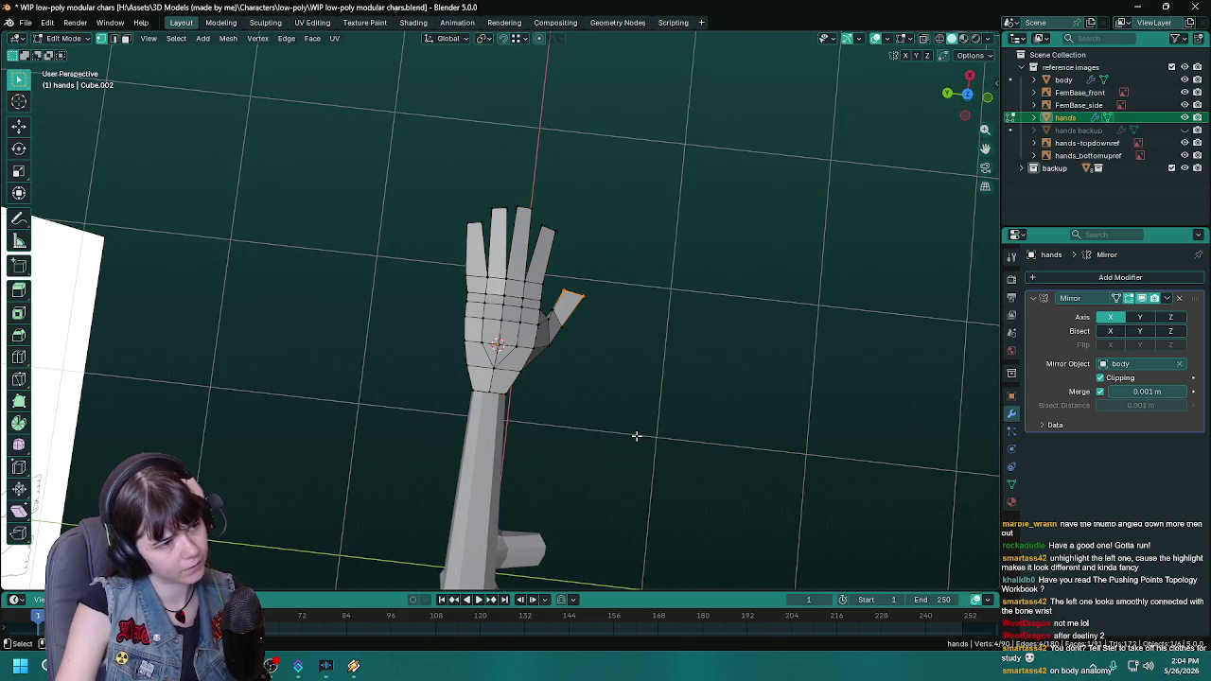
key(g)
key(y)
key(x)
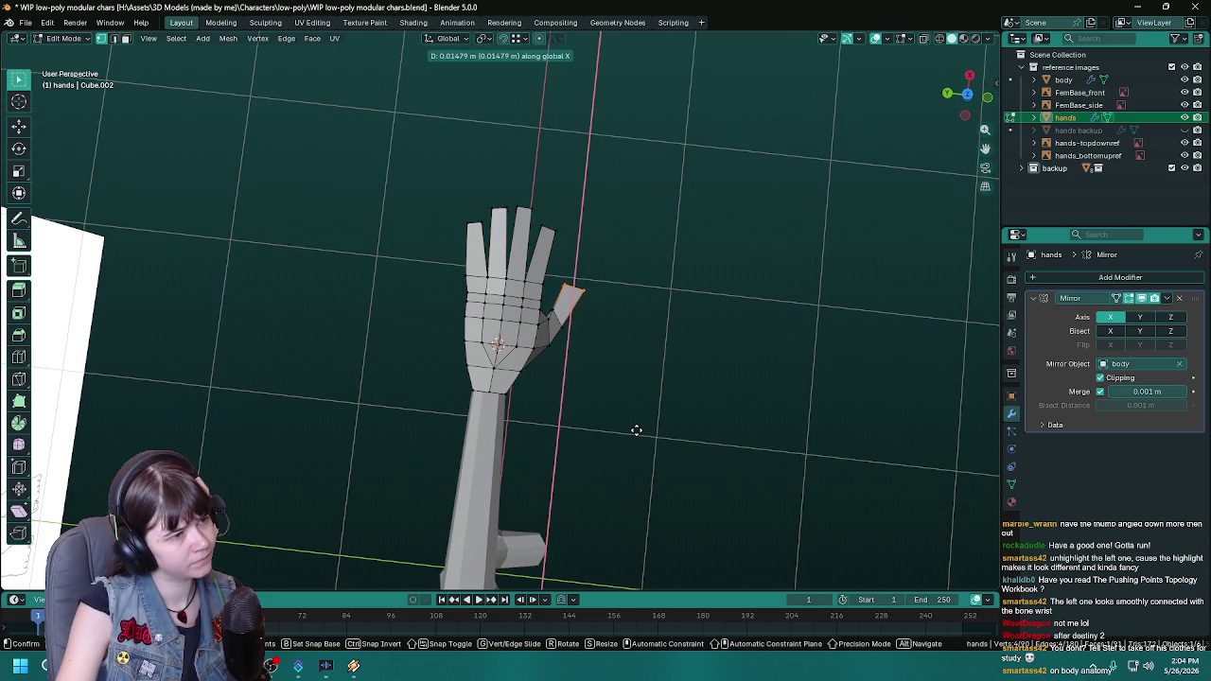
click(636, 431)
Step: Clear the face selection, reposition the selected vertices from Top view, and return to Object Mode
key(KP_7)
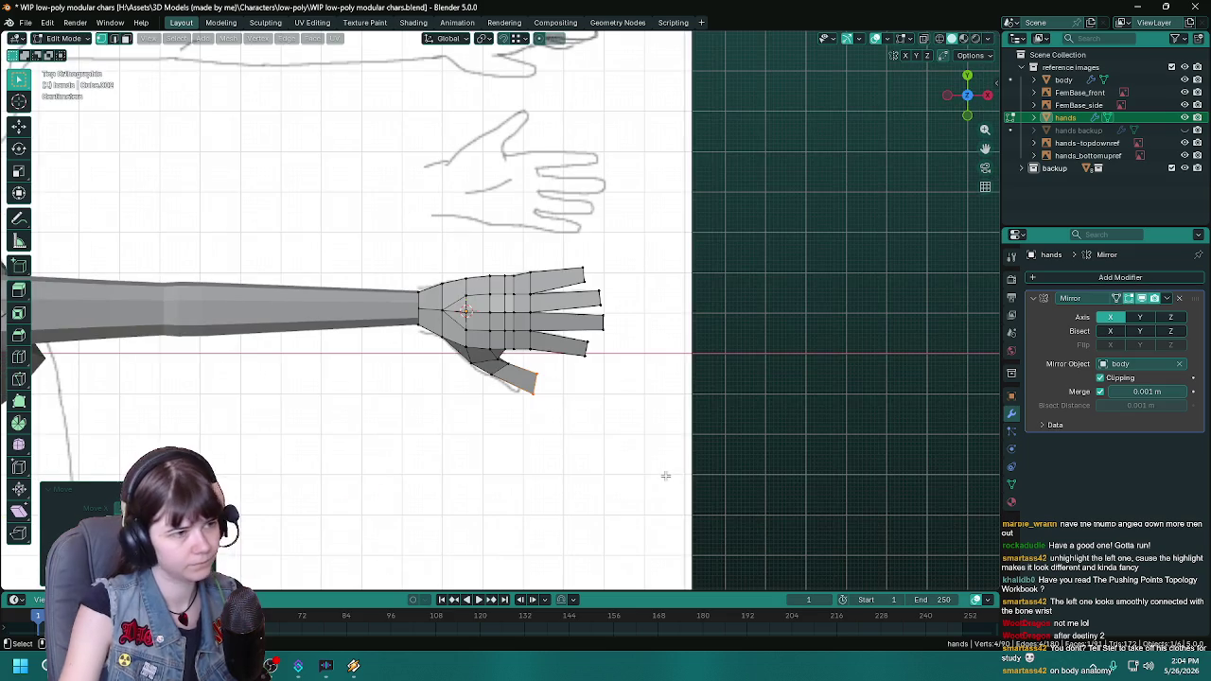
mouse_move(626, 455)
middle_down()
mouse_move(483, 358)
mouse_move(486, 392)
mouse_move(600, 406)
middle_up()
key(alt+a)
key(KP_7)
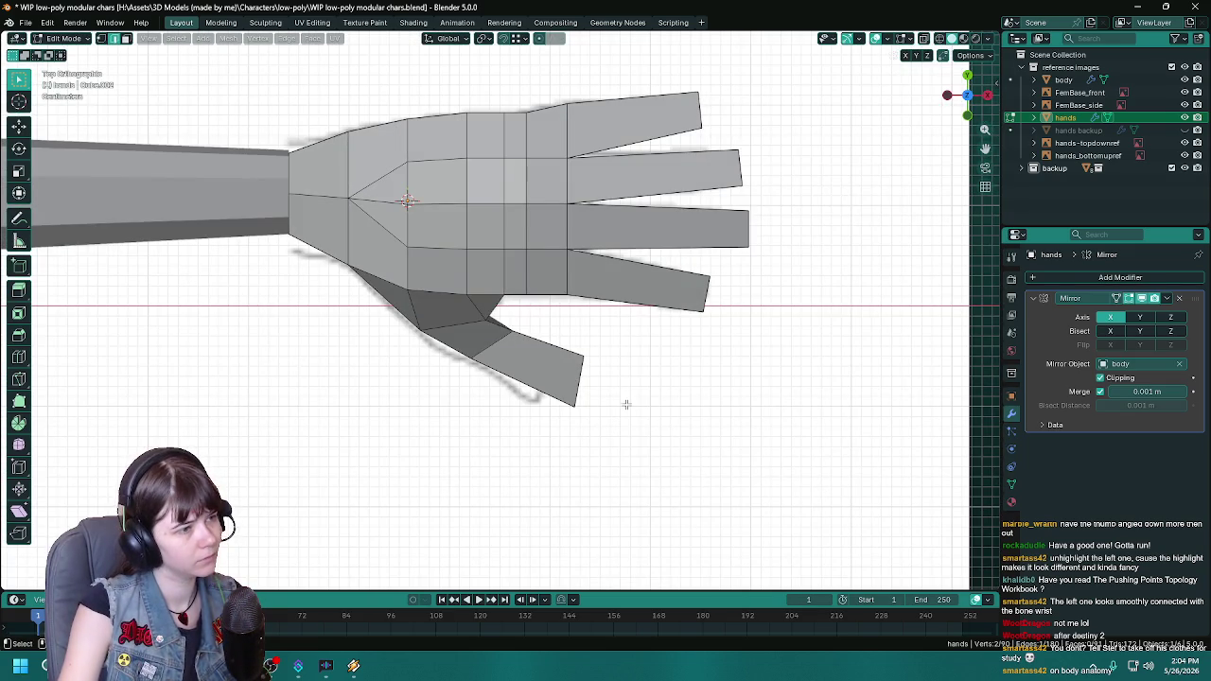
key(g)
click(634, 401)
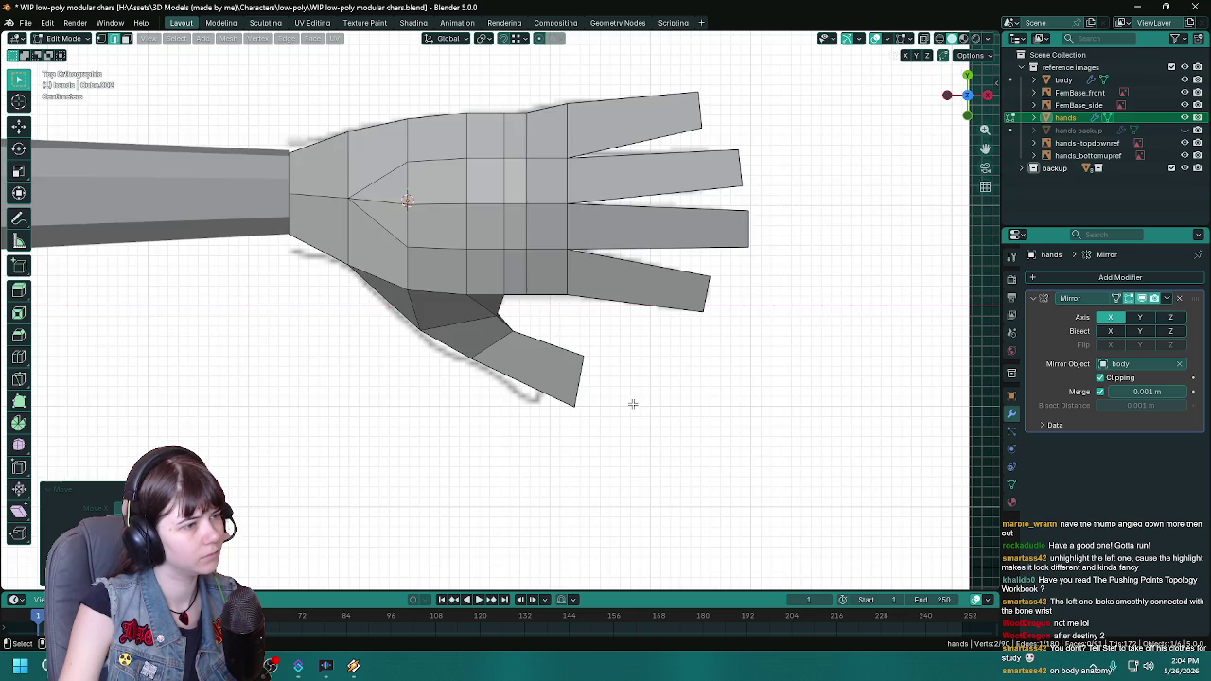
scroll(631, 406, down, 4)
key(Tab)
Step: Check the hand in Top view, save, then briefly re-enter Edit Mode to inspect it from the front
mouse_move(657, 468)
middle_down()
mouse_move(508, 427)
mouse_move(632, 411)
mouse_move(549, 346)
mouse_move(544, 295)
mouse_move(475, 354)
mouse_move(473, 367)
mouse_move(593, 398)
middle_up()
key(KP_7)
key(ctrl+s)
key(Tab)
mouse_move(647, 462)
middle_down()
mouse_move(652, 438)
mouse_move(673, 463)
mouse_move(619, 499)
mouse_move(491, 444)
mouse_move(544, 461)
mouse_move(497, 458)
mouse_move(694, 440)
mouse_move(659, 424)
middle_up()
key(Tab)
key(Tab)
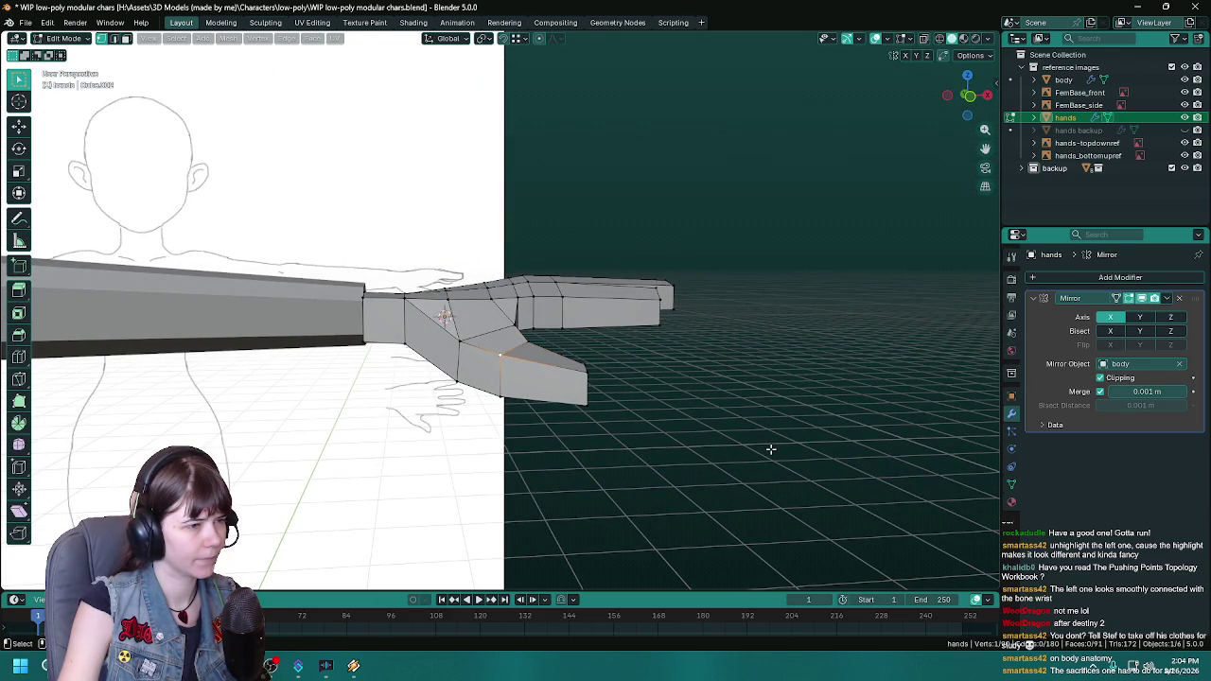
Step: Move the thumb-base vertex vertically along Z and save
mouse_move(764, 438)
middle_down()
mouse_move(749, 406)
mouse_move(494, 403)
middle_up()
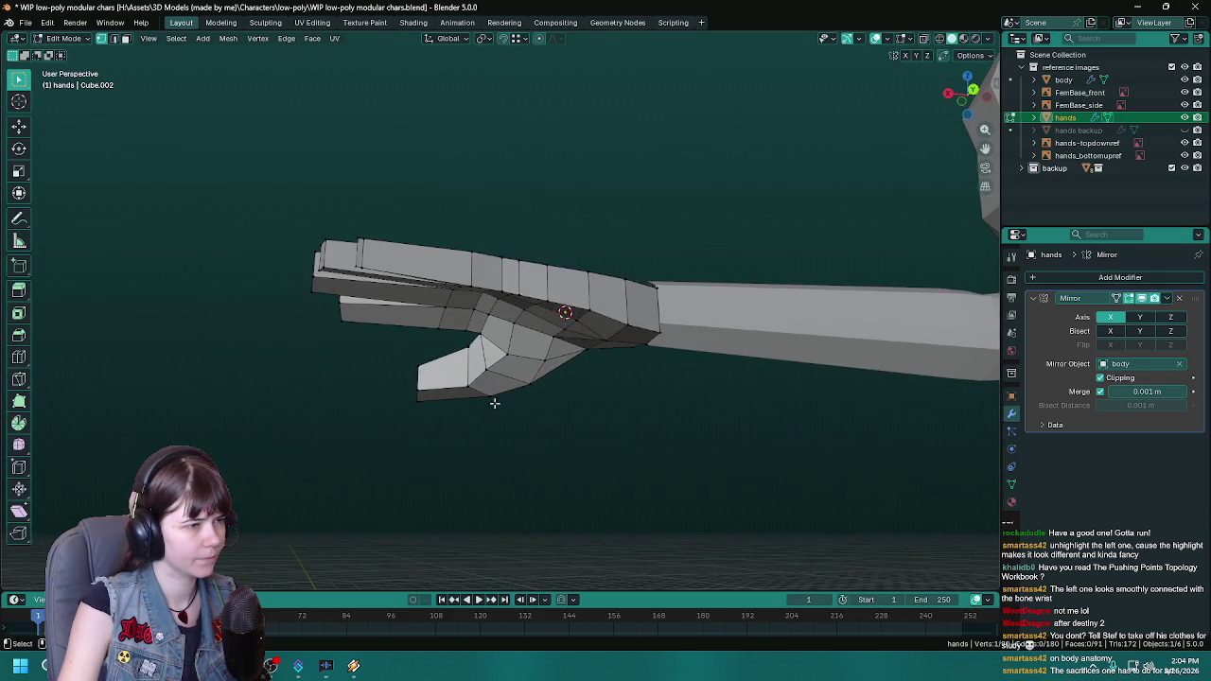
key(g)
key(z)
click(570, 468)
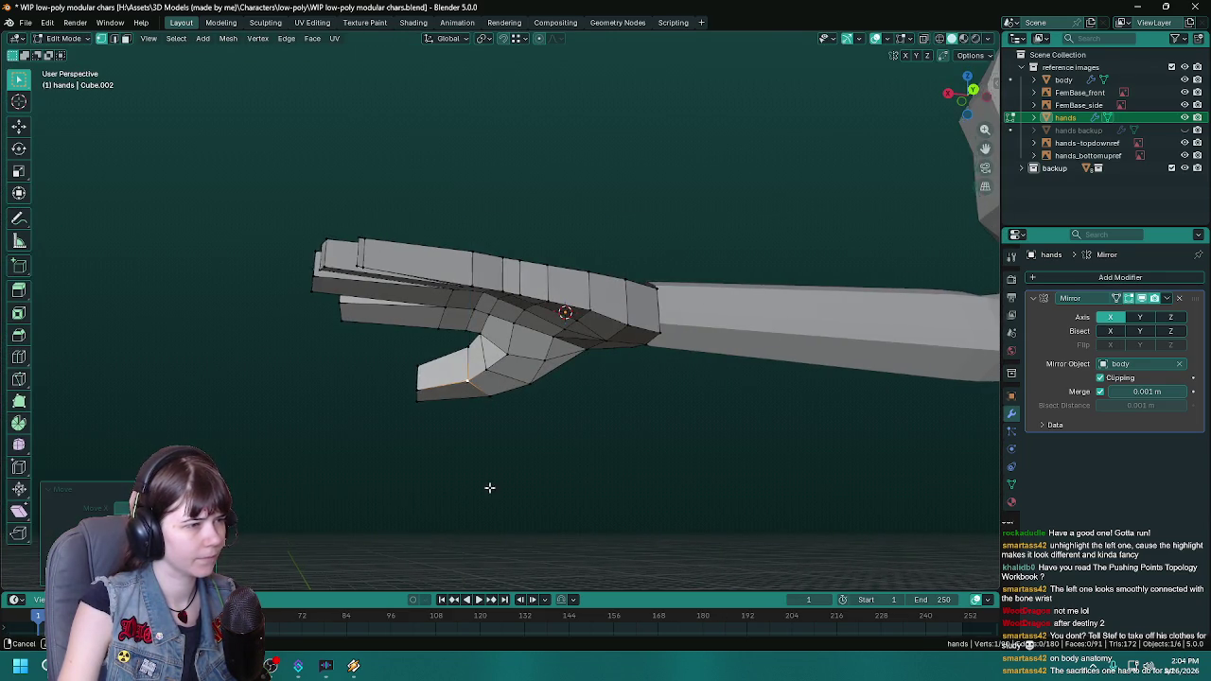
mouse_move(489, 489)
middle_down()
mouse_move(593, 500)
mouse_move(500, 473)
mouse_move(646, 497)
middle_up()
key(ctrl+s)
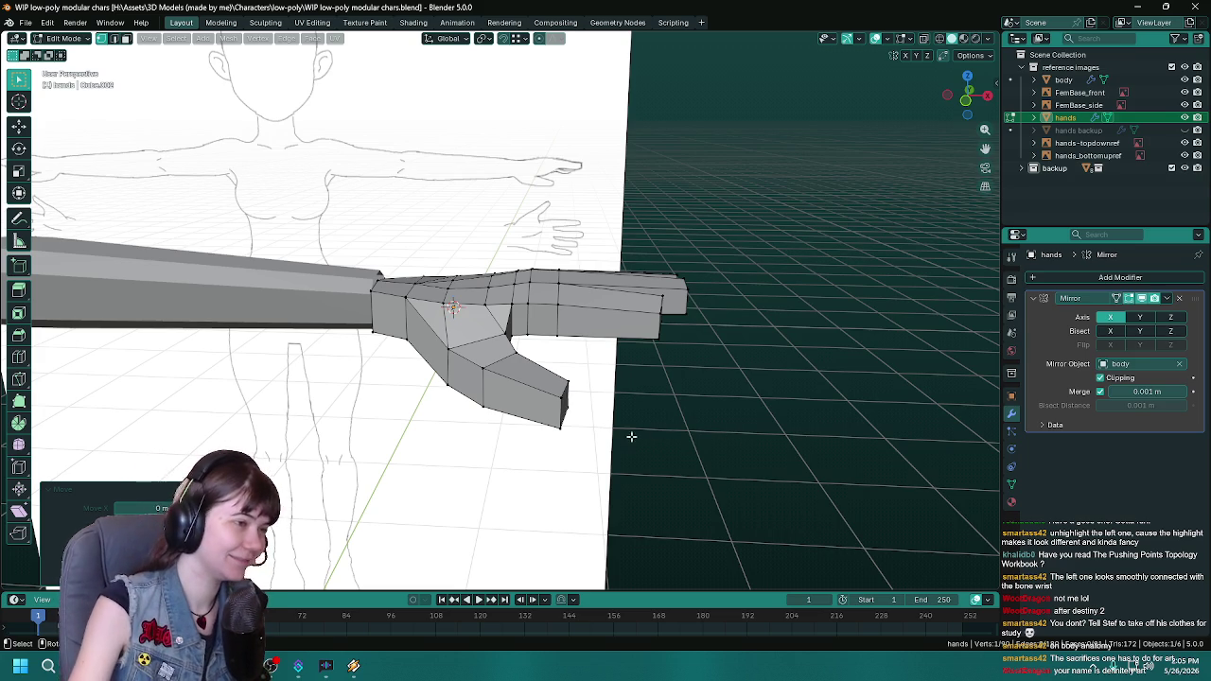
Step: Inspect the finger and arm from several angles against the reference images, saving repeatedly
key(ctrl+s)
mouse_move(598, 427)
middle_down()
mouse_move(601, 403)
mouse_move(513, 390)
middle_up()
ctrl+click(575, 394)
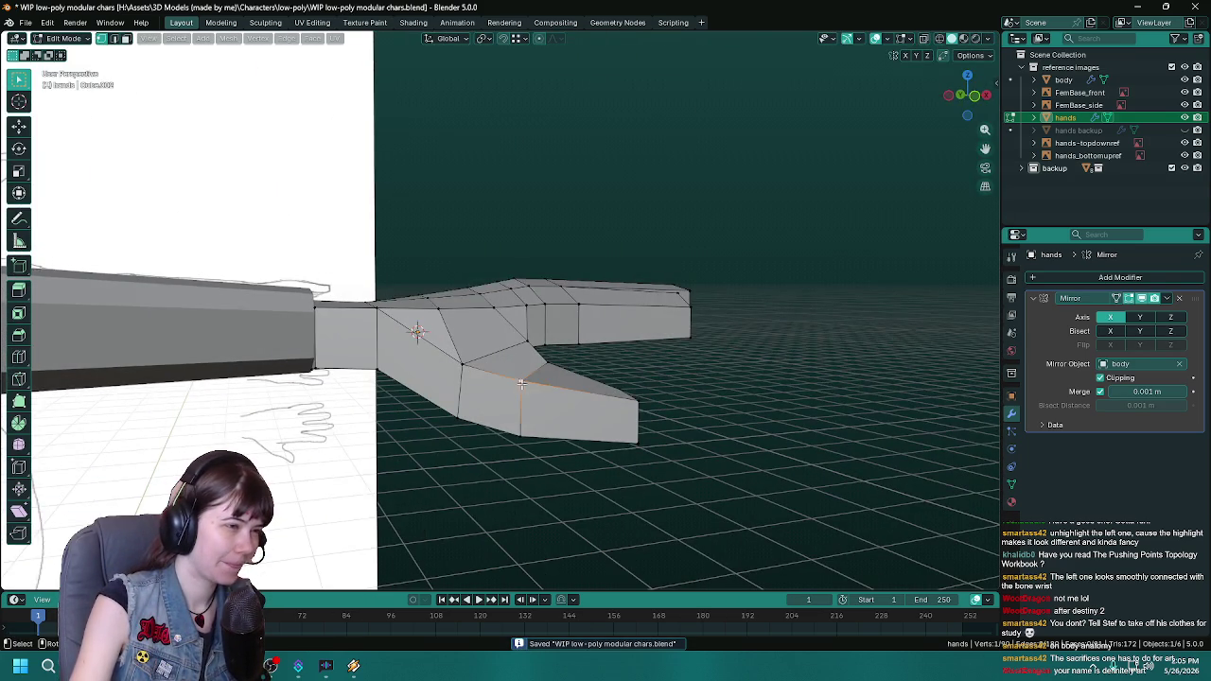
scroll(635, 413, down, 2)
key(ctrl+s)
middle_drag(635, 413, 566, 428)
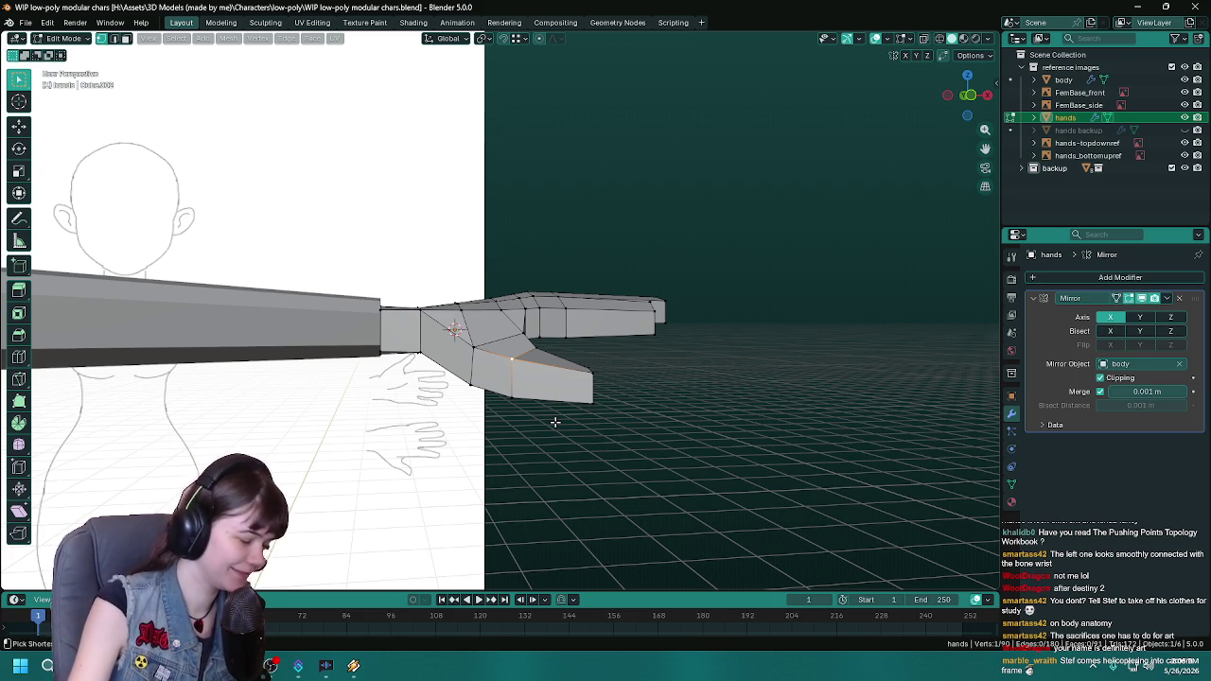
key(ctrl+s)
middle_drag(568, 425, 569, 426)
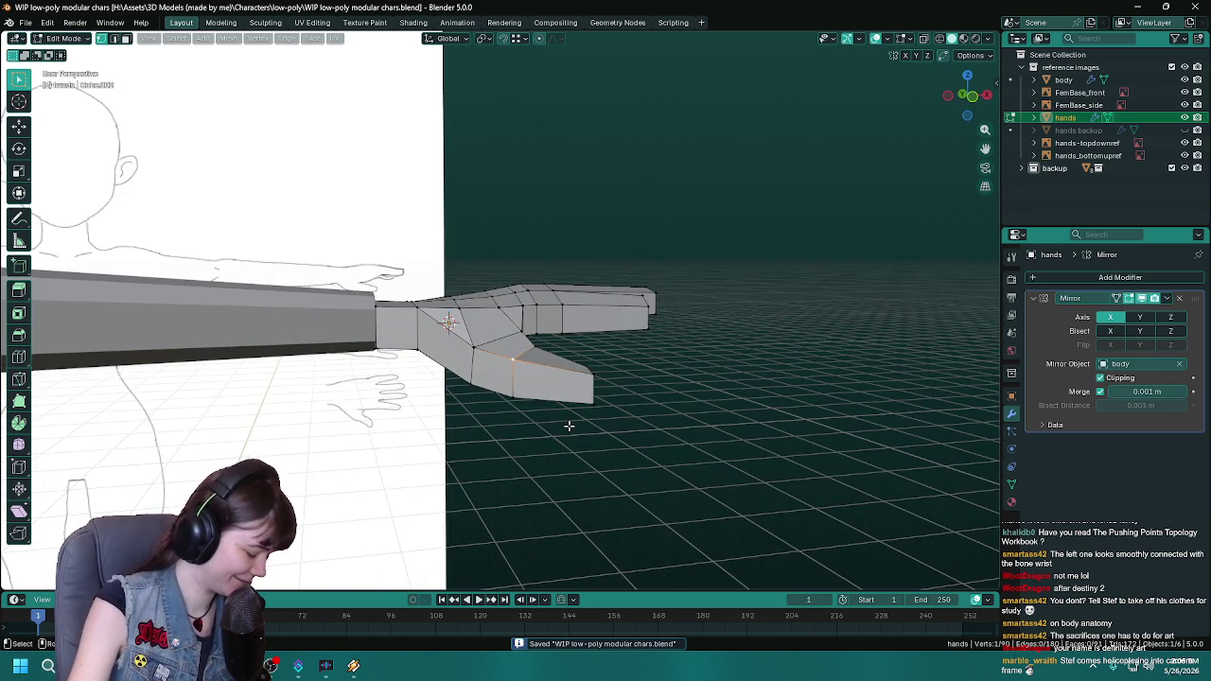
scroll(566, 417, down, 3)
mouse_move(481, 386)
middle_down()
mouse_move(571, 457)
mouse_move(519, 481)
middle_up()
scroll(530, 455, up, 3)
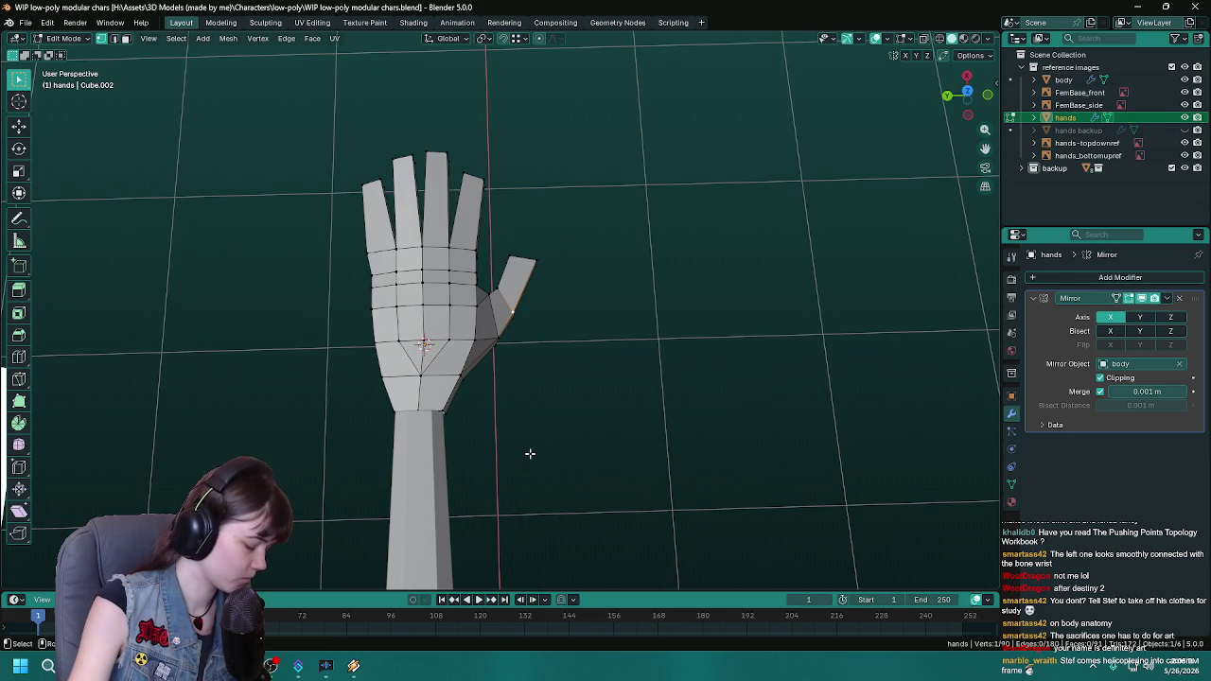
Step: Check the hand in Top view with wireframe, then return to solid shading in perspective
key(KP_7)
scroll(508, 406, up, 2)
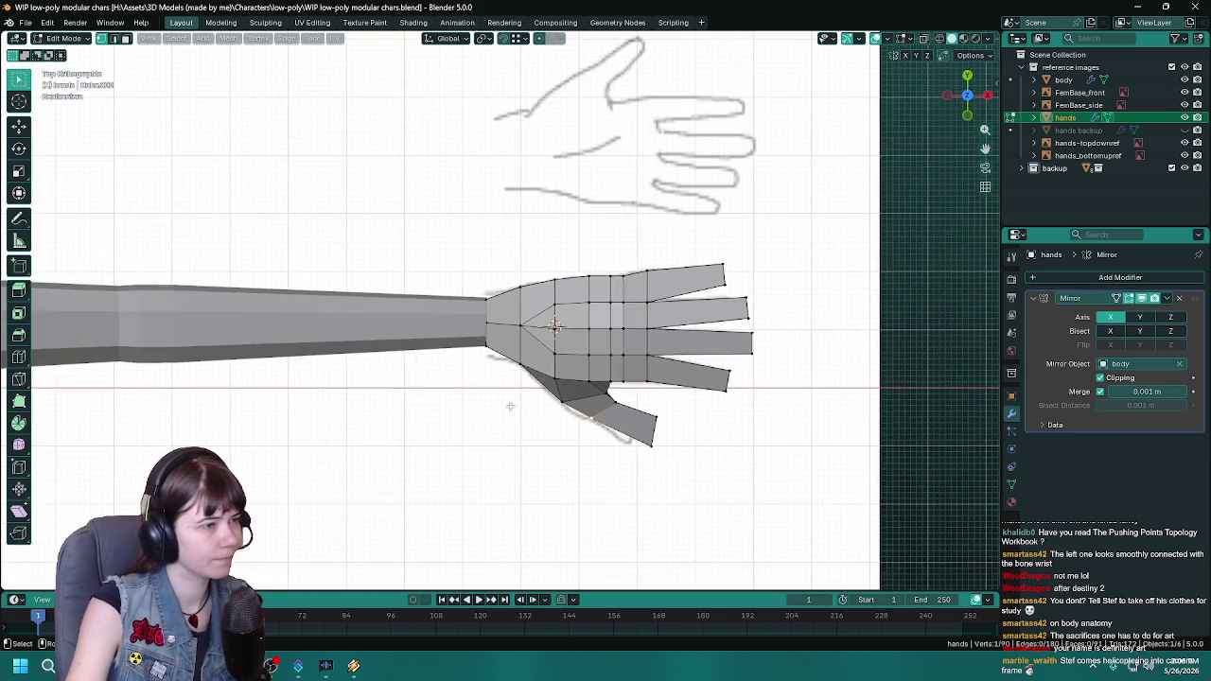
scroll(561, 445, up, 3)
key(shift+z)
shift+middle_drag(659, 491, 559, 405)
key(z)
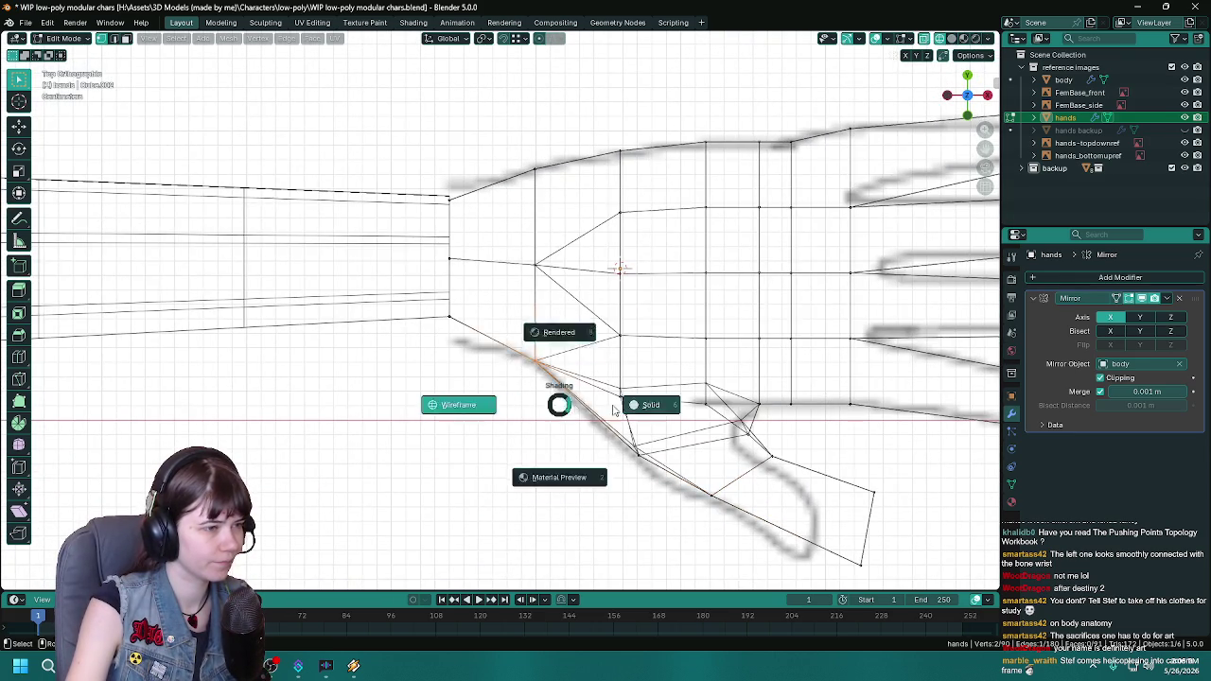
click(586, 409)
scroll(380, 440, down, 4)
middle_drag(446, 453, 577, 429)
Step: Nudge the selection twice in the horizontal plane, keeping its height fixed, and save
key(g)
key(shift+z)
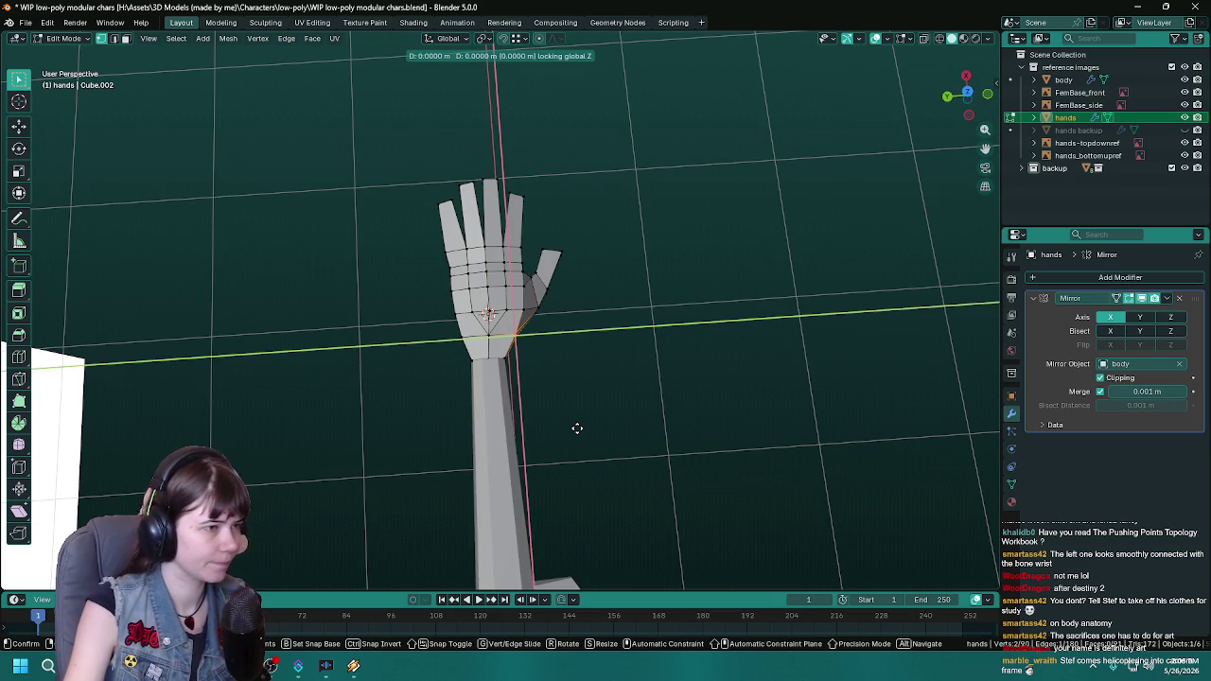
click(580, 429)
key(ctrl+s)
mouse_move(681, 508)
middle_down()
mouse_move(351, 416)
mouse_move(449, 405)
mouse_move(690, 424)
middle_up()
key(g)
key(shift+z)
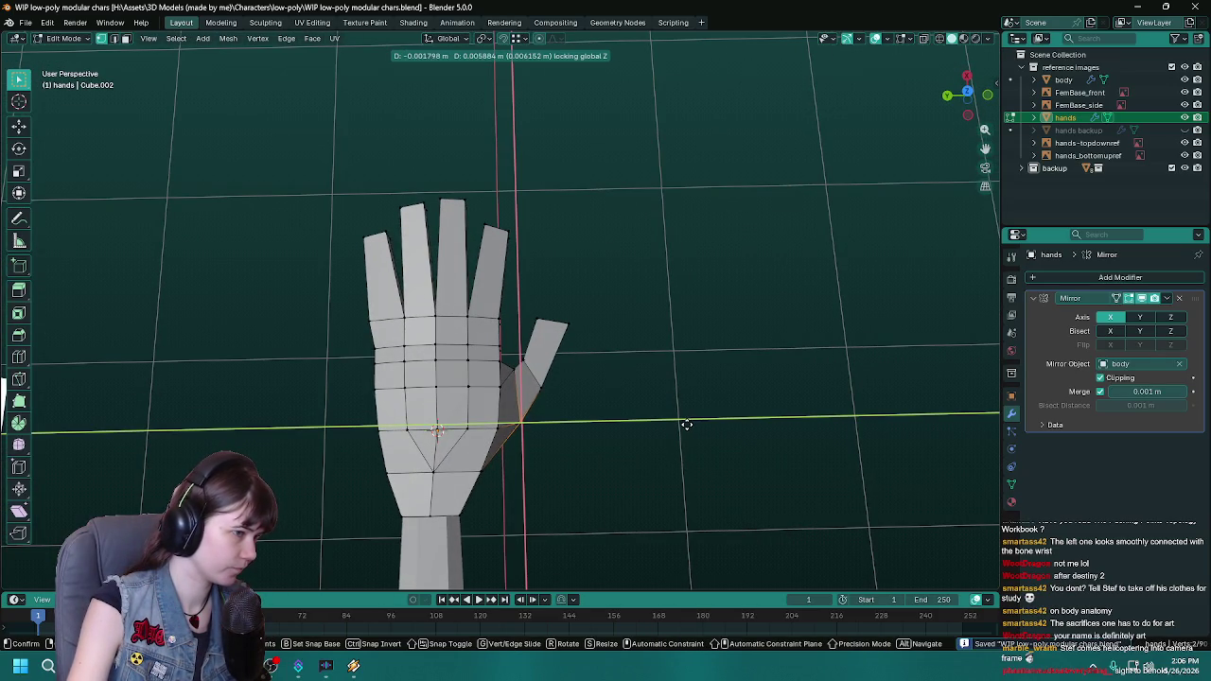
click(689, 425)
middle_drag(628, 427, 649, 439)
Step: Select the thumb-tip faces in X-ray and move them slightly outward without changing height
key(alt+z)
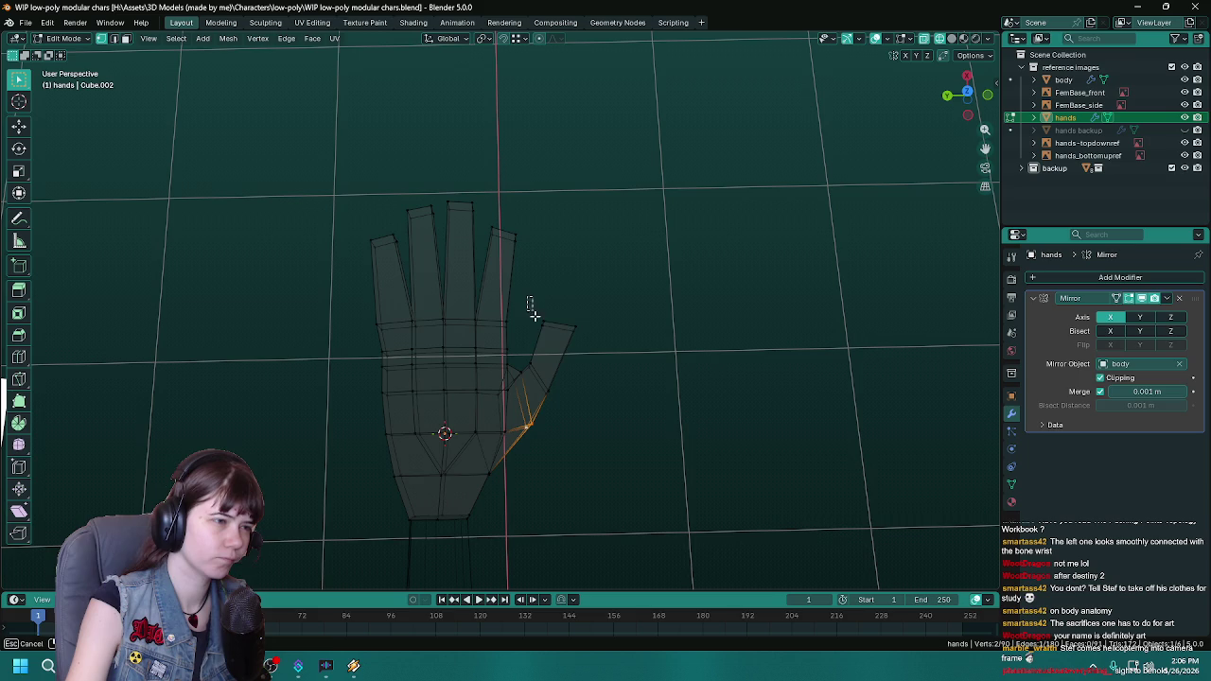
drag(599, 395, 598, 395)
key(alt+z)
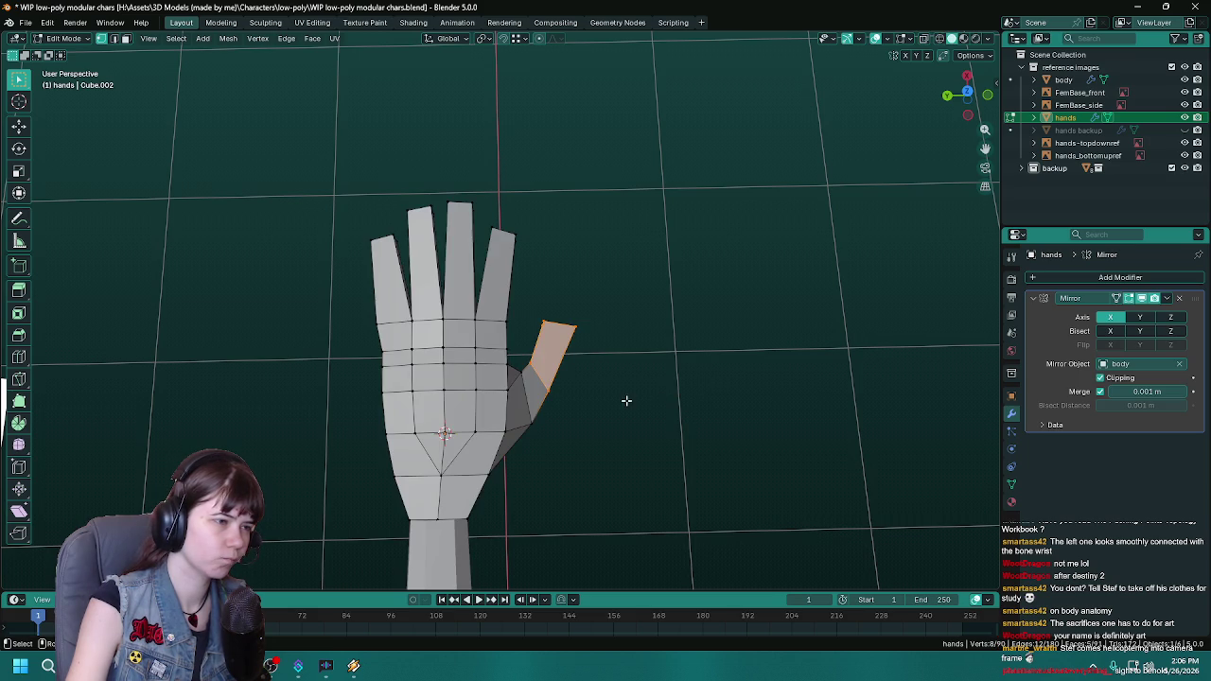
key(g)
key(shift+z)
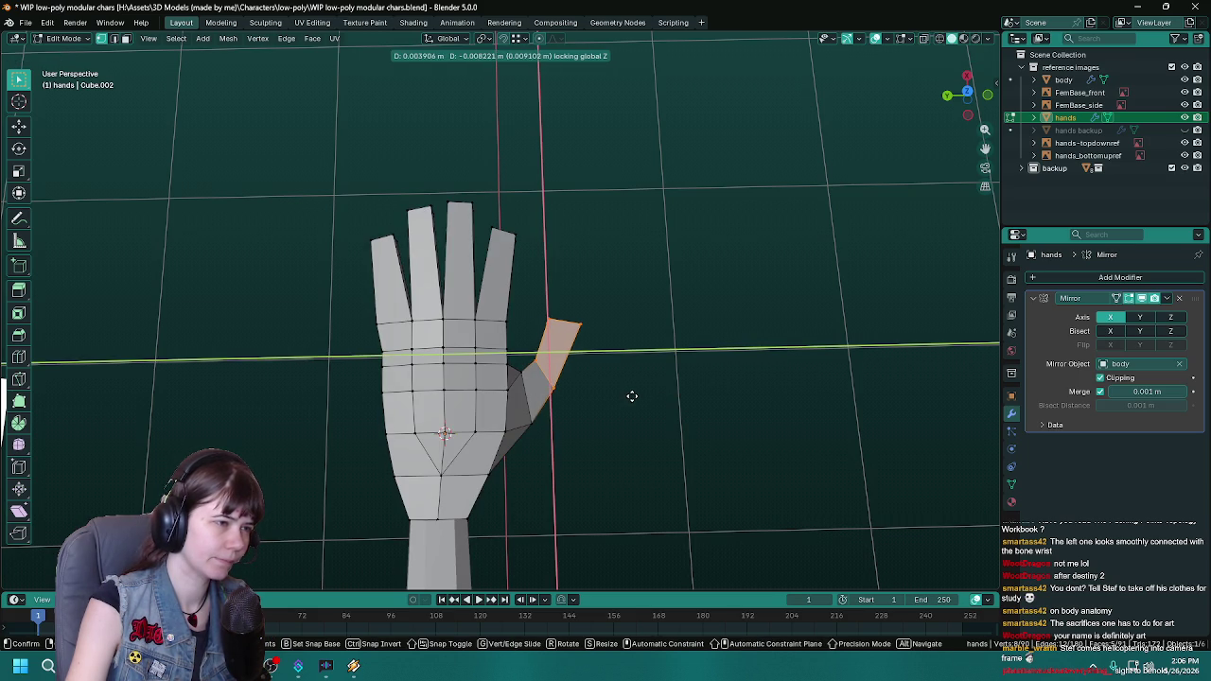
click(632, 396)
scroll(595, 419, down, 3)
mouse_move(595, 419)
middle_down()
mouse_move(595, 457)
mouse_move(395, 360)
mouse_move(411, 413)
mouse_move(476, 425)
mouse_move(189, 347)
mouse_move(398, 398)
mouse_move(449, 428)
mouse_move(449, 446)
mouse_move(671, 468)
mouse_move(632, 468)
middle_up()
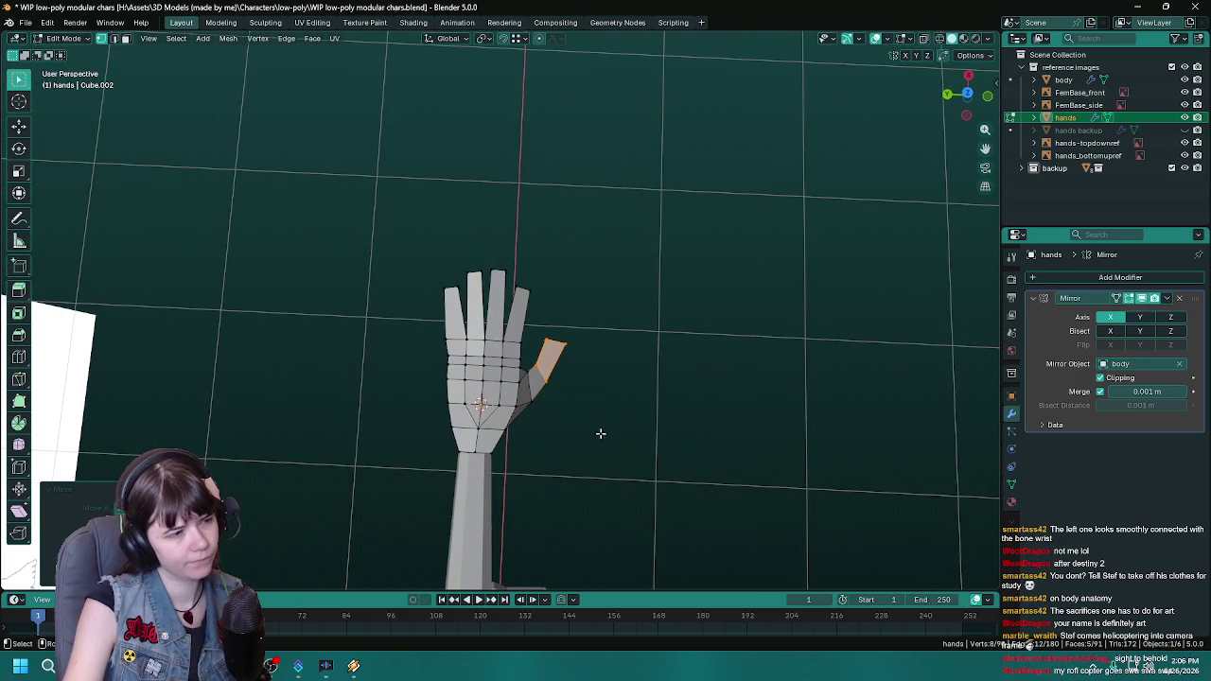
Step: Select the thumb-tip edge and edge-slide it along the thumb twice
key(alt+z)
click(557, 348)
key(z)
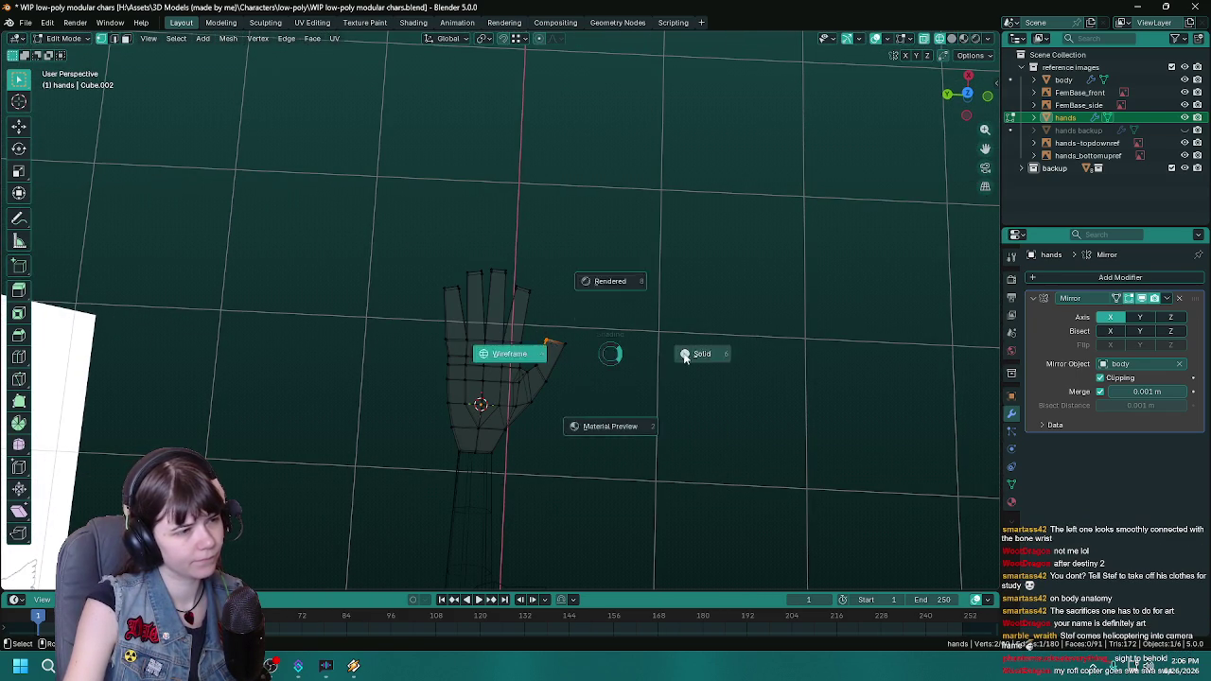
click(704, 353)
key(g)
key(g)
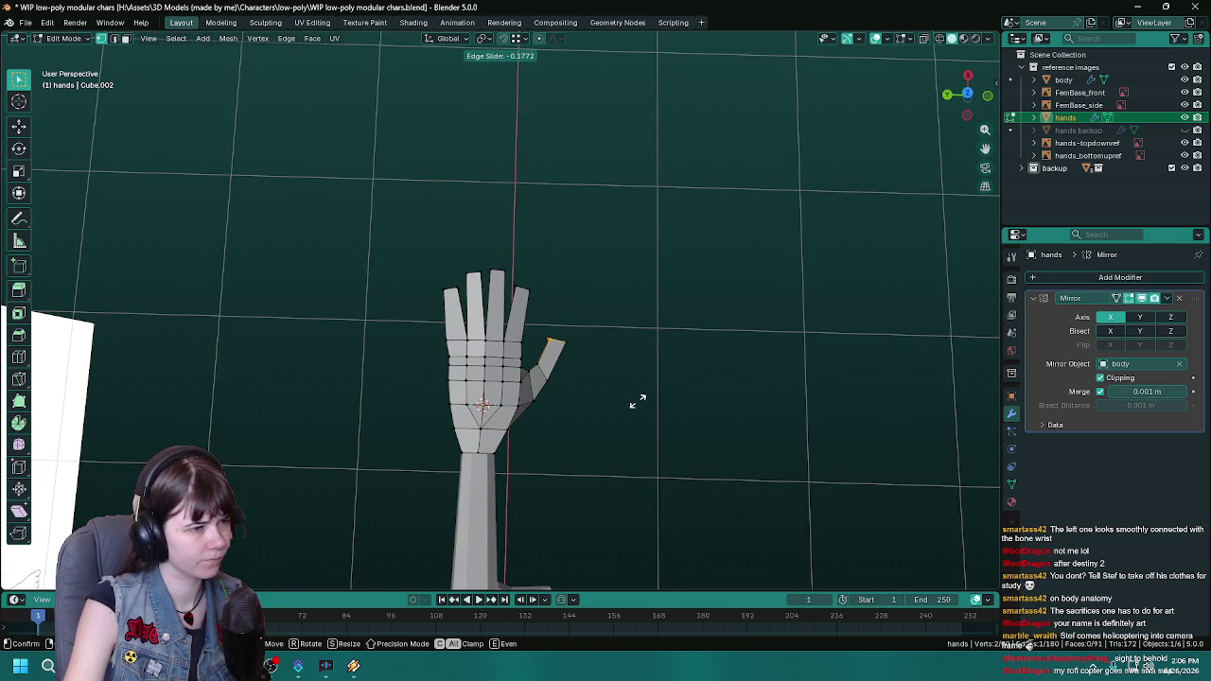
click(639, 402)
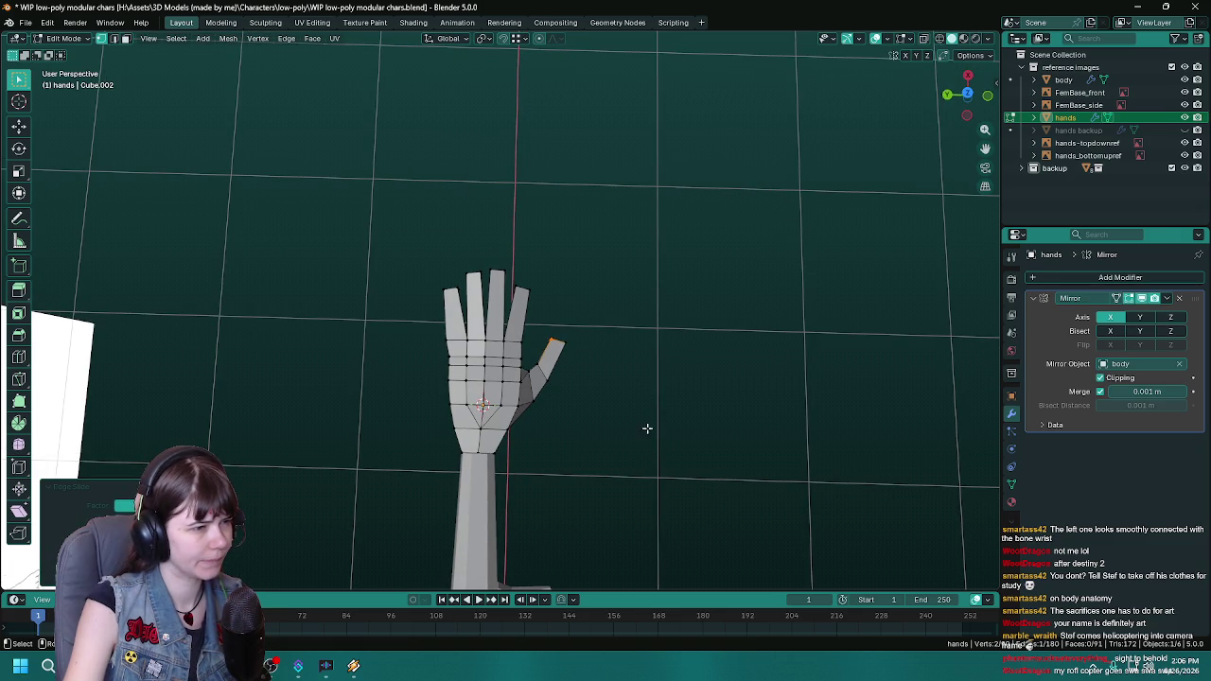
key(alt+z)
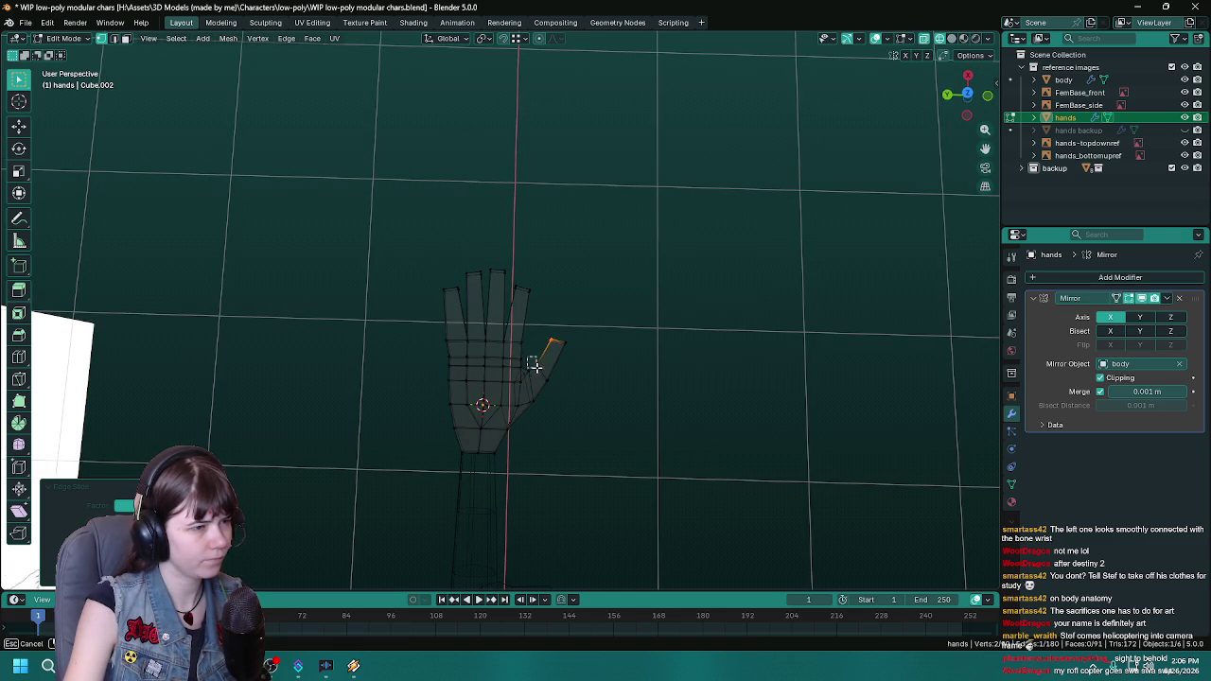
key(z)
click(636, 371)
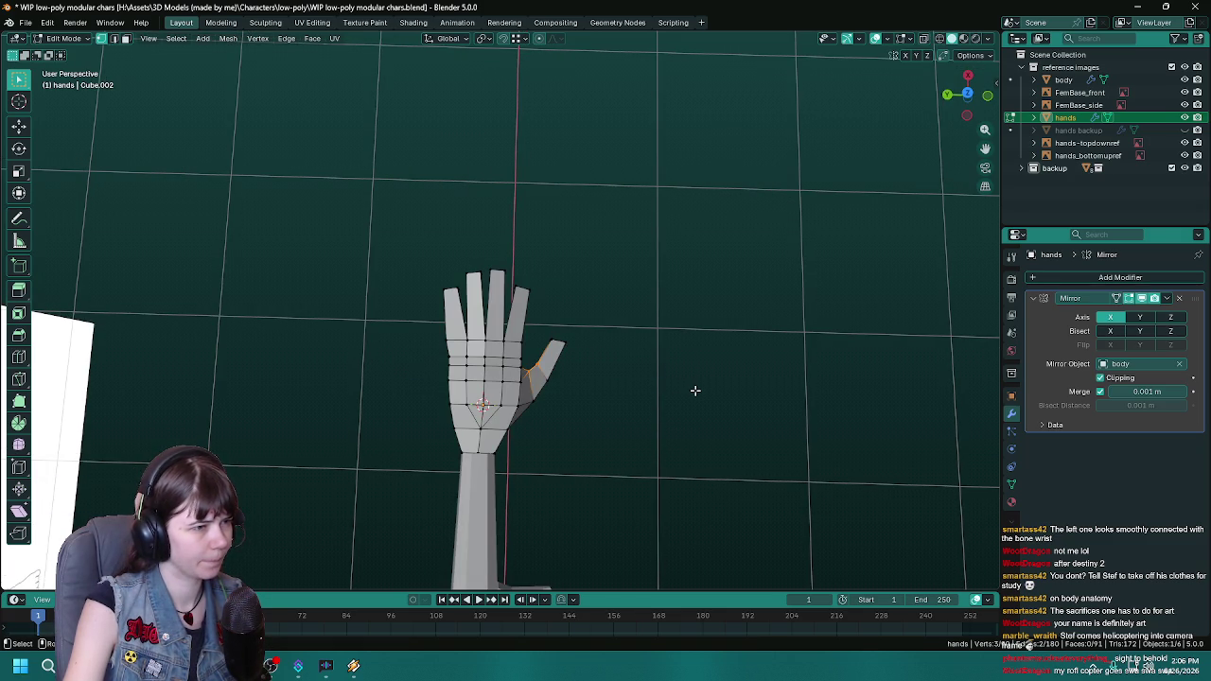
key(g)
key(g)
click(698, 388)
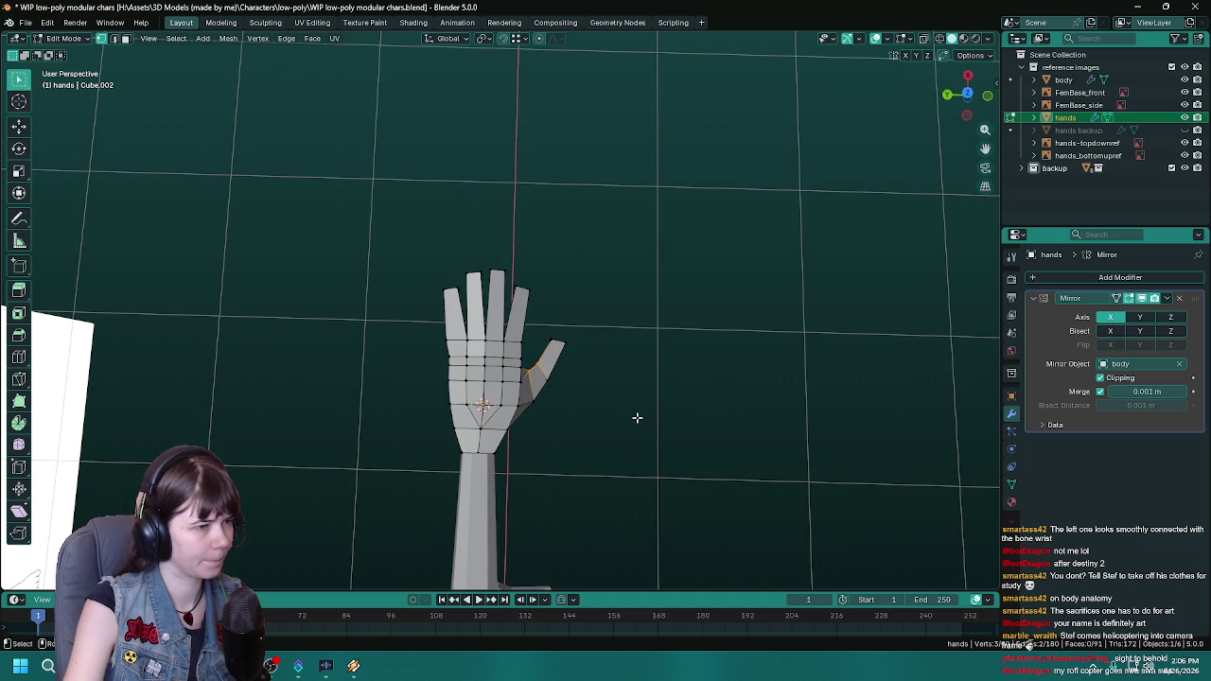
Step: Shift the edge along X with height locked, return to Object Mode, and save
key(g)
key(x)
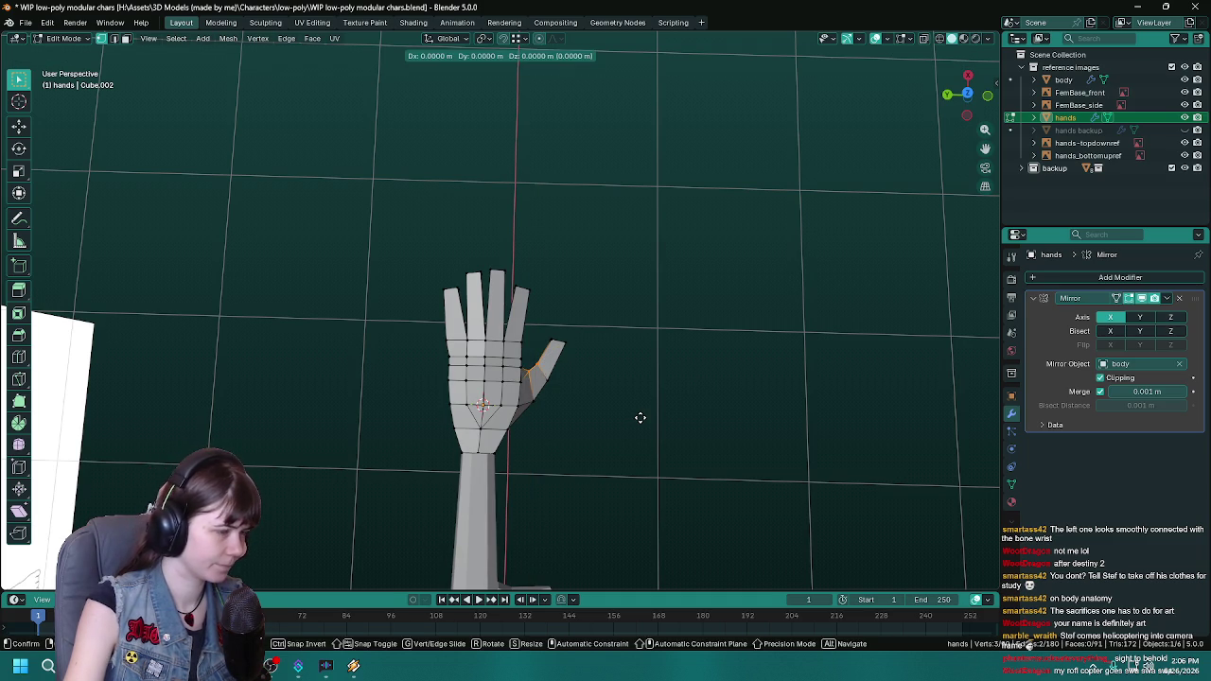
key(shift+z)
click(644, 417)
key(Tab)
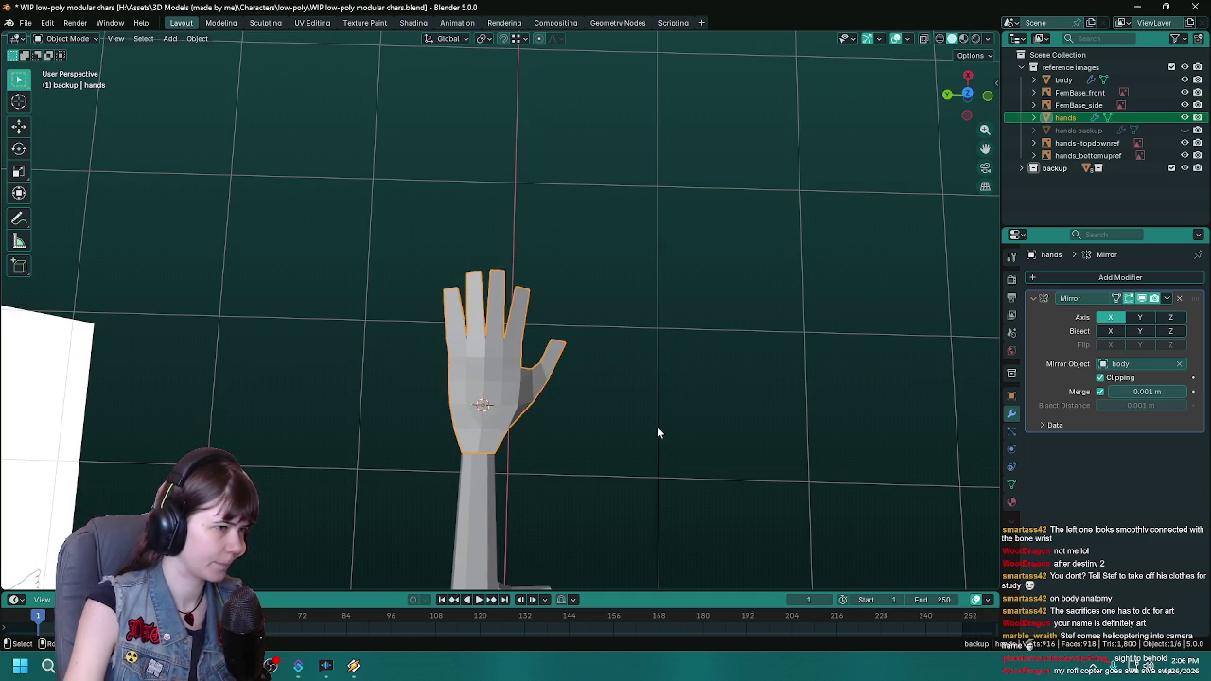
mouse_move(657, 430)
middle_down()
mouse_move(529, 420)
mouse_move(630, 444)
middle_up()
key(ctrl+s)
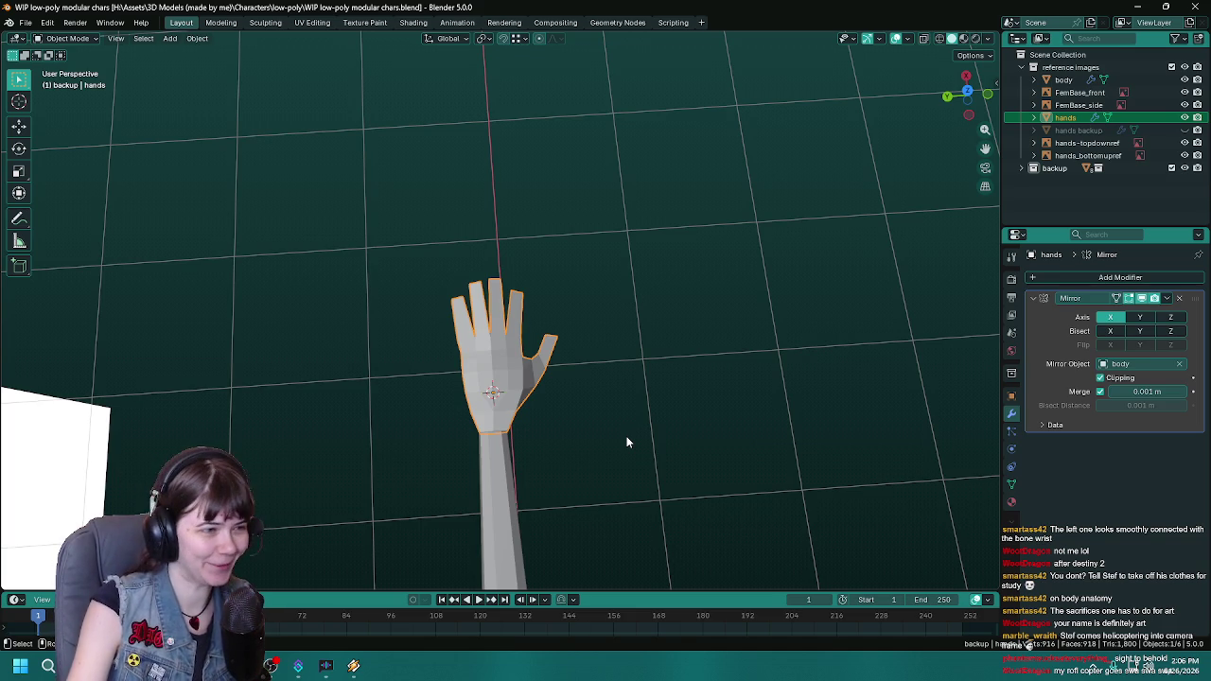
key(ctrl+s)
mouse_move(665, 463)
middle_down()
mouse_move(491, 437)
mouse_move(606, 402)
mouse_move(514, 384)
mouse_move(573, 392)
middle_up()
scroll(492, 437, up, 2)
key(Tab)
key(ctrl+s)
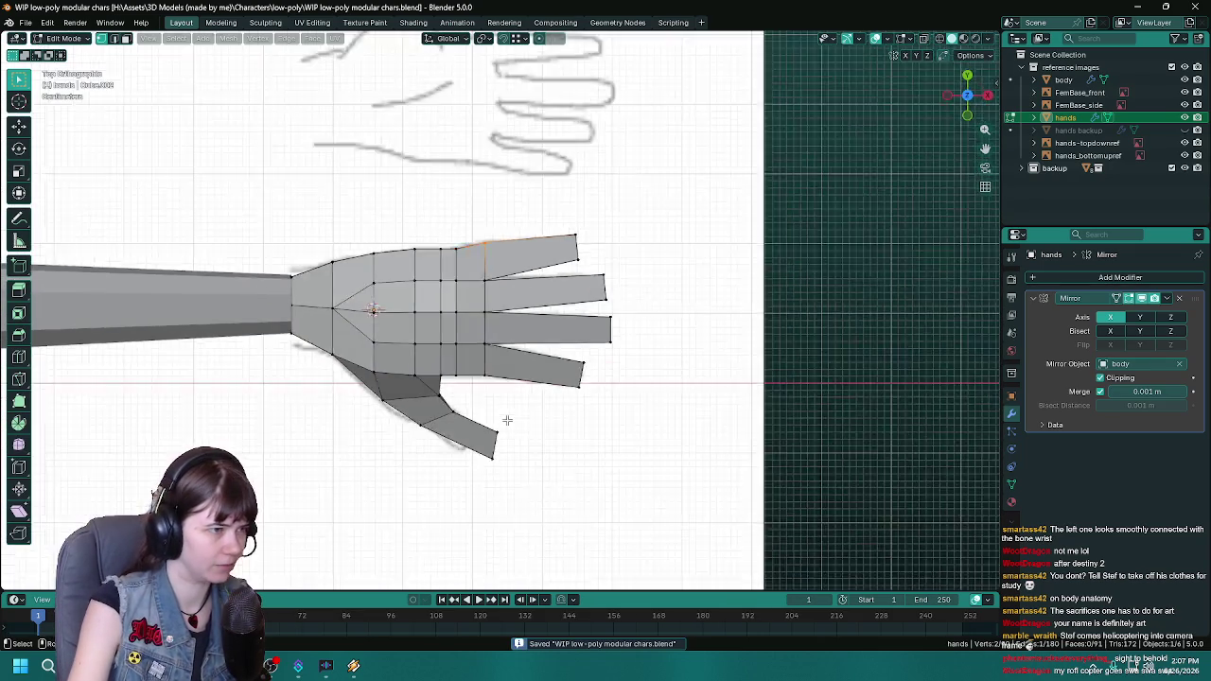
scroll(573, 392, up, 2)
key(g)
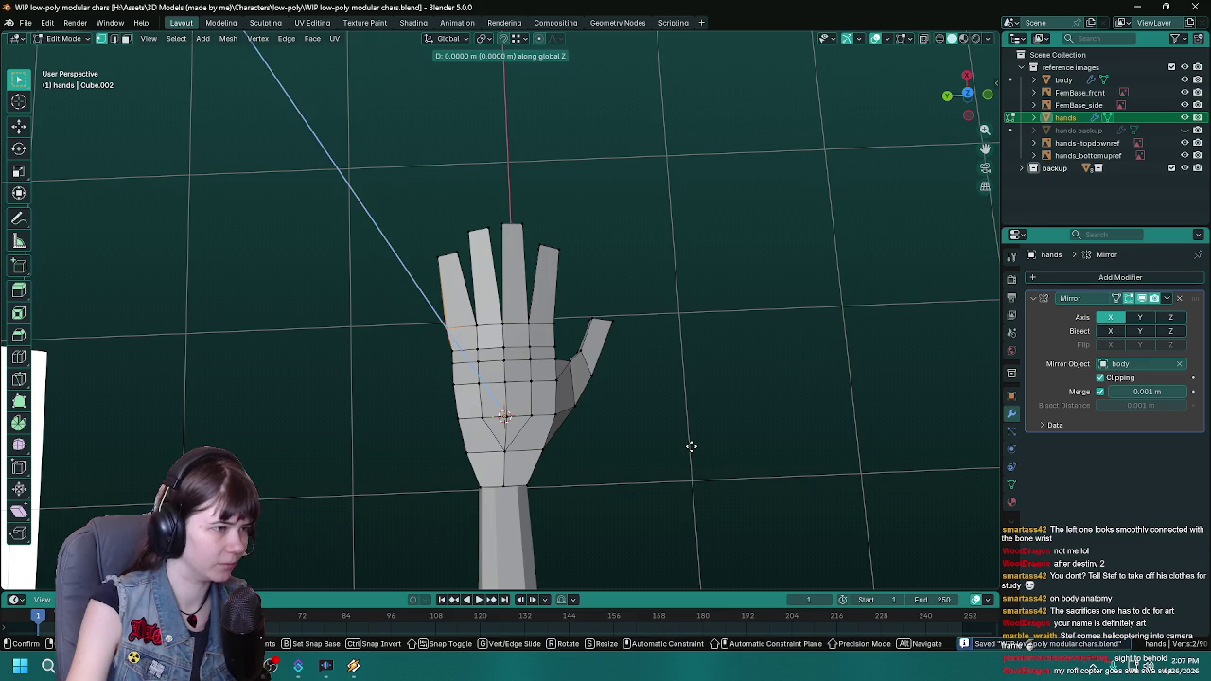
key(x)
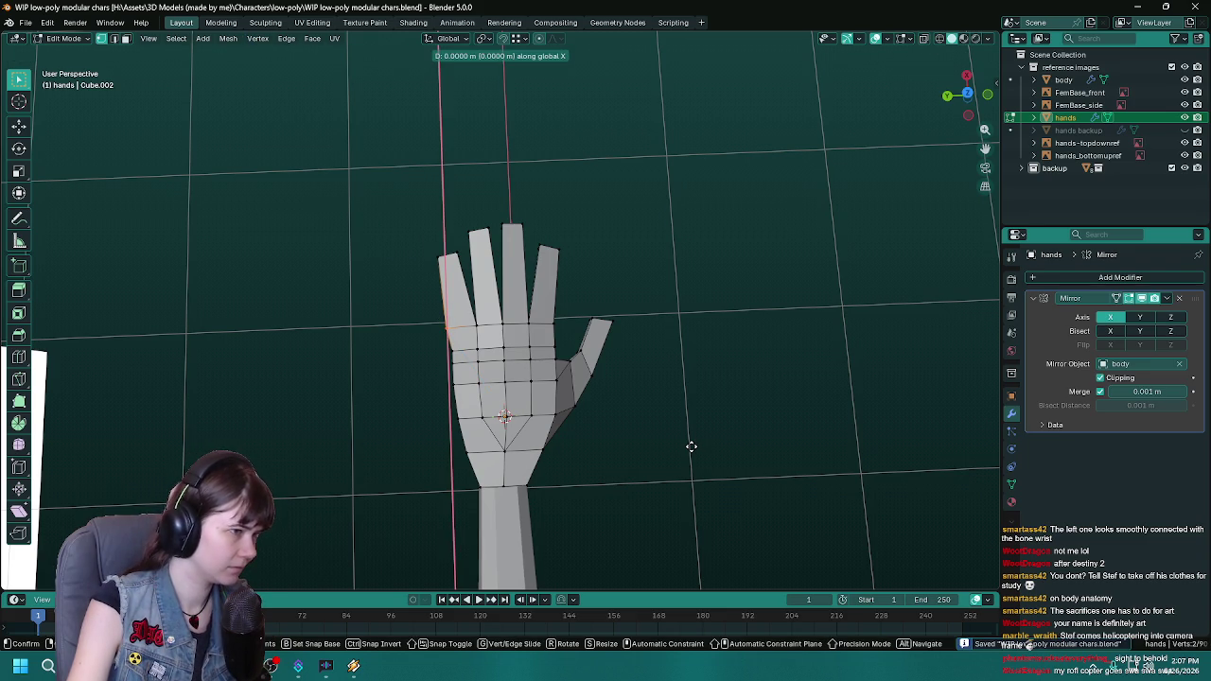
key(y)
click(694, 446)
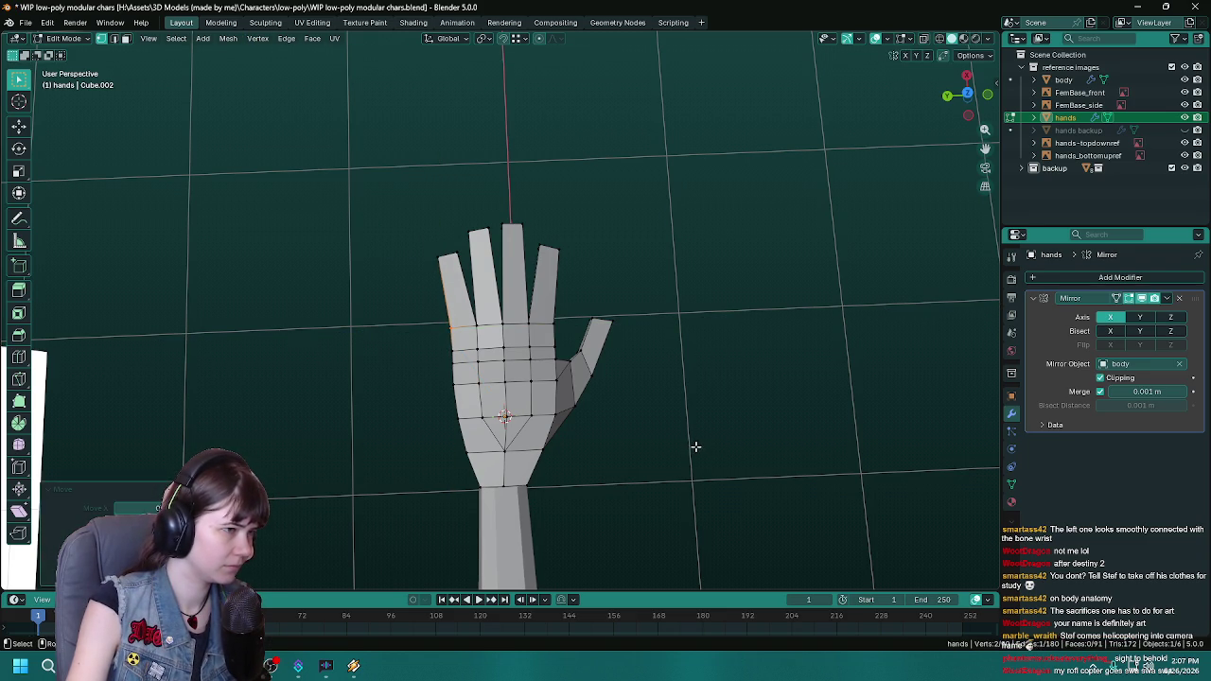
key(Tab)
scroll(695, 446, down, 2)
scroll(696, 445, down, 1)
key(ctrl+s)
scroll(695, 452, up, 1)
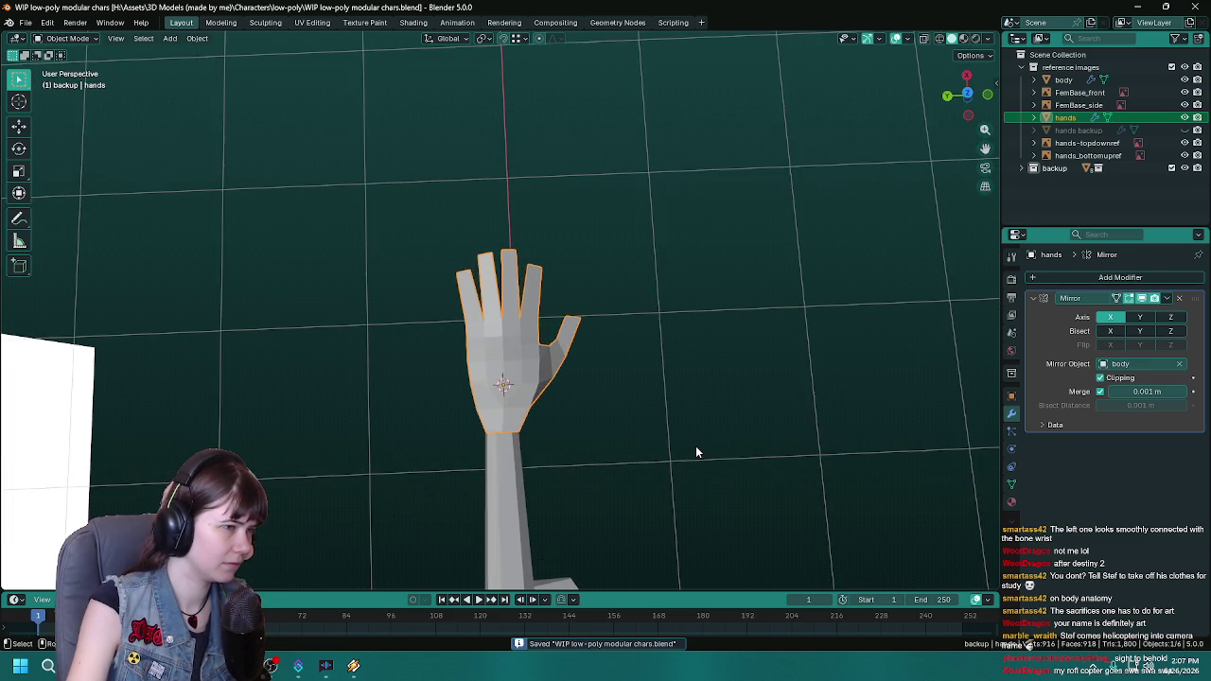
scroll(696, 452, up, 1)
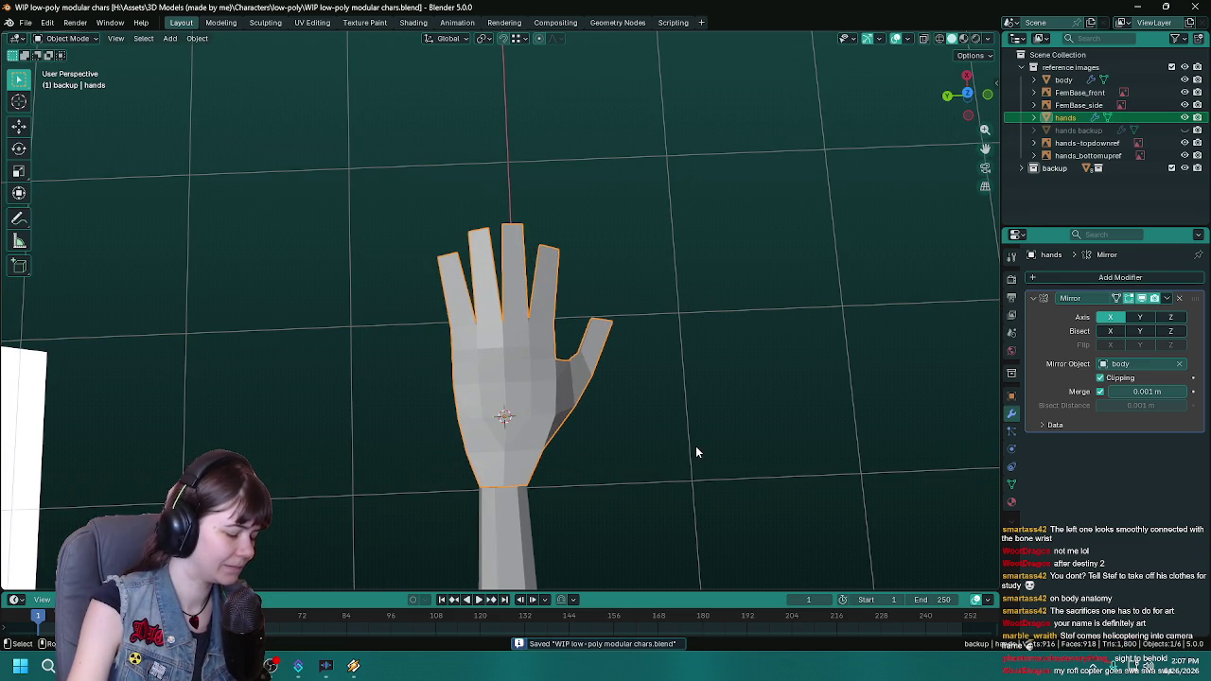
scroll(696, 452, down, 2)
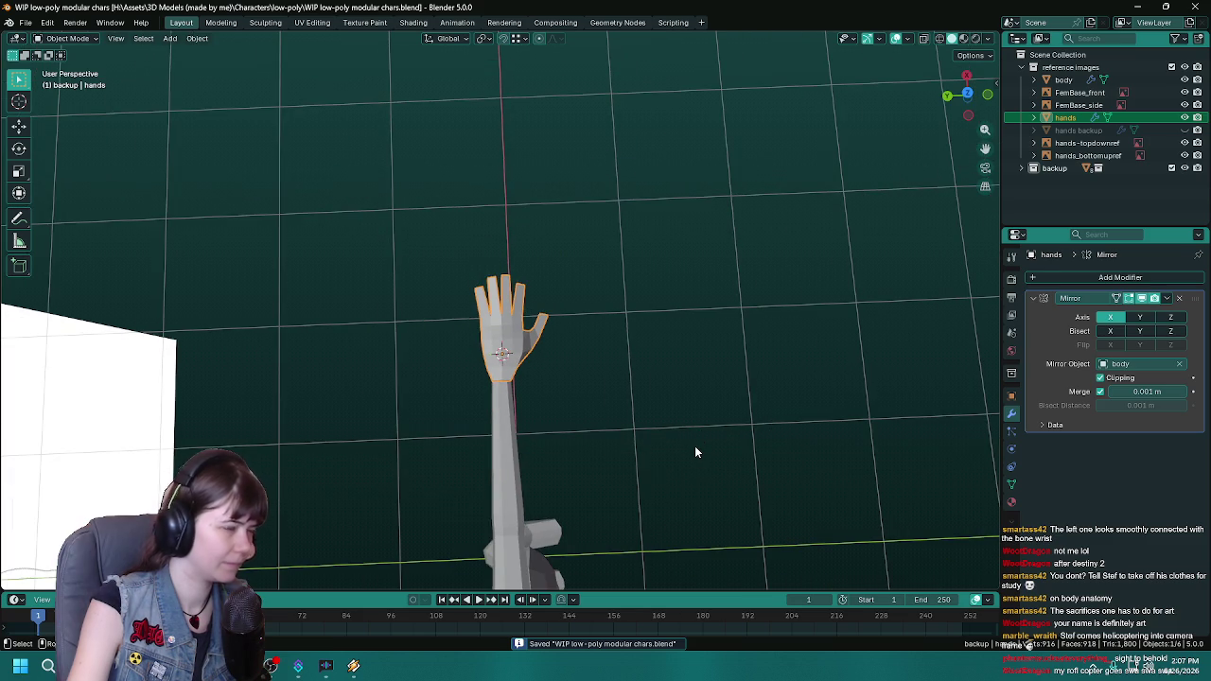
scroll(695, 452, up, 5)
key(z)
click(433, 427)
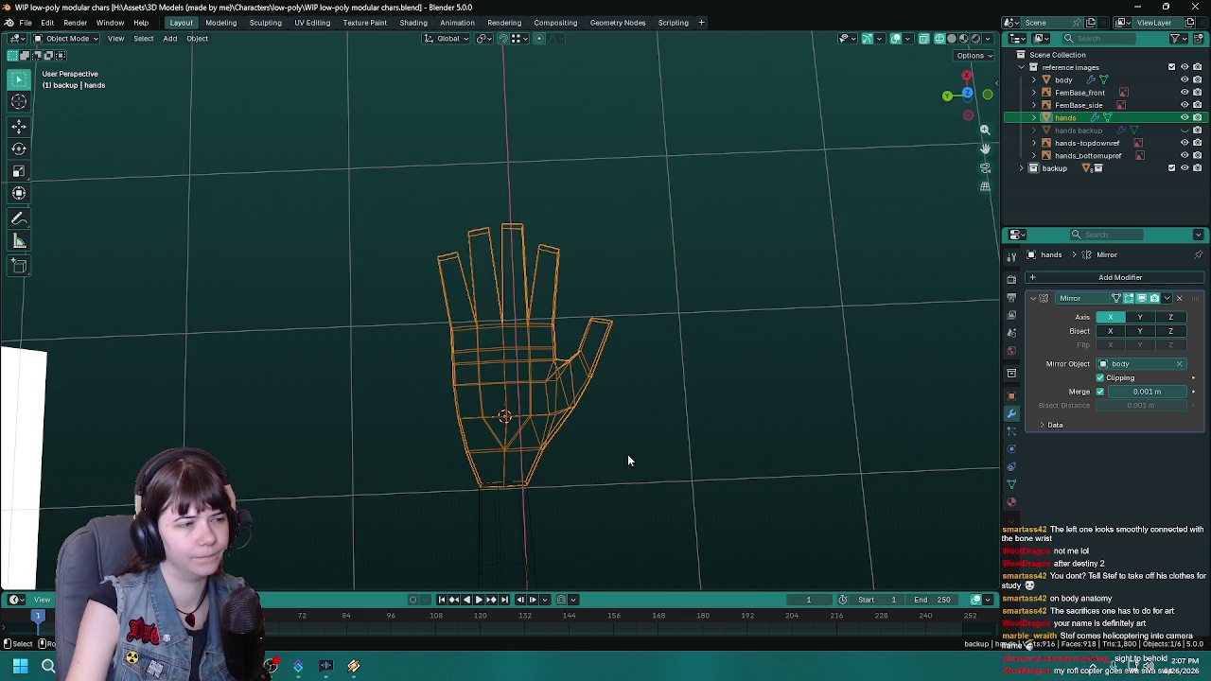
key(z)
click(682, 444)
scroll(691, 458, down, 2)
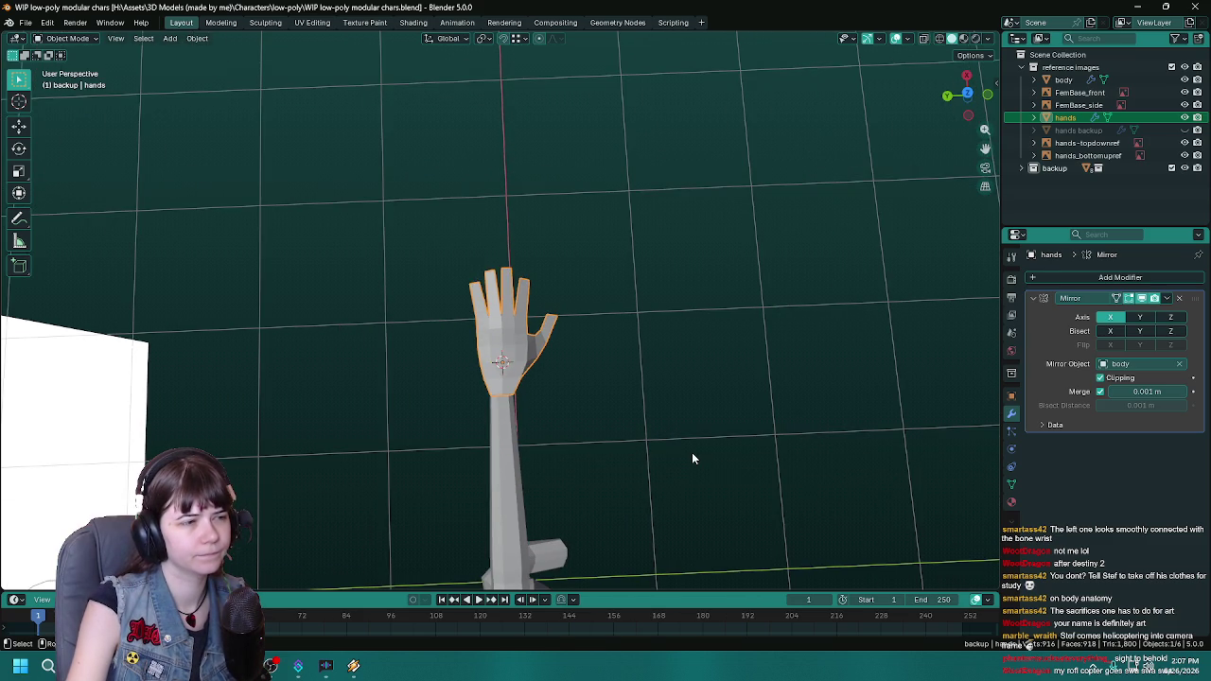
mouse_move(692, 453)
middle_down()
mouse_move(670, 424)
mouse_move(692, 425)
mouse_move(679, 453)
mouse_move(438, 353)
mouse_move(576, 344)
mouse_move(470, 401)
mouse_move(536, 303)
mouse_move(495, 380)
mouse_move(445, 364)
mouse_move(477, 343)
mouse_move(338, 320)
mouse_move(349, 361)
mouse_move(392, 354)
mouse_move(511, 376)
mouse_move(478, 302)
mouse_move(495, 373)
mouse_move(543, 426)
mouse_move(576, 439)
mouse_move(426, 429)
mouse_move(494, 414)
mouse_move(440, 473)
mouse_move(531, 453)
mouse_move(517, 460)
mouse_move(544, 463)
mouse_move(521, 454)
mouse_move(643, 525)
middle_up()
key(Tab)
scroll(536, 302, up, 5)
scroll(506, 369, up, 2)
key(ctrl+s)
key(Tab)
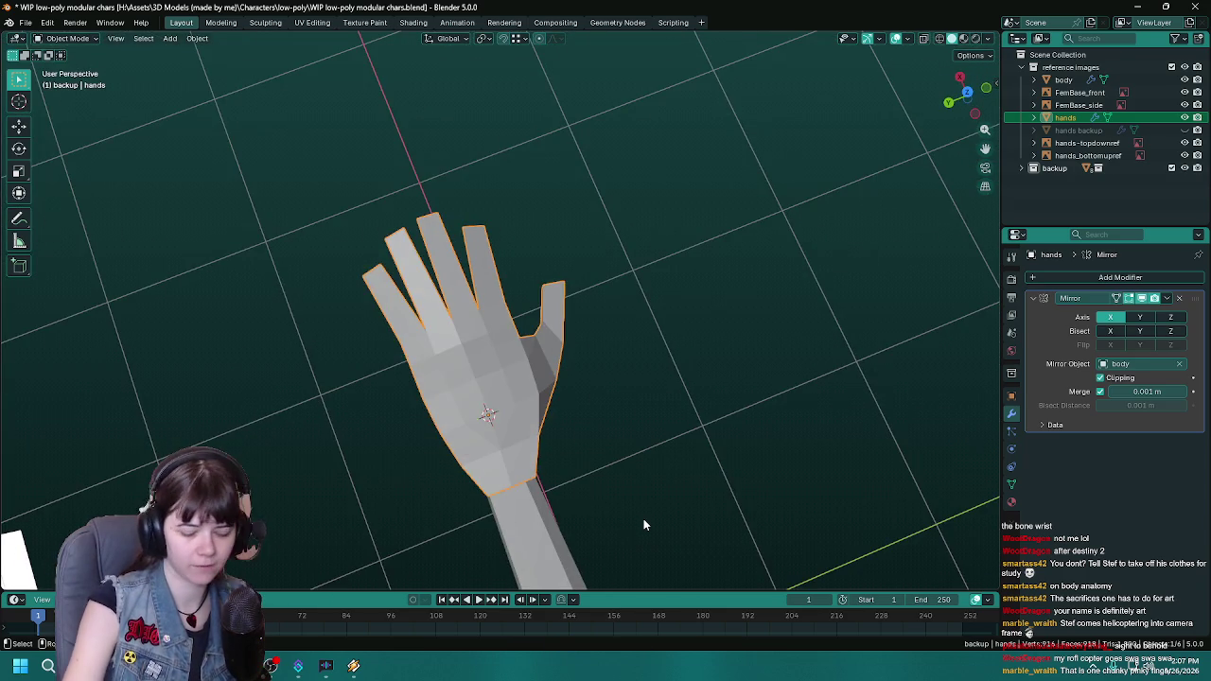
key(KP_7)
key(ctrl+s)
key(KP_1)
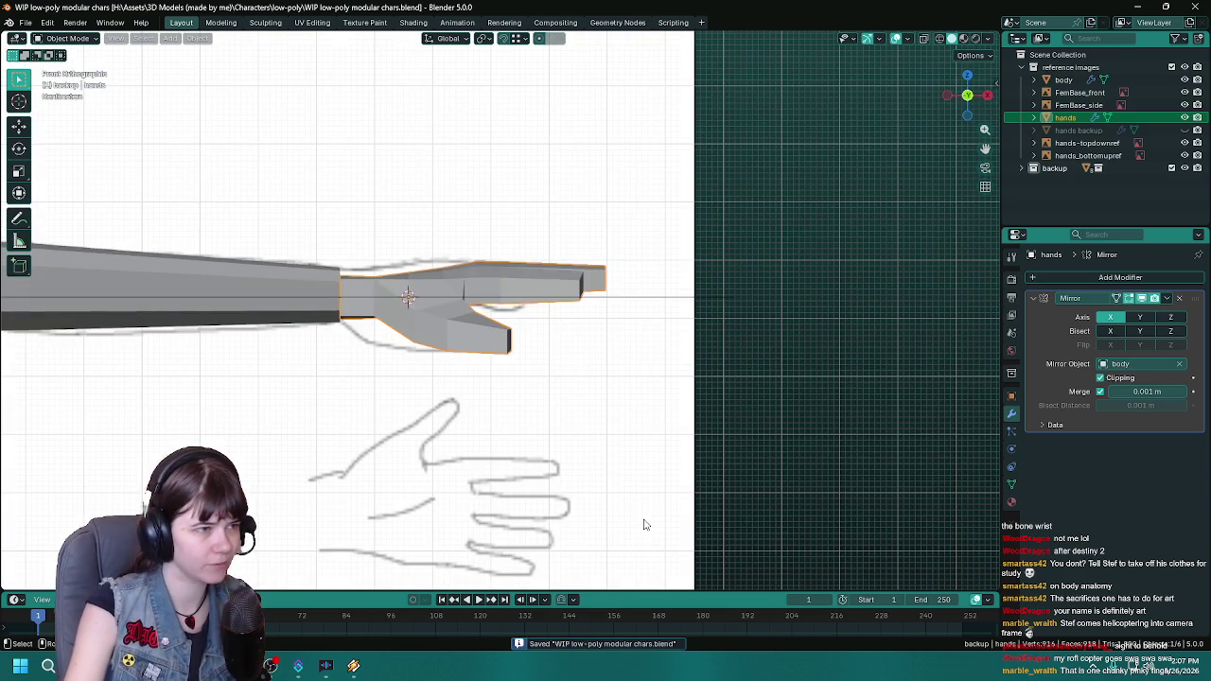
middle_drag(407, 420, 579, 528)
mouse_move(552, 517)
middle_down()
mouse_move(500, 438)
mouse_move(543, 460)
mouse_move(545, 445)
middle_up()
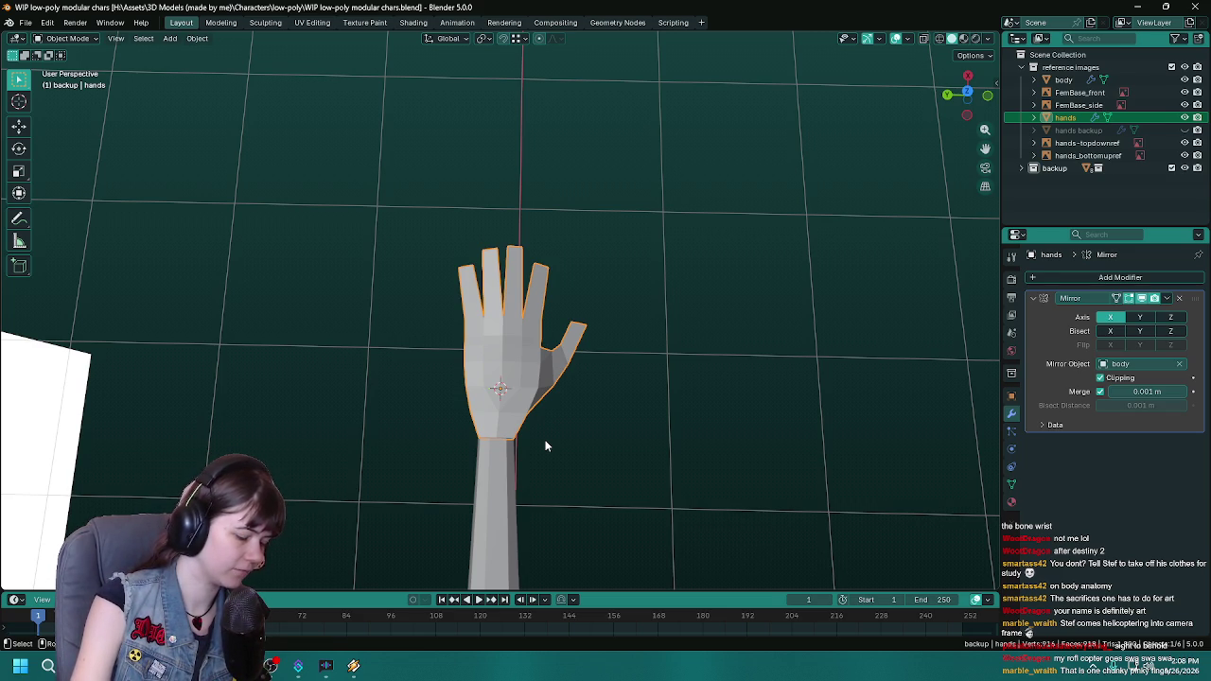
mouse_move(524, 388)
middle_down()
mouse_move(536, 411)
mouse_move(630, 417)
mouse_move(506, 351)
middle_up()
Step: Save, then reveal the old hands backup object and delete it
key(ctrl+s)
click(1185, 130)
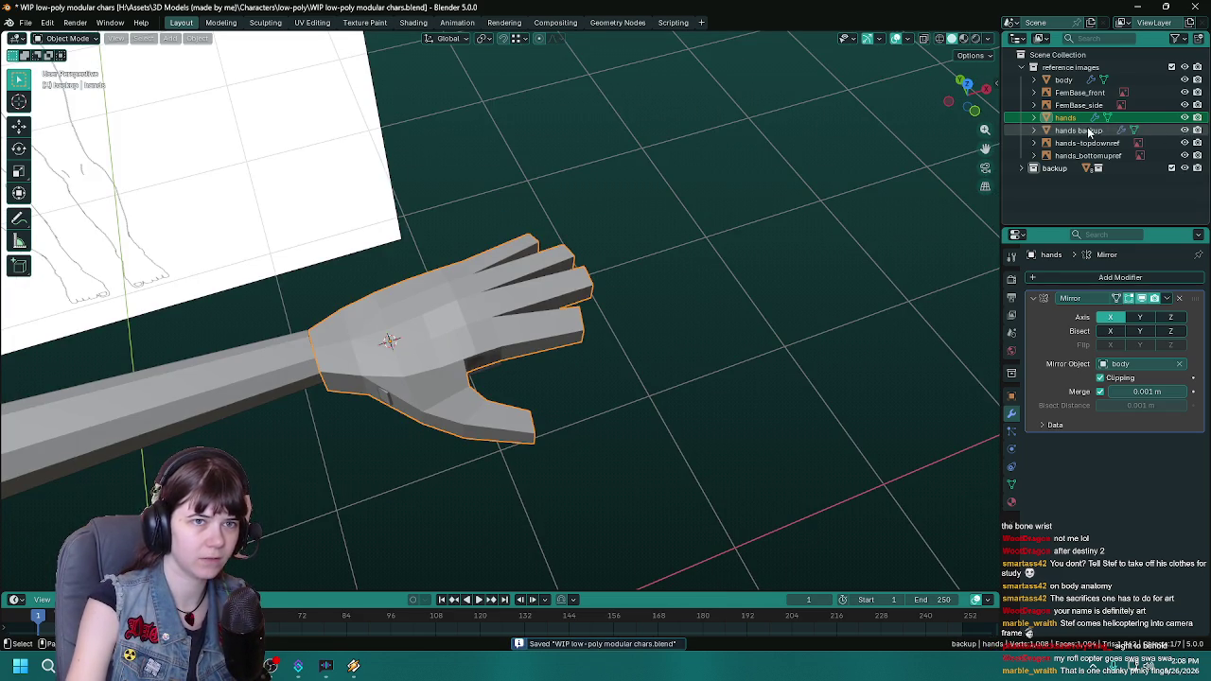
click(1079, 129)
key(g)
right_click(630, 371)
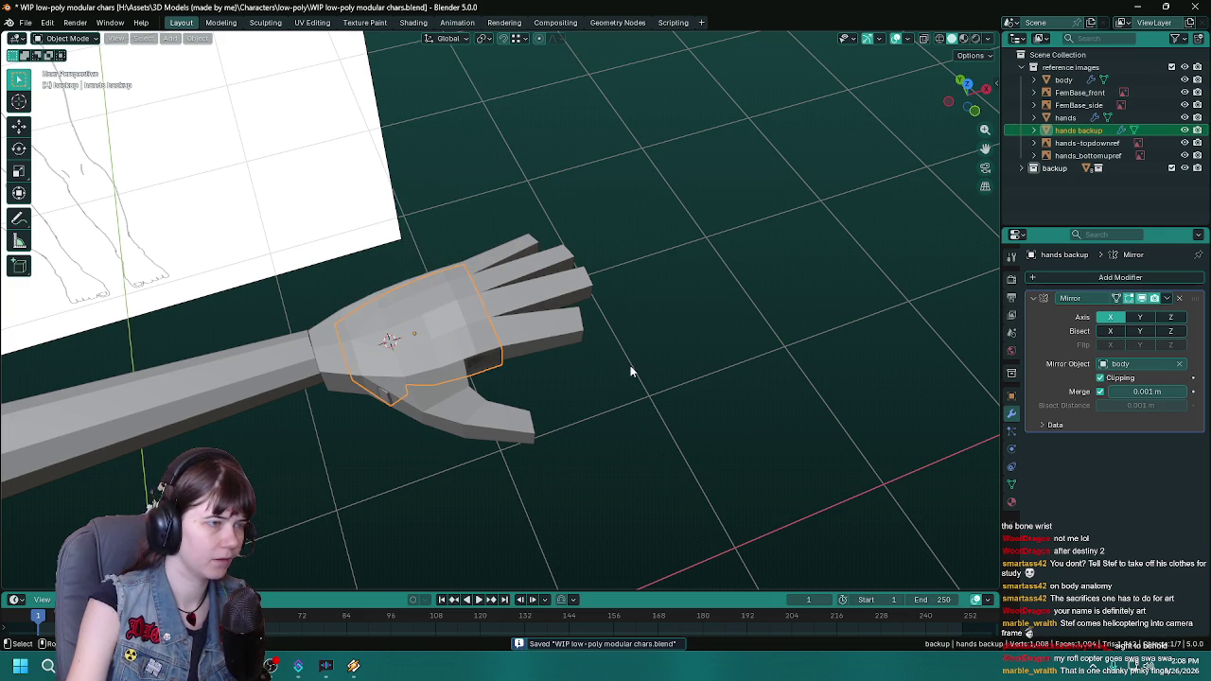
key(Delete)
Step: Copy the hands object, rename the copy 'hands backup', save and hide it
key(ctrl+z)
key(ctrl+s)
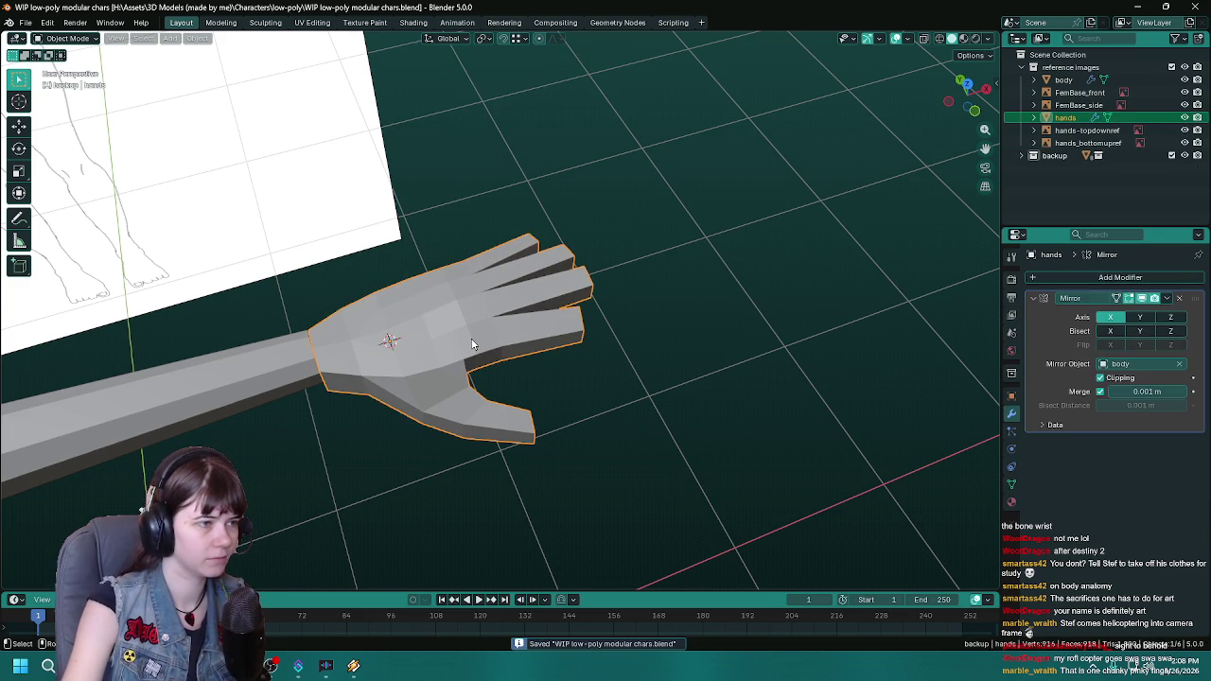
double_click(1090, 129)
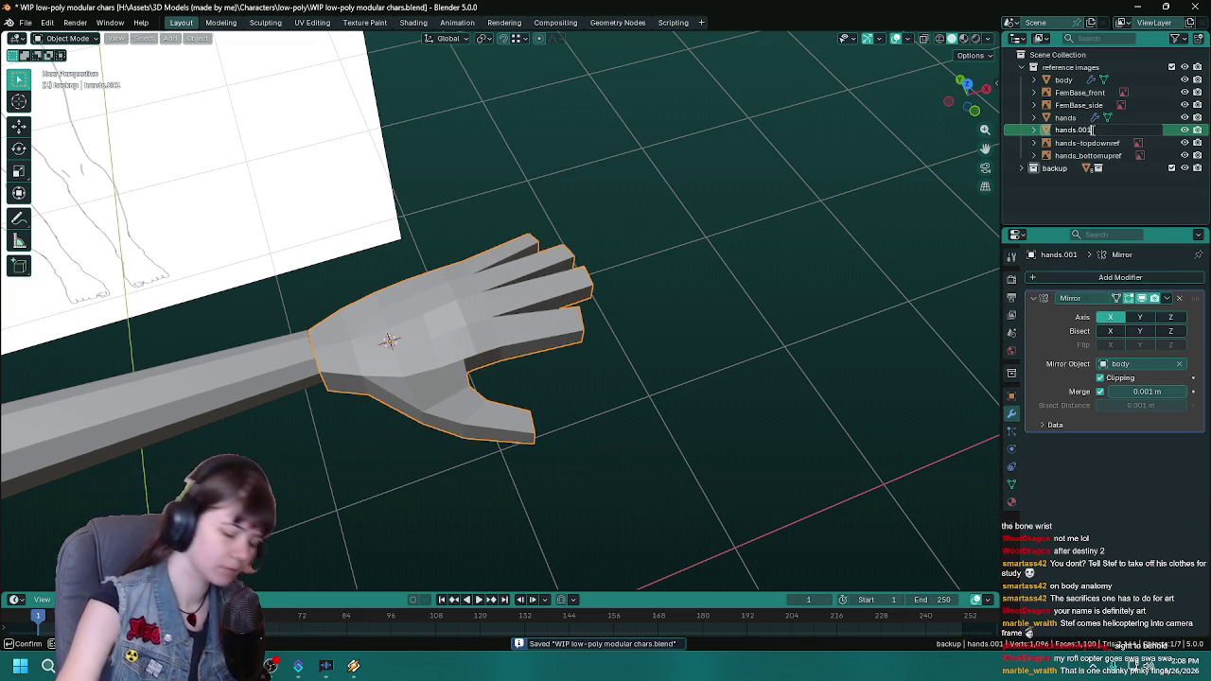
text(hands back)
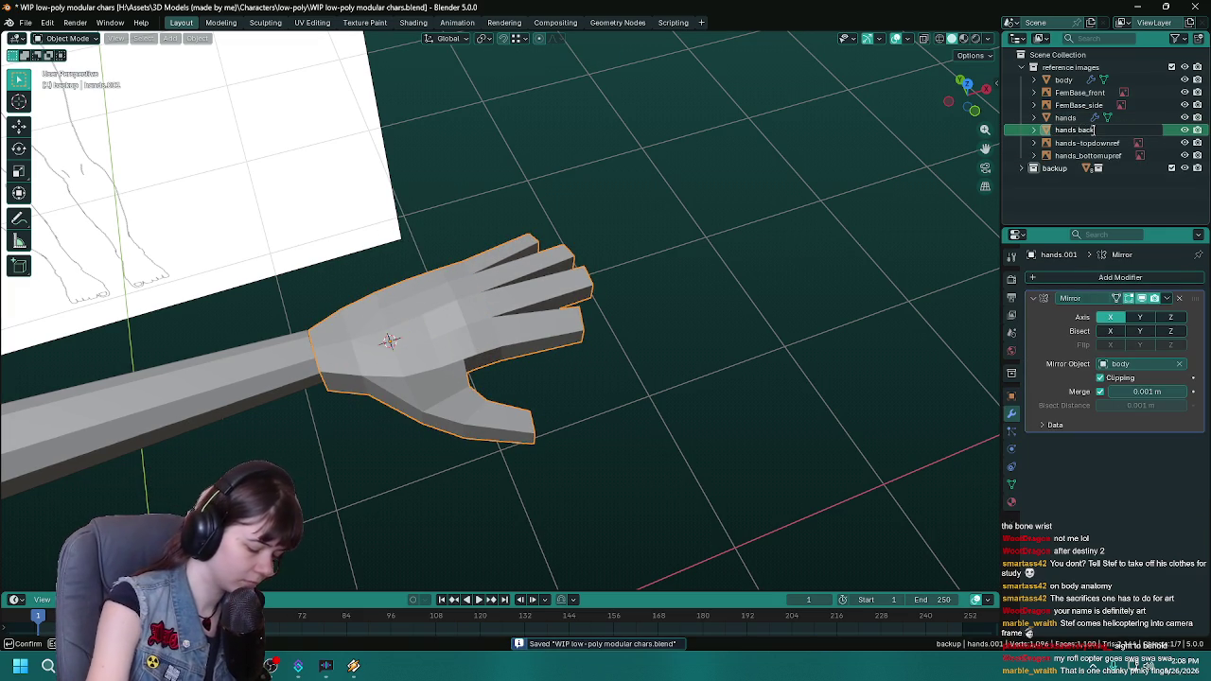
text(up)
key(Return)
key(ctrl+s)
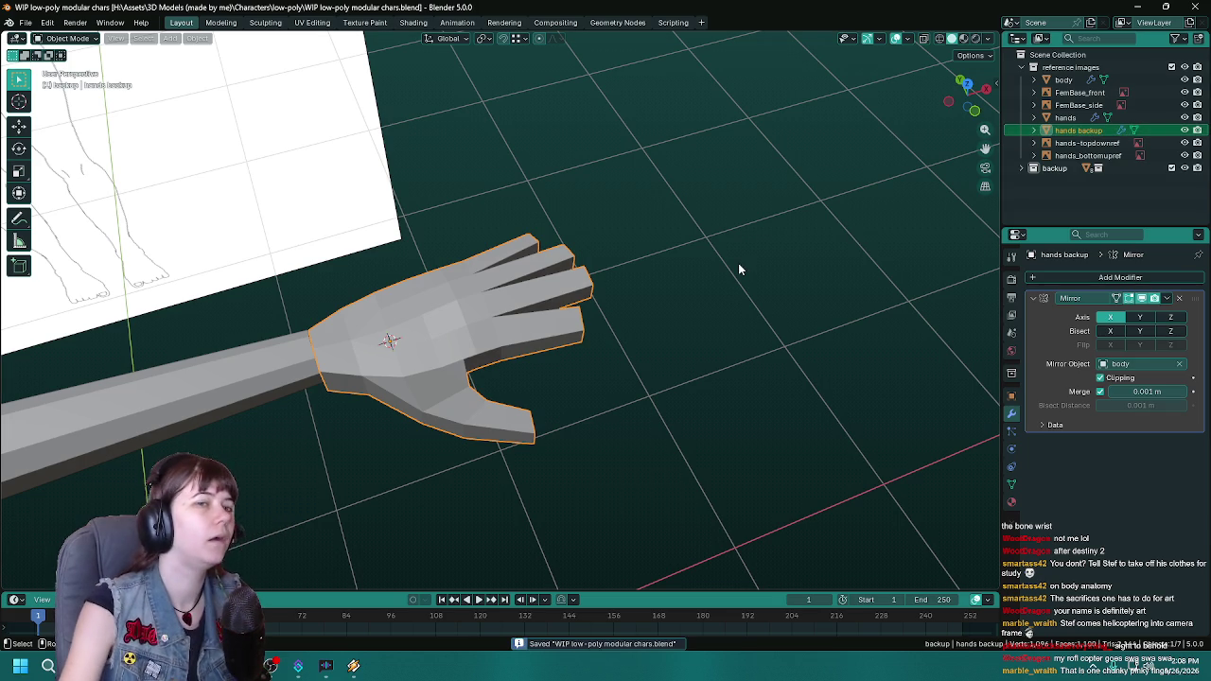
key(h)
Step: Reselect the original hands object and view it from above at an angle
click(481, 256)
key(KP_7)
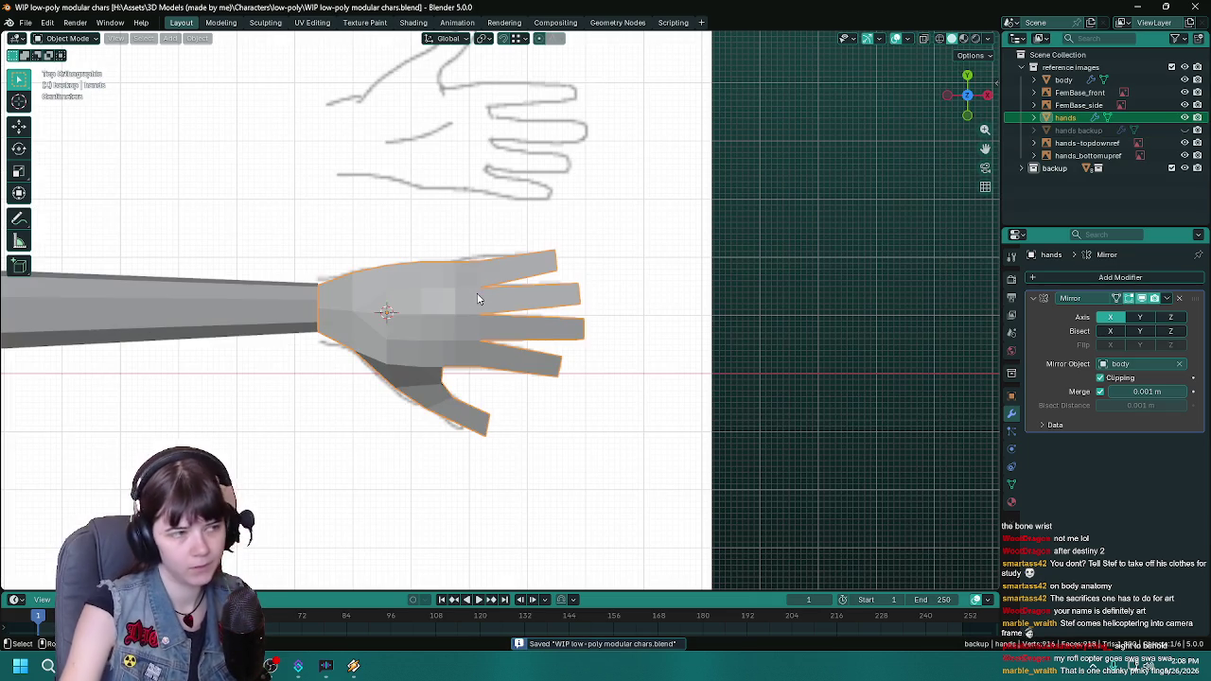
mouse_move(336, 334)
middle_down()
mouse_move(449, 335)
mouse_move(481, 363)
mouse_move(580, 343)
mouse_move(496, 350)
middle_up()
Step: In Edit Mode with X-ray on, select all four fingers and view them from above
key(Tab)
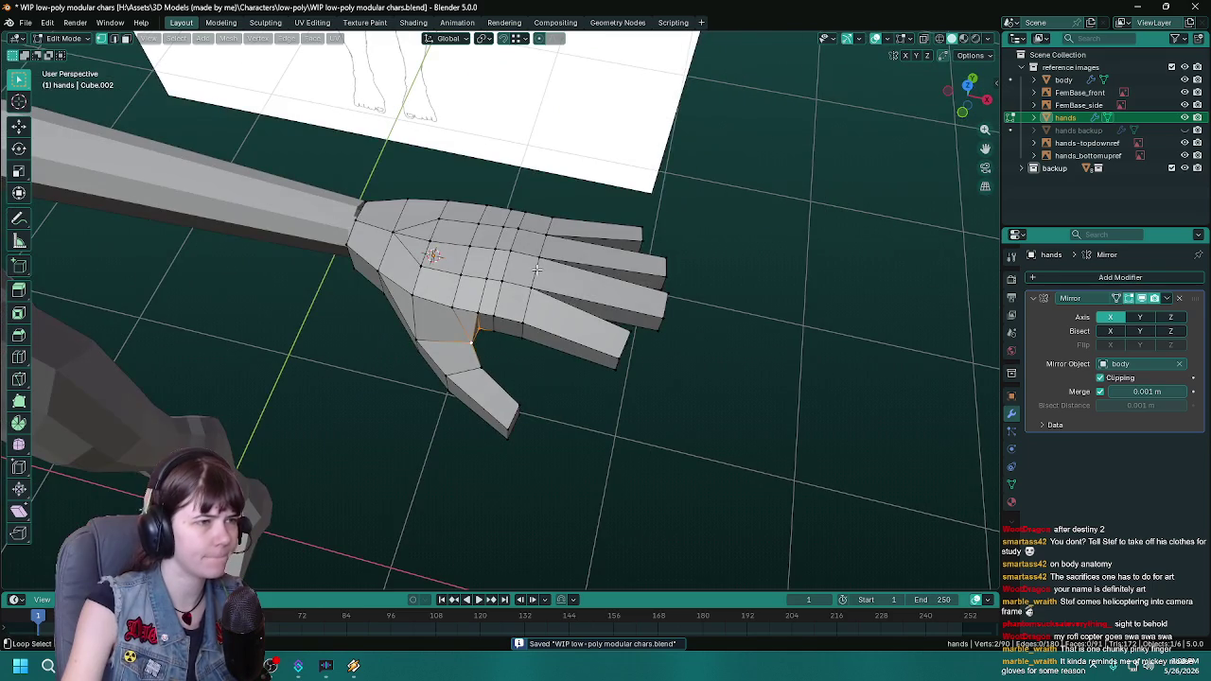
click(536, 270)
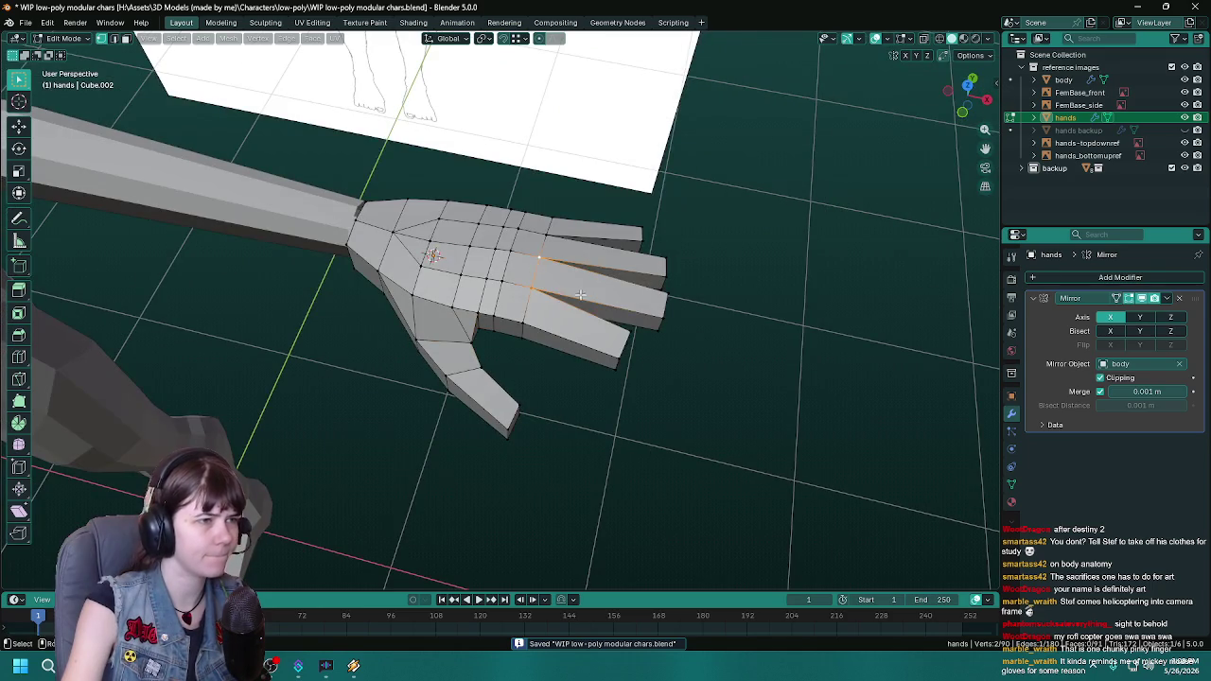
mouse_move(536, 270)
middle_down()
mouse_move(417, 292)
mouse_move(516, 220)
middle_up()
key(alt+z)
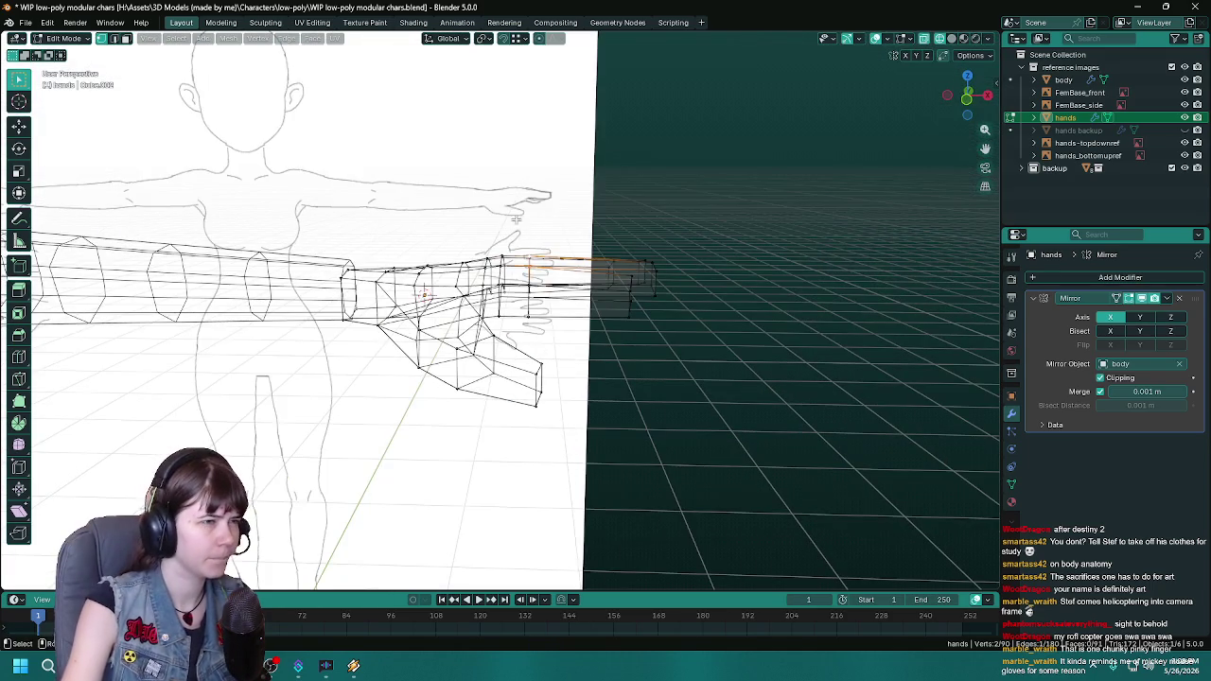
drag(550, 336, 551, 335)
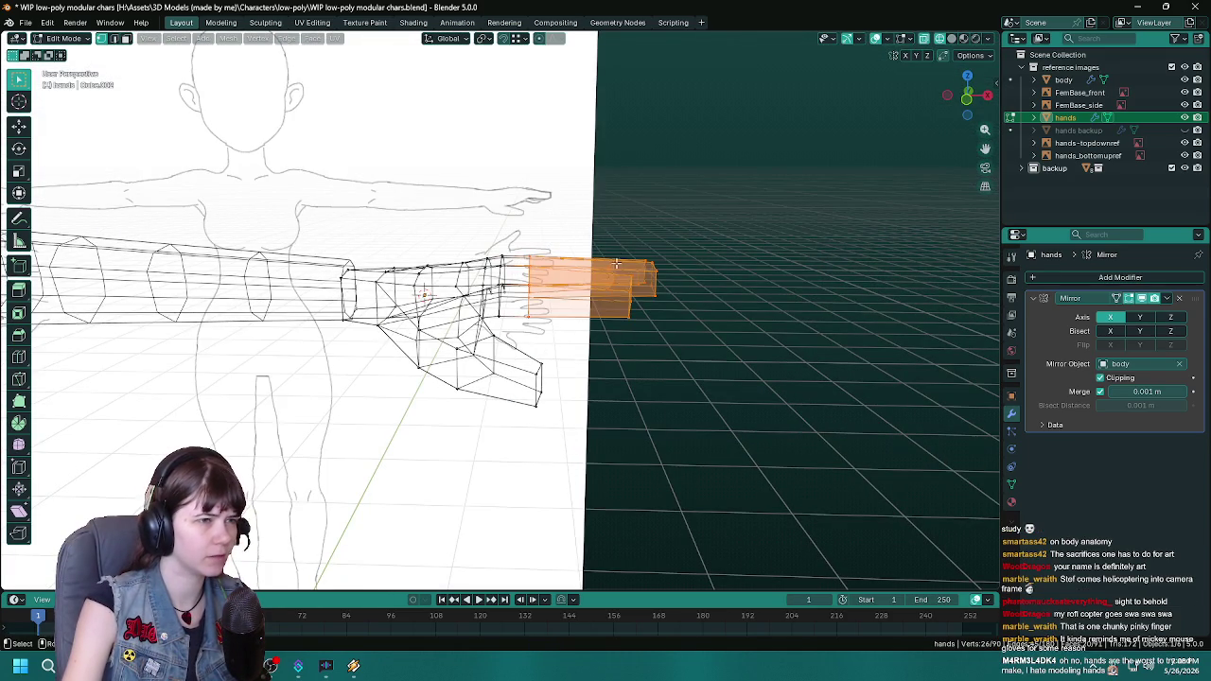
middle_drag(564, 204, 562, 292)
key(z)
click(649, 292)
mouse_move(649, 293)
middle_down()
mouse_move(534, 433)
mouse_move(749, 409)
middle_up()
key(KP_7)
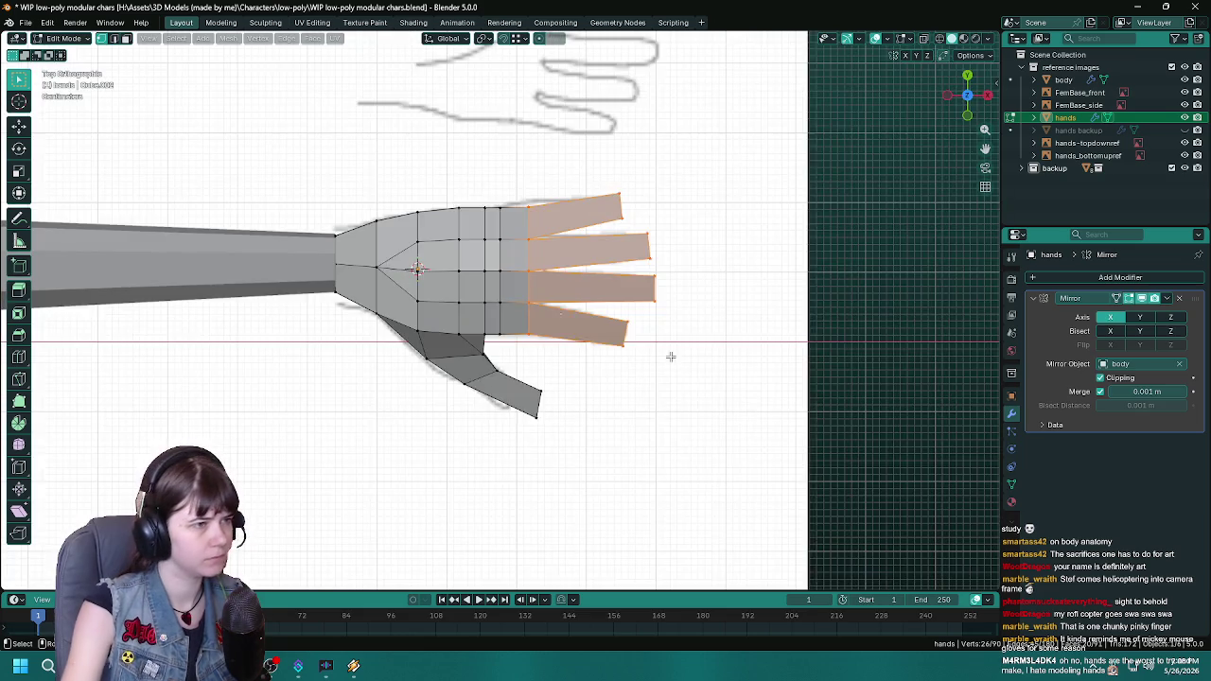
scroll(662, 331, up, 3)
Step: Slide the fingers about -0.04 along X toward the palm, then hide overlays to judge the silhouette
key(g)
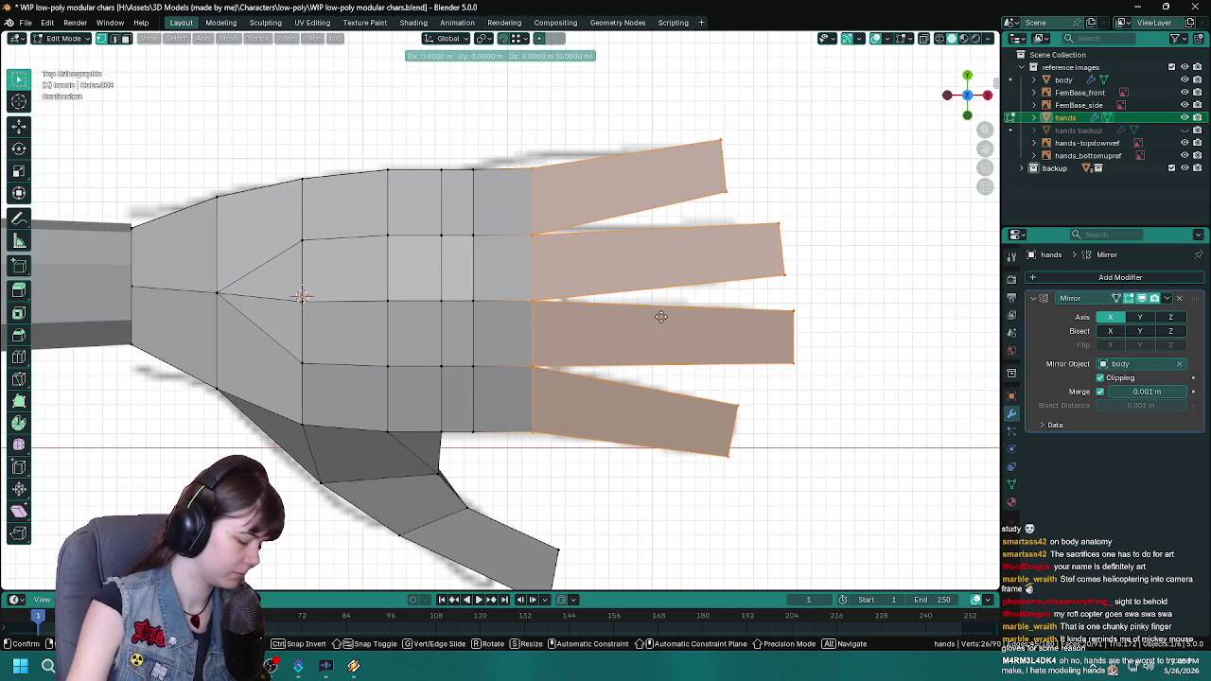
key(x)
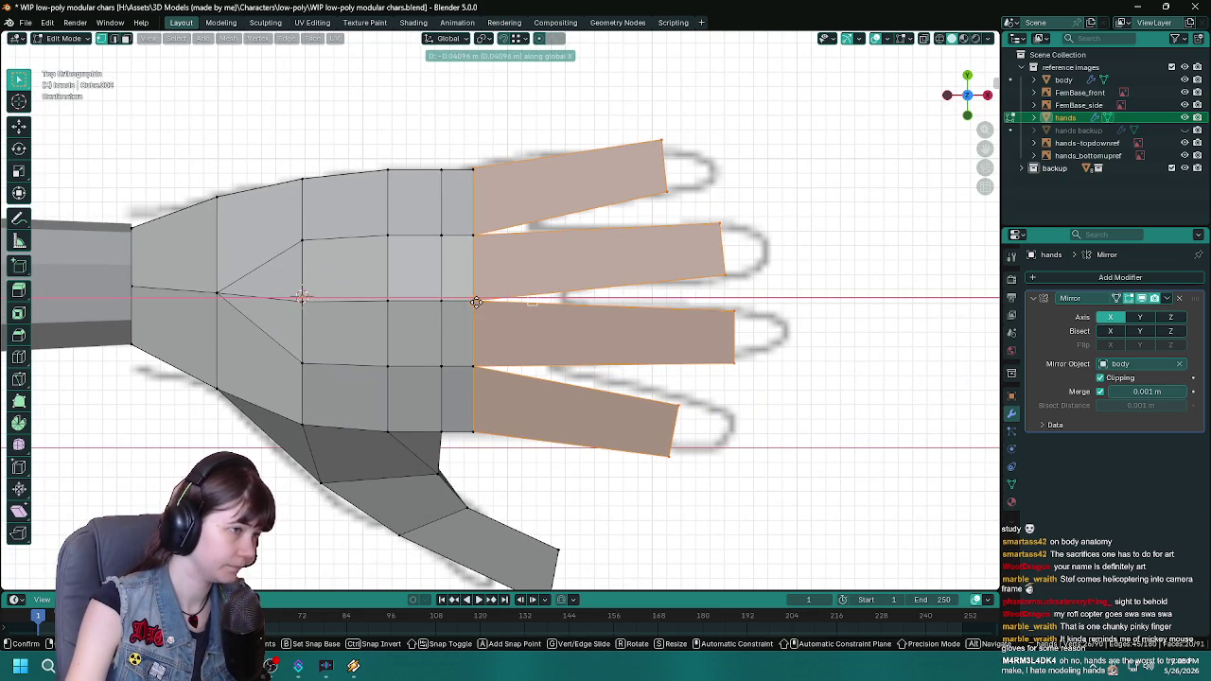
click(478, 303)
scroll(630, 364, down, 5)
mouse_move(677, 394)
middle_down()
mouse_move(643, 230)
mouse_move(344, 216)
mouse_move(507, 359)
mouse_move(461, 370)
middle_up()
scroll(643, 230, up, 3)
scroll(508, 360, down, 5)
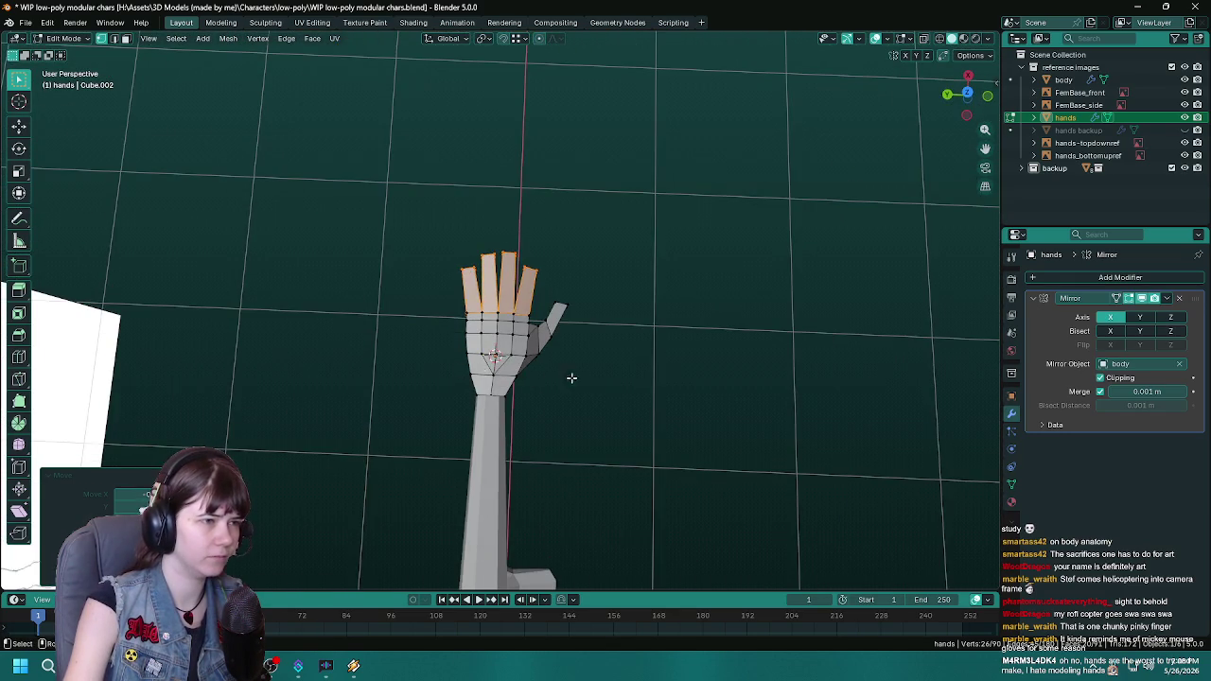
middle_drag(610, 379, 573, 401)
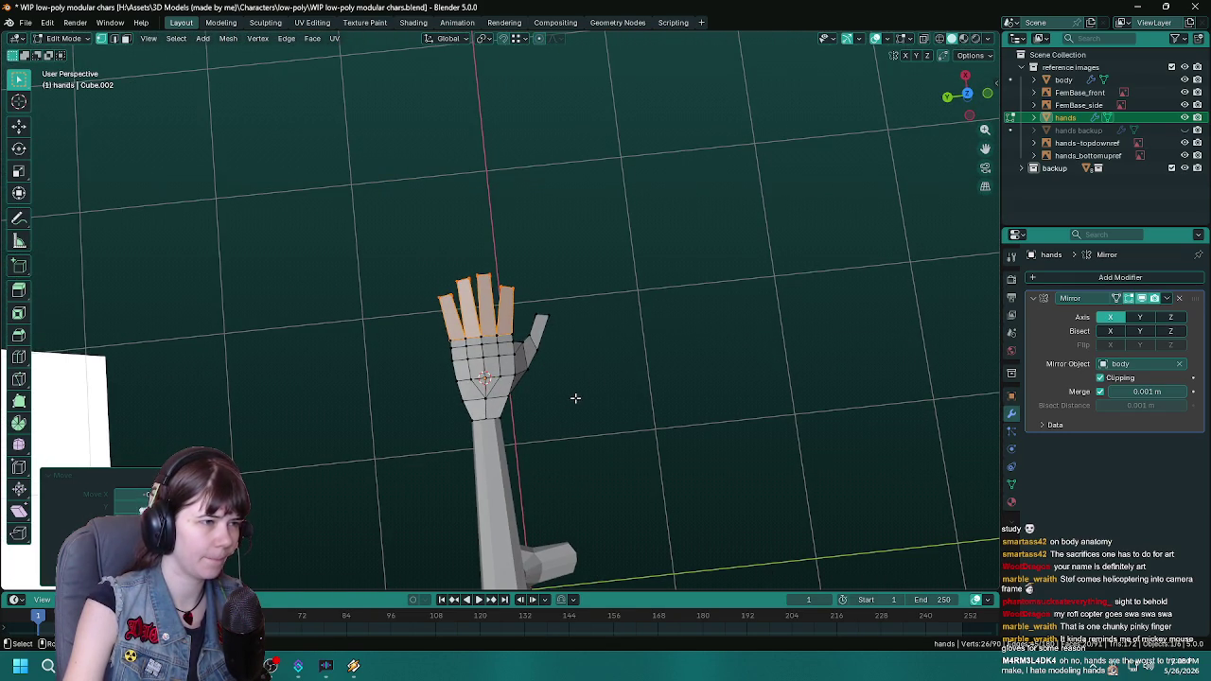
key(z)
key(Escape)
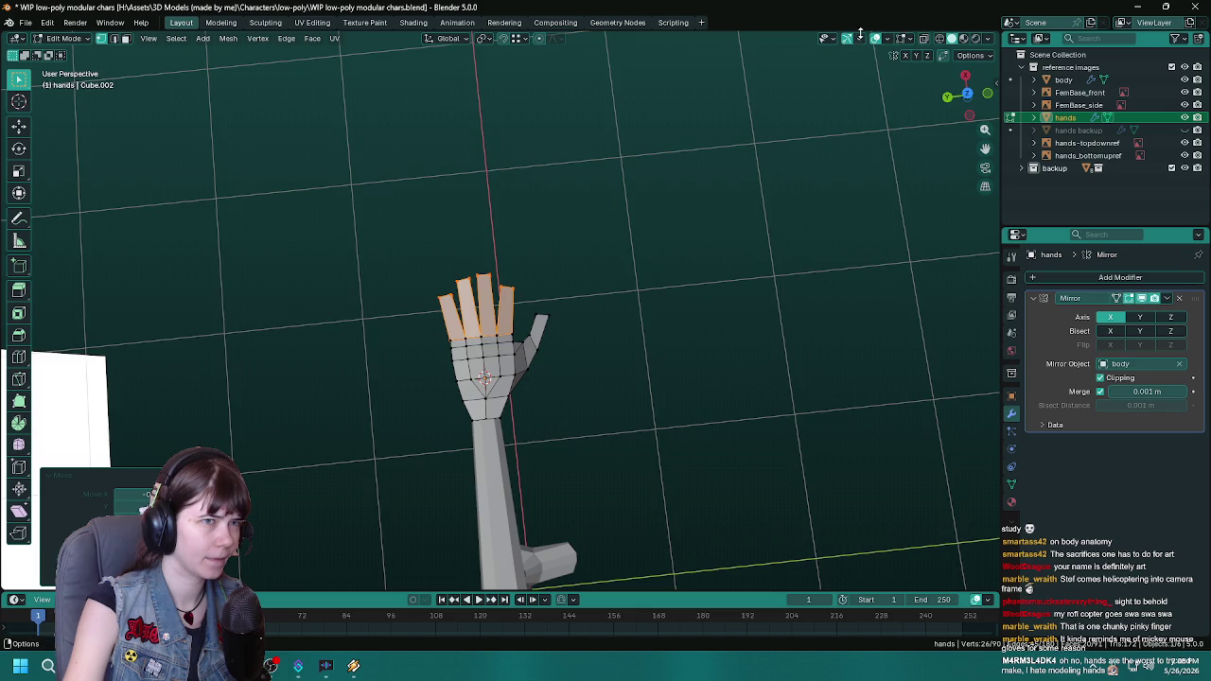
click(875, 38)
mouse_move(856, 63)
middle_down()
mouse_move(638, 270)
mouse_move(650, 262)
middle_up()
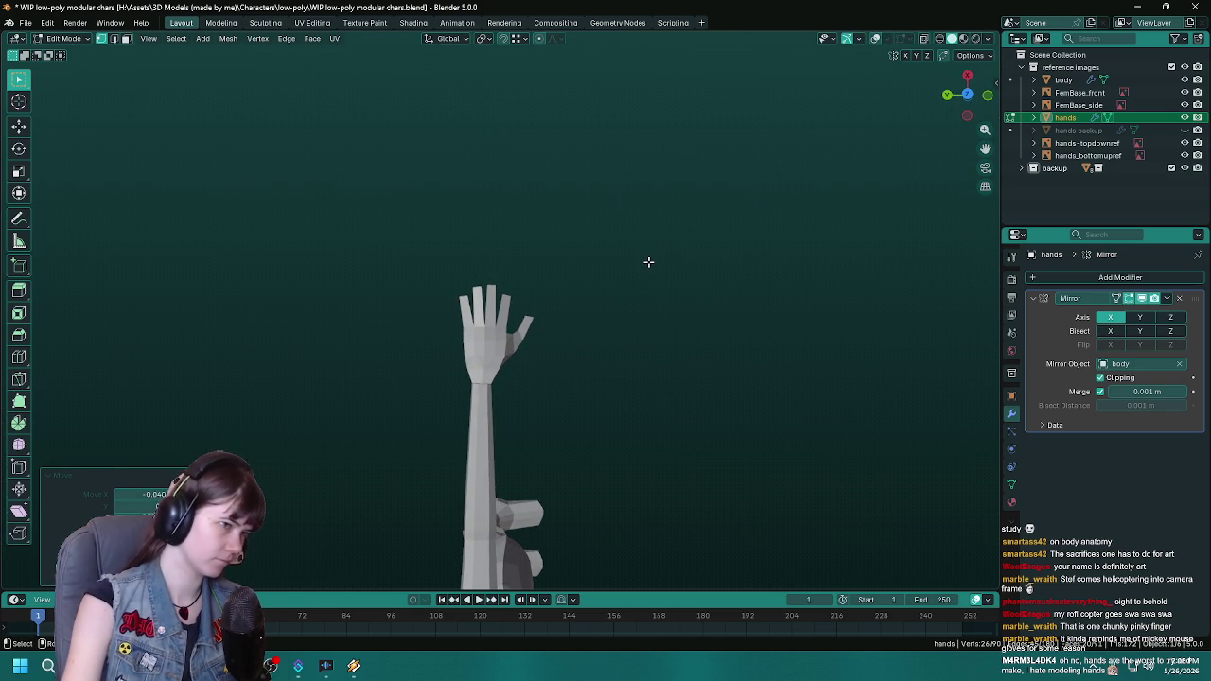
Step: Try moving the fingers along Z and then X, and cancel without changing them
scroll(648, 262, up, 3)
scroll(648, 262, up, 2)
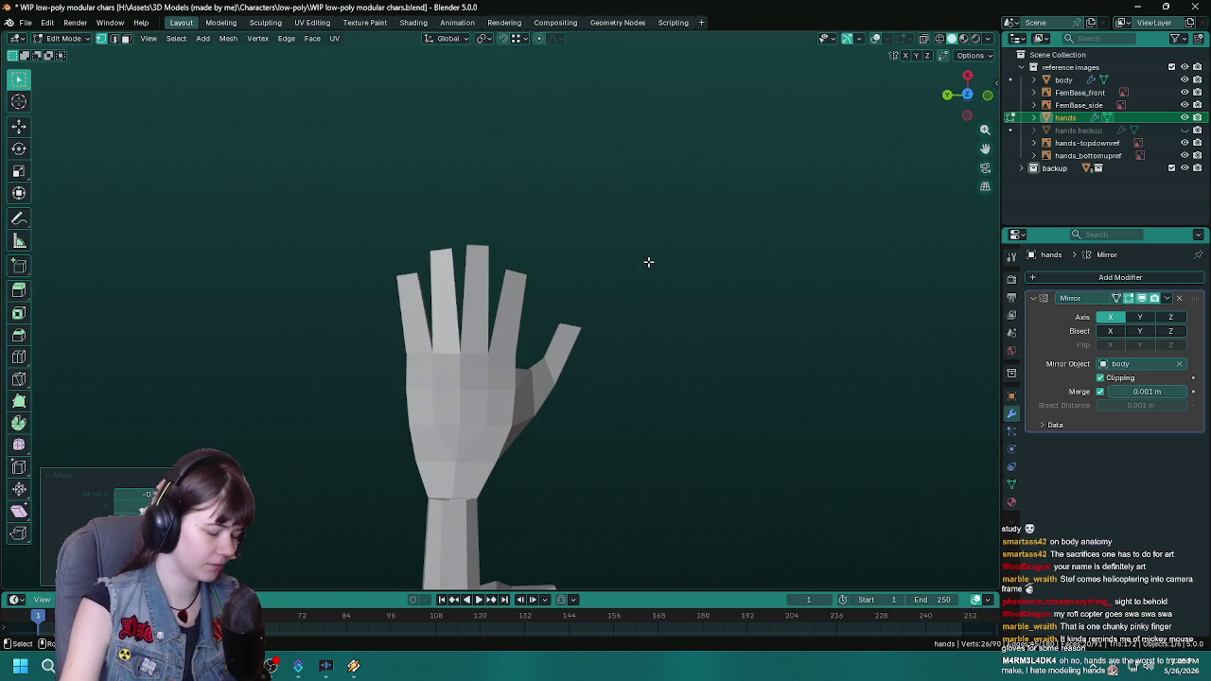
key(g)
key(z)
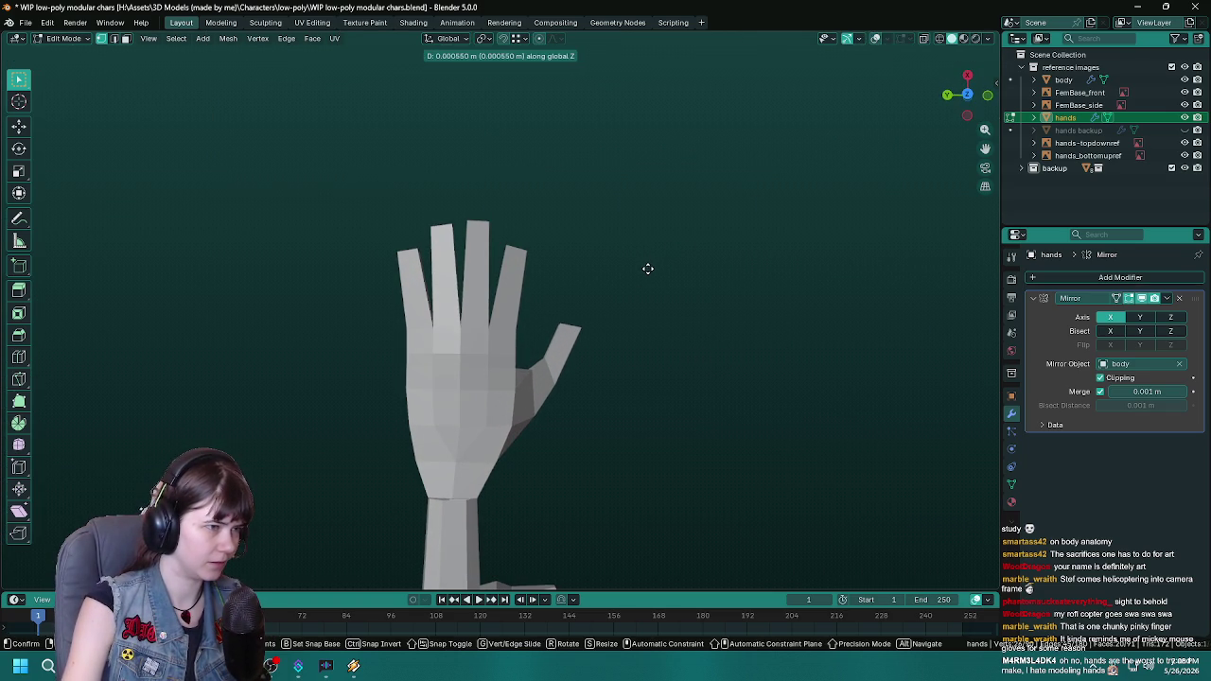
key(x)
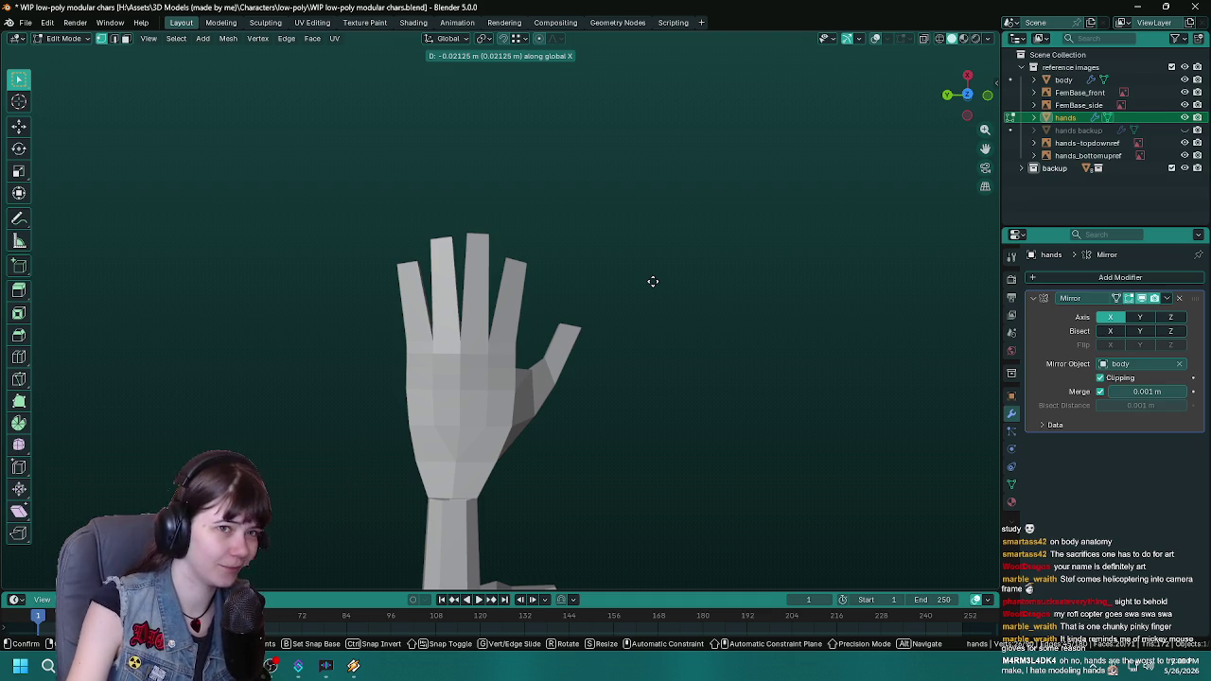
right_click(653, 281)
scroll(653, 281, down, 1)
scroll(653, 281, down, 1)
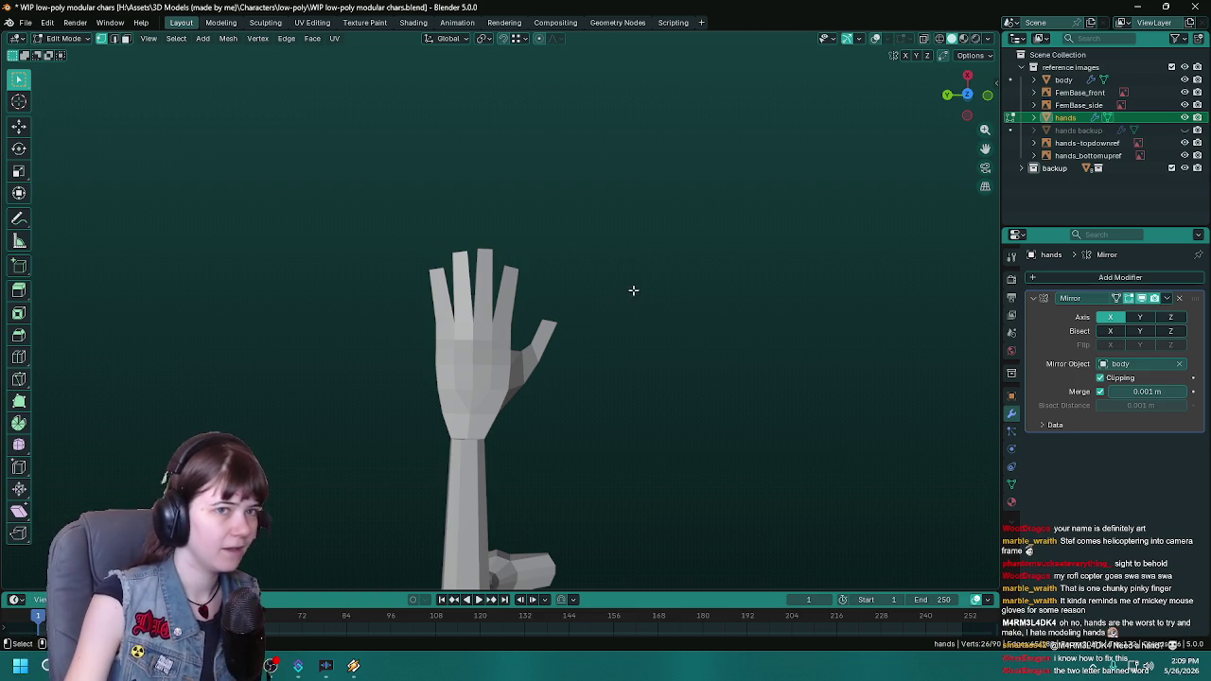
Step: Save the file and turn overlays back on to show the grid and mesh edges
key(r)
key(ctrl+s)
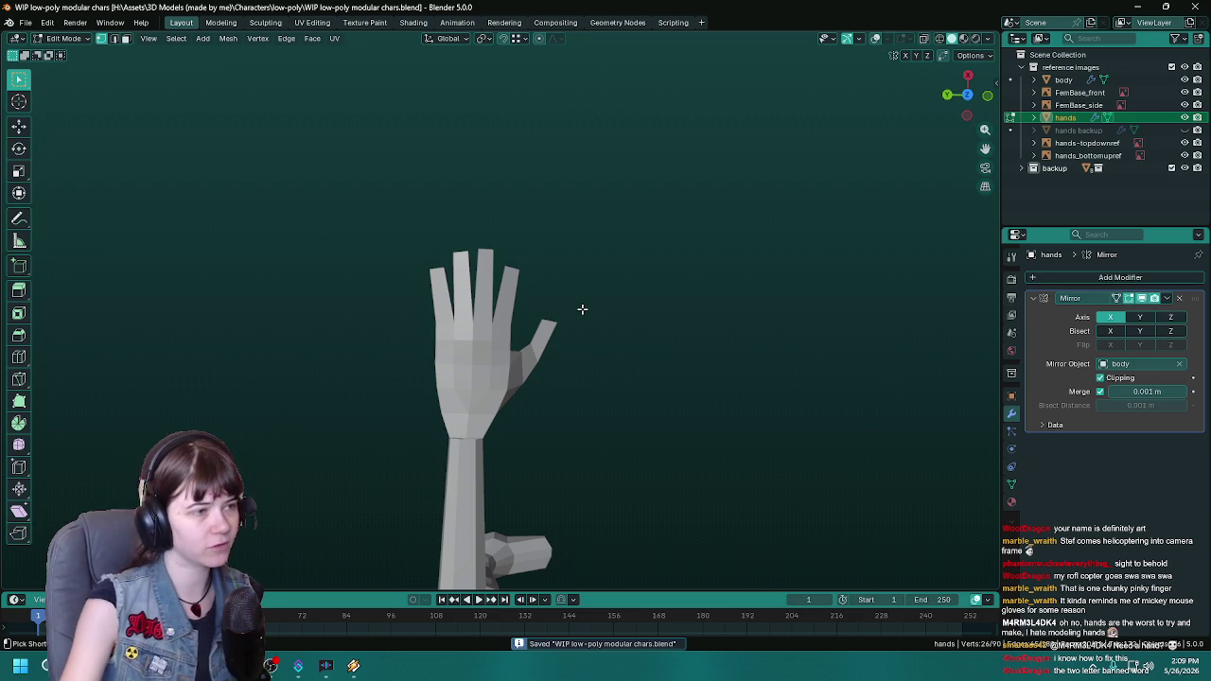
scroll(581, 309, up, 2)
scroll(578, 301, up, 1)
scroll(574, 291, down, 2)
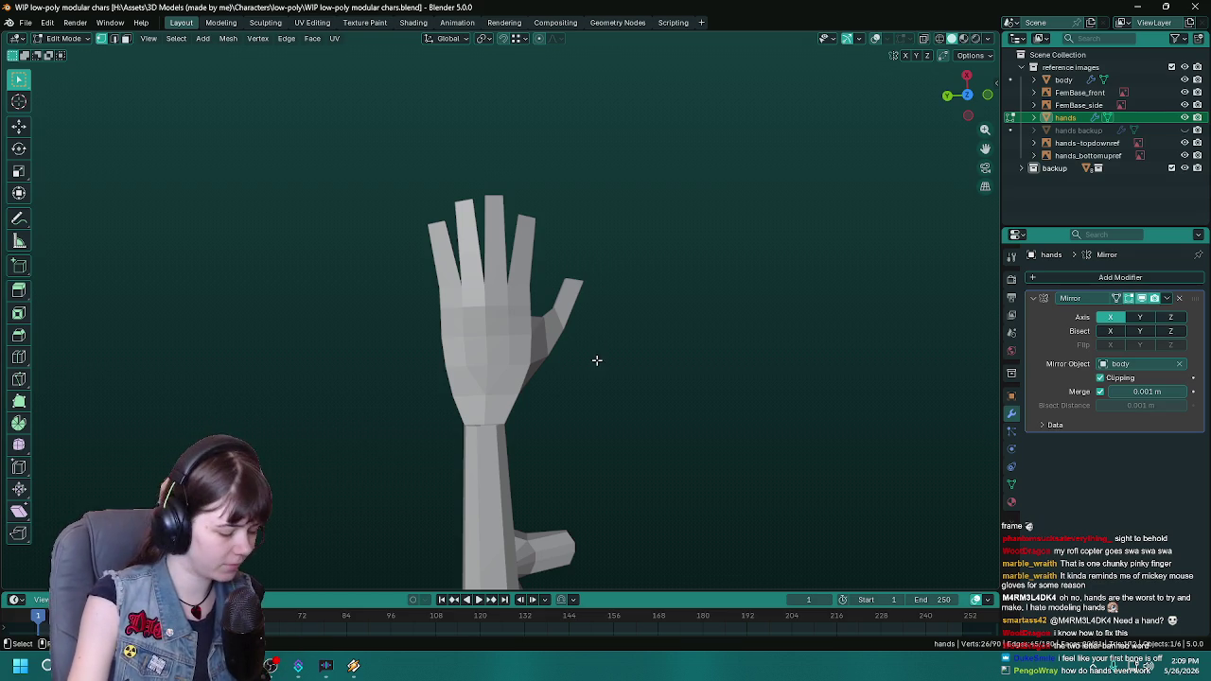
scroll(567, 312, up, 2)
scroll(560, 305, up, 2)
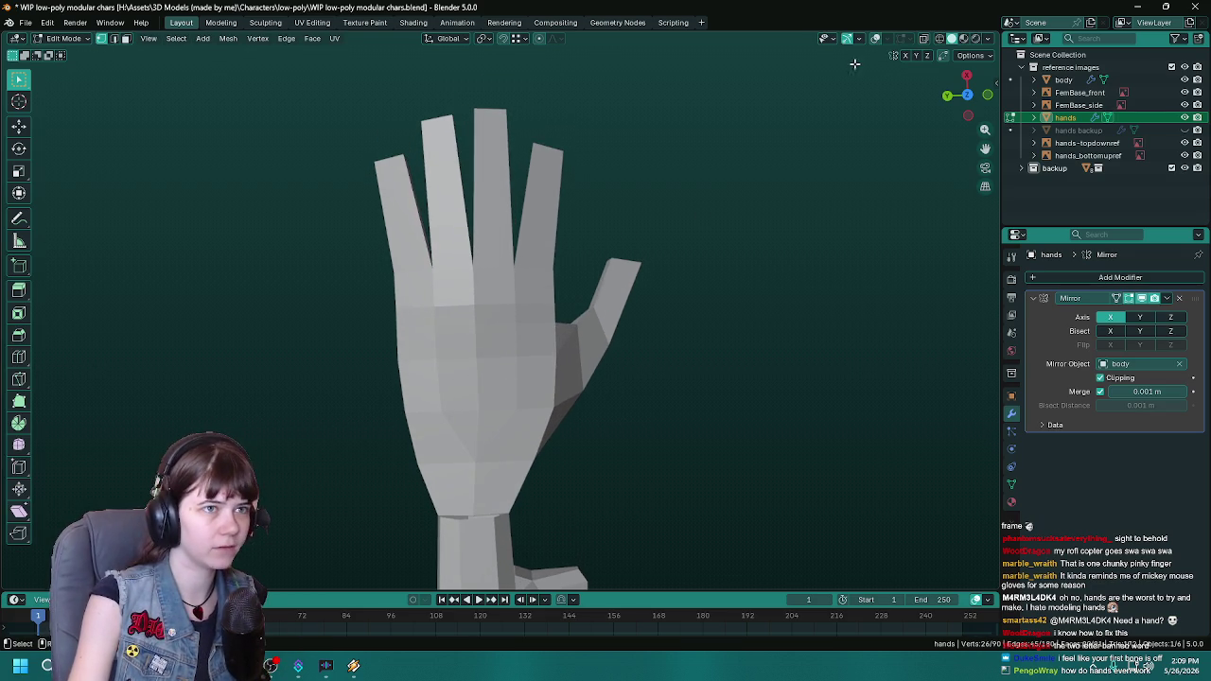
key(shift+alt+z)
Step: Select the edge loop across the palm and switch to a top view of the hand
alt+click(493, 331)
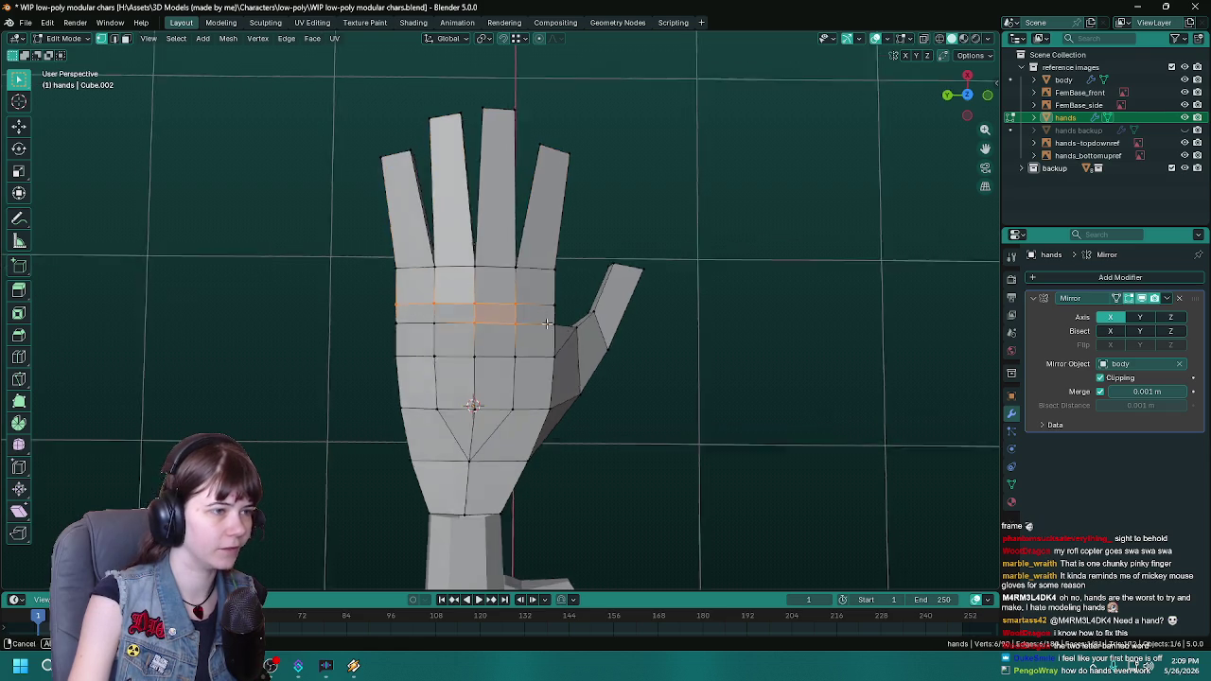
middle_drag(493, 330, 640, 336)
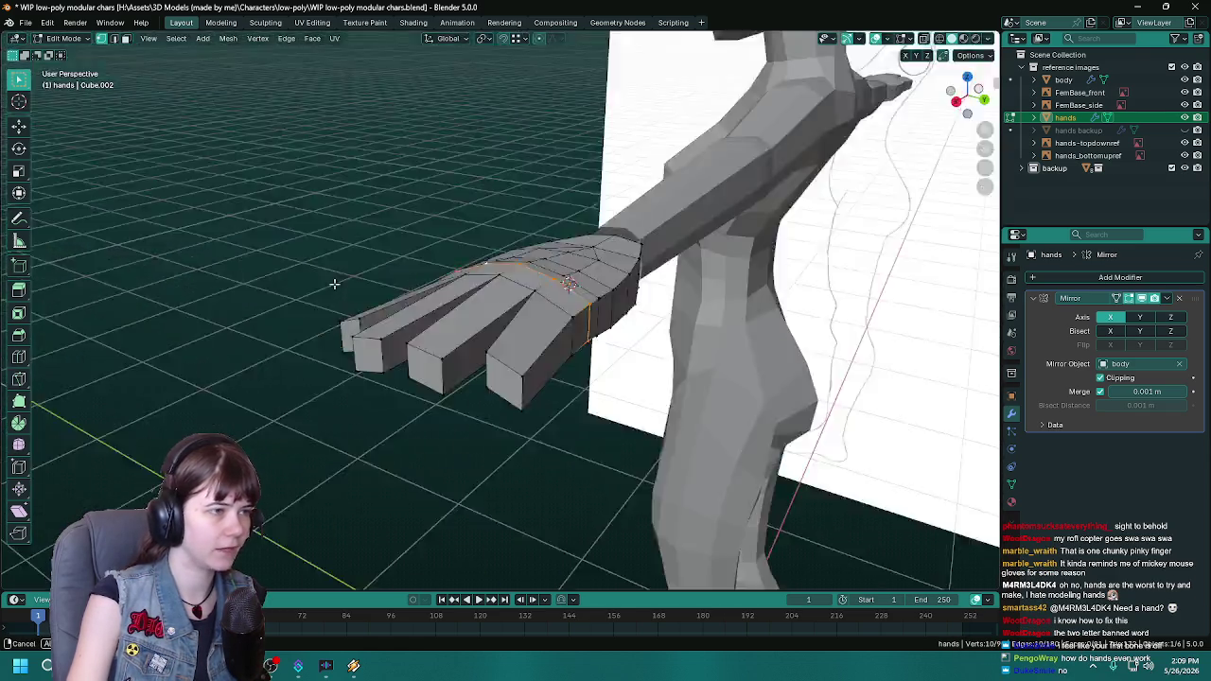
key(KP_7)
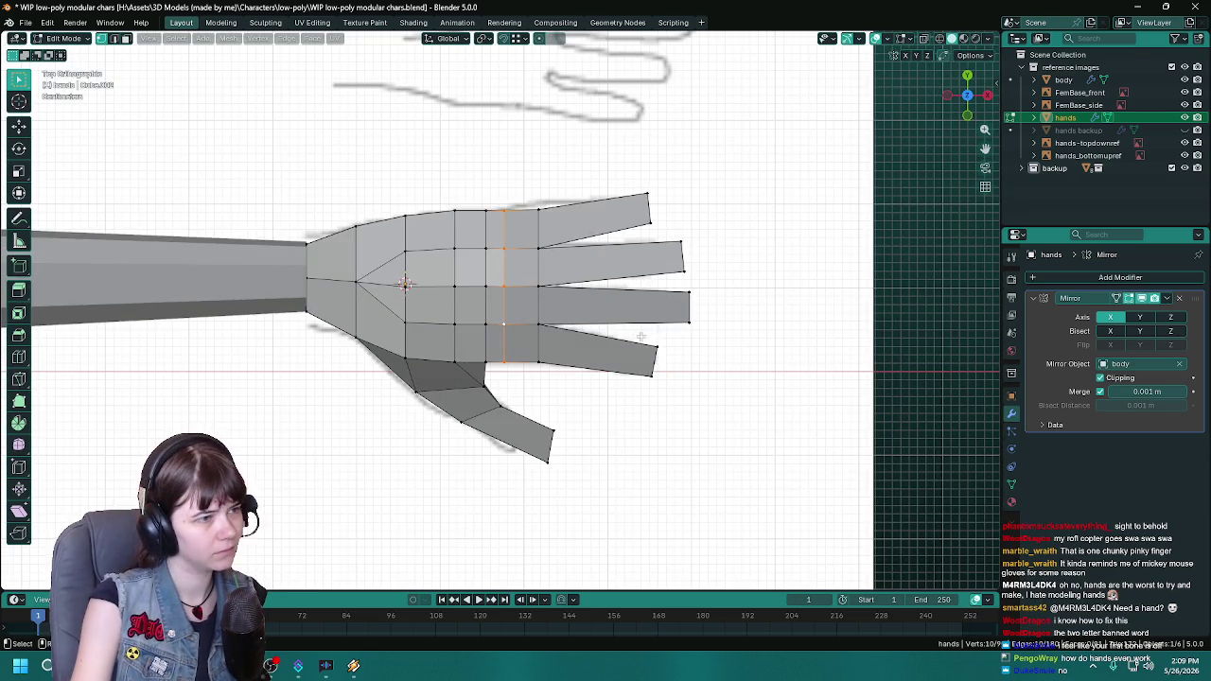
scroll(641, 336, down, 2)
scroll(600, 354, down, 1)
scroll(589, 364, up, 1)
scroll(588, 363, up, 2)
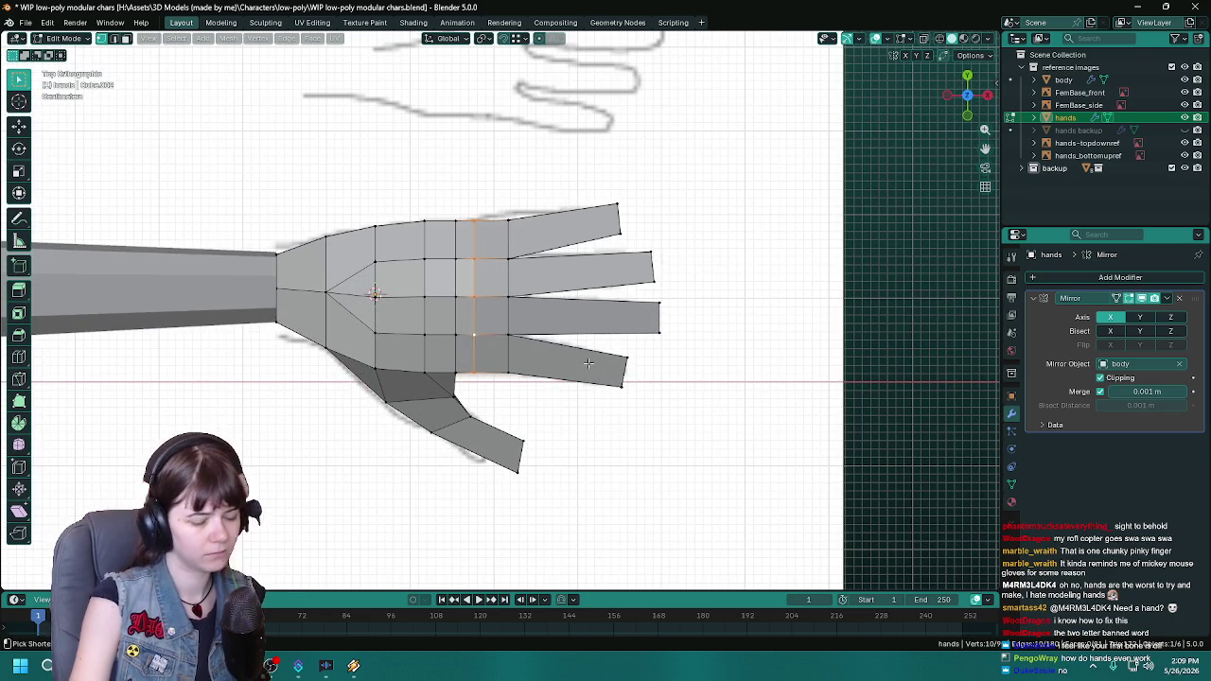
Step: Shift the four fingers back along X toward the palm, save, and exit Edit Mode
key(ctrl+z)
key(g)
key(x)
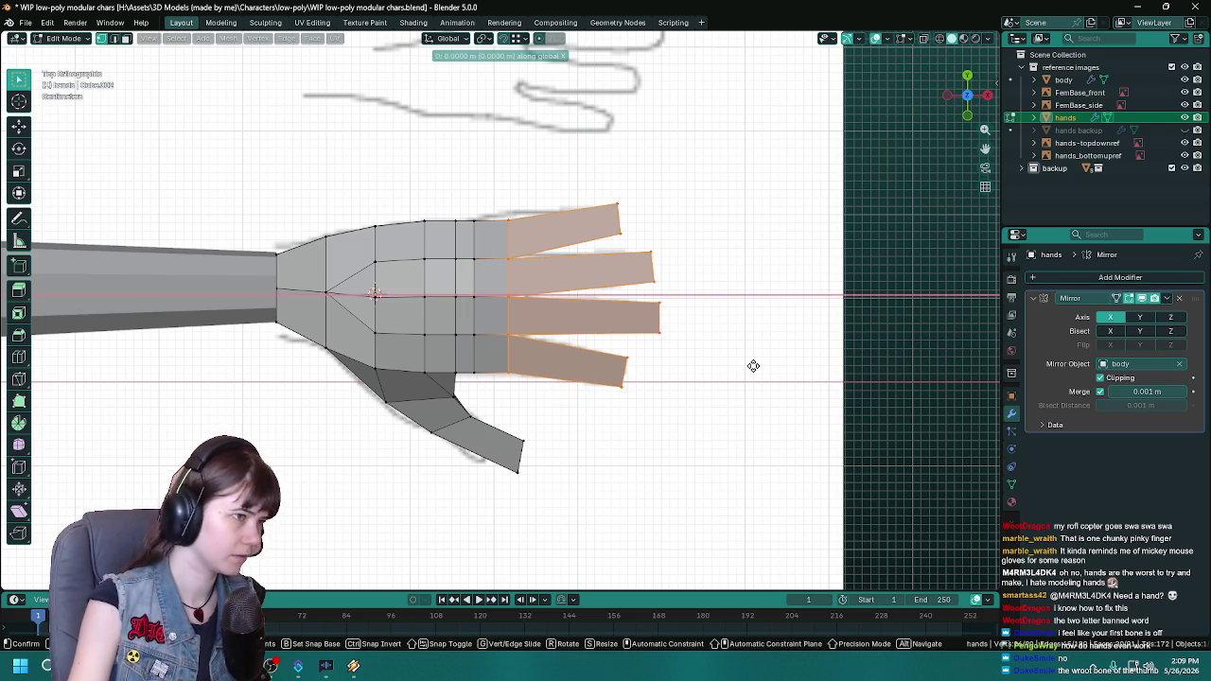
click(748, 366)
mouse_move(747, 363)
middle_down()
mouse_move(427, 286)
mouse_move(502, 284)
mouse_move(606, 246)
mouse_move(521, 296)
mouse_move(517, 335)
mouse_move(477, 339)
mouse_move(463, 301)
mouse_move(529, 287)
middle_up()
alt+click(503, 284)
key(ctrl+s)
key(Tab)
Step: Make the body active and briefly enter and leave its Edit Mode
click(463, 300)
key(Tab)
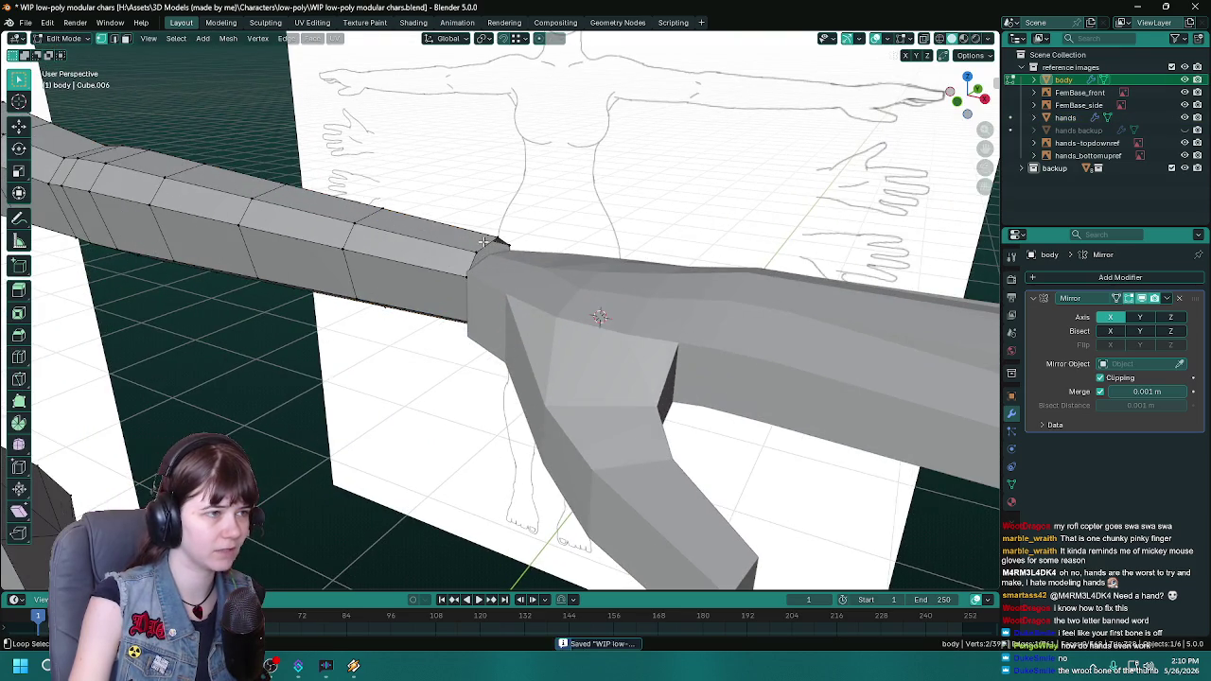
scroll(529, 287, down, 1)
scroll(536, 288, down, 1)
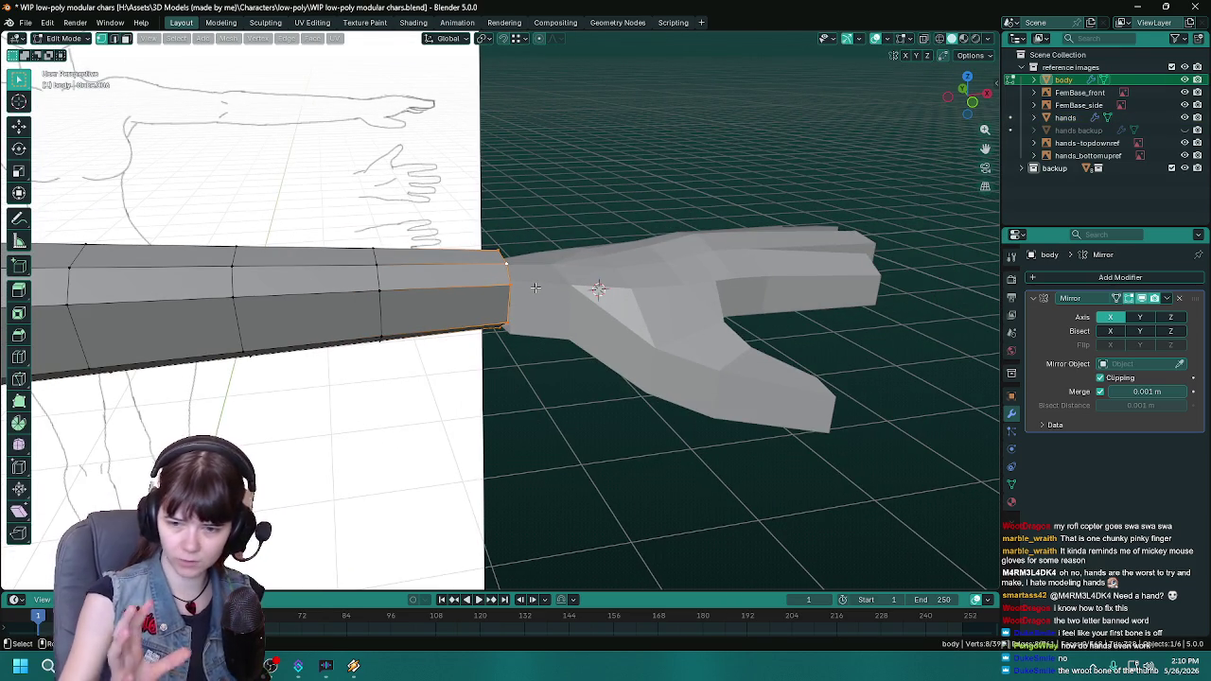
key(Tab)
Step: Select the hand, check it from above against the reference drawing, and save
click(541, 301)
key(KP_7)
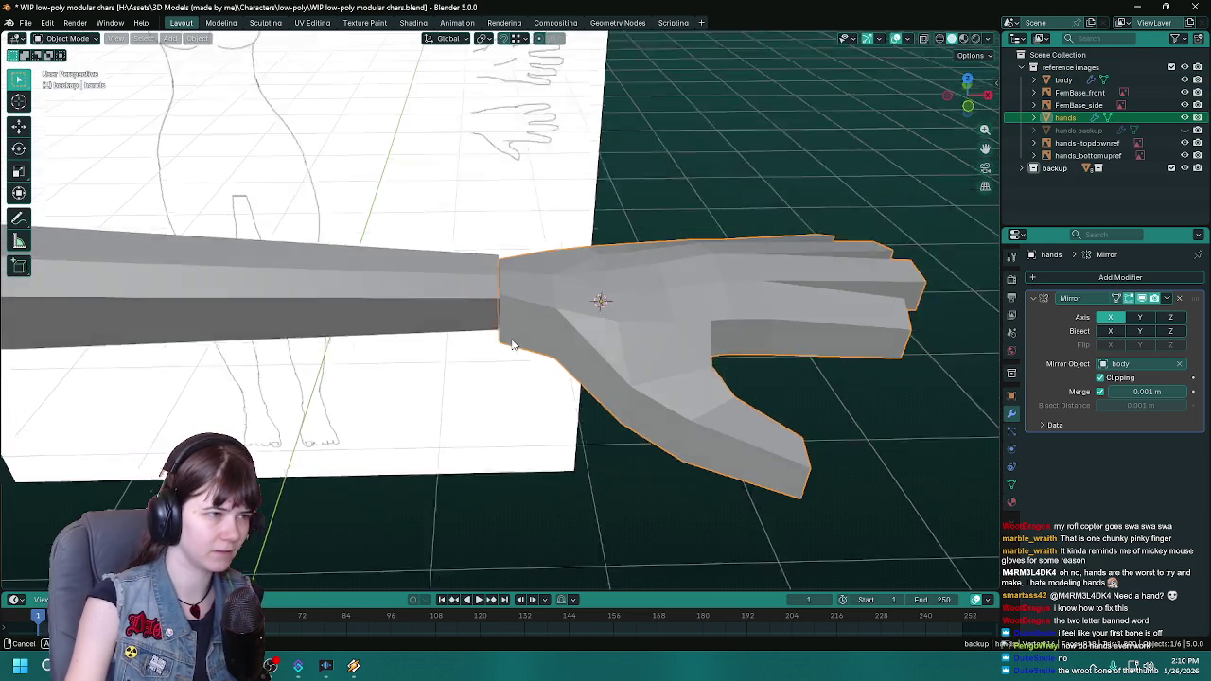
key(ctrl+s)
scroll(511, 346, up, 2)
scroll(511, 345, down, 2)
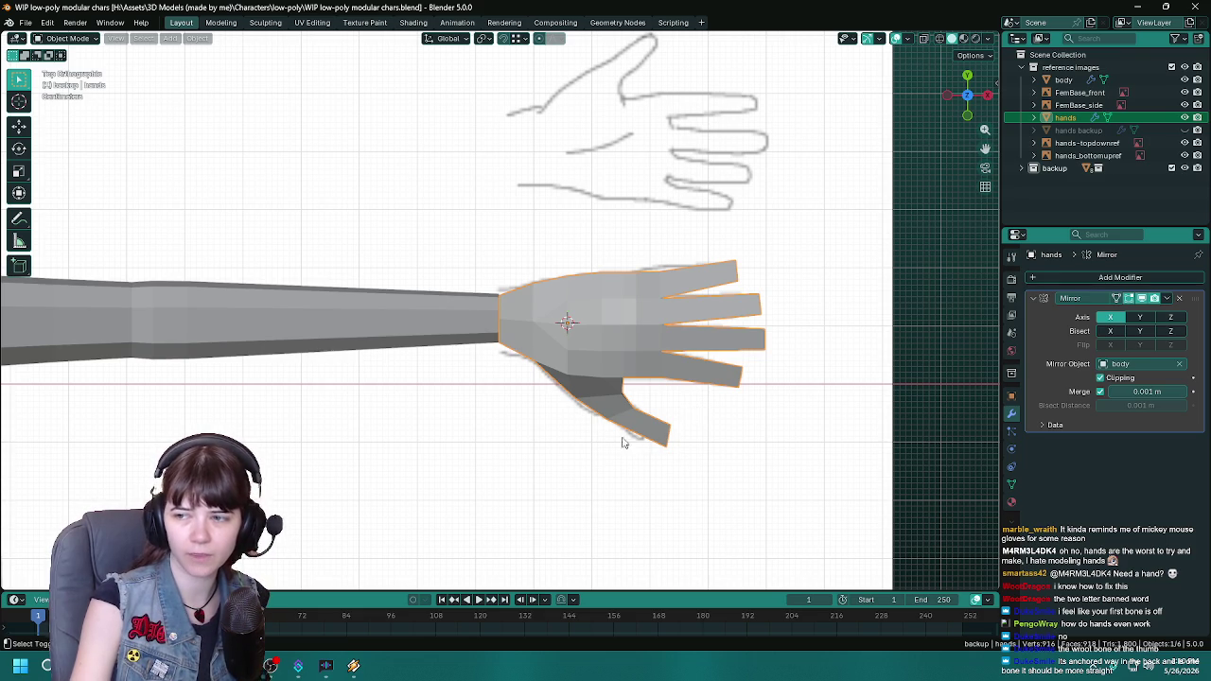
middle_drag(624, 443, 523, 313)
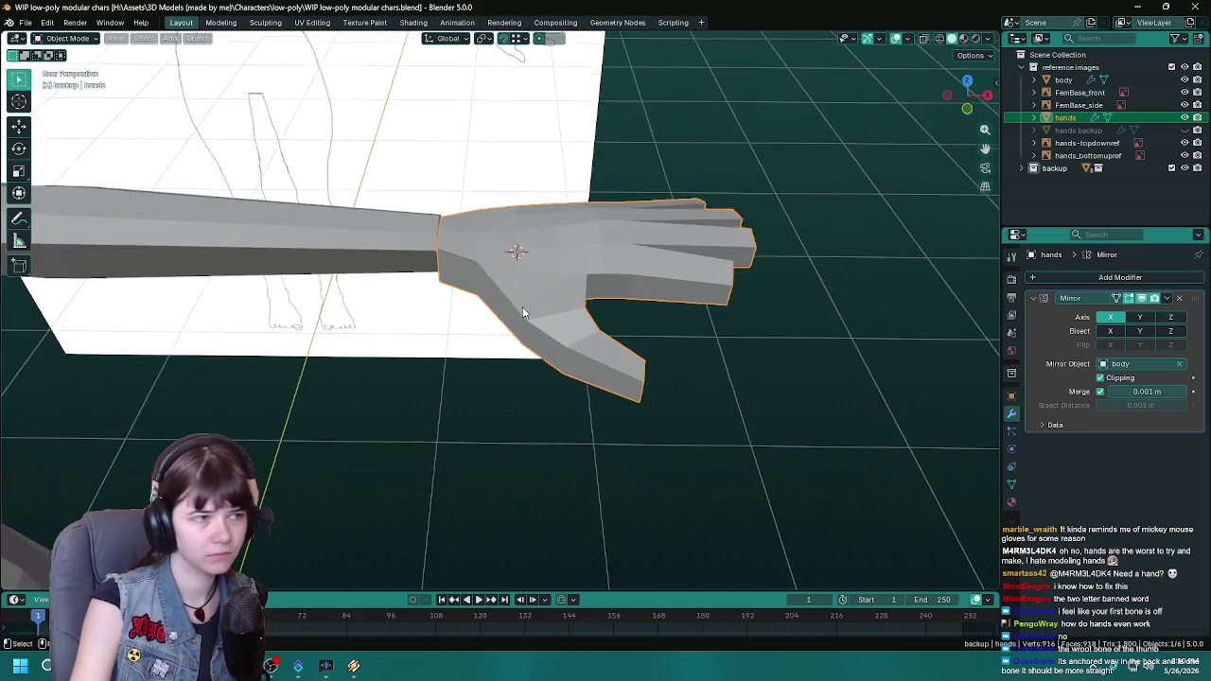
Step: Compare the hand mesh with the front reference view and save the file
key(Tab)
scroll(522, 312, up, 3)
middle_drag(523, 312, 372, 339)
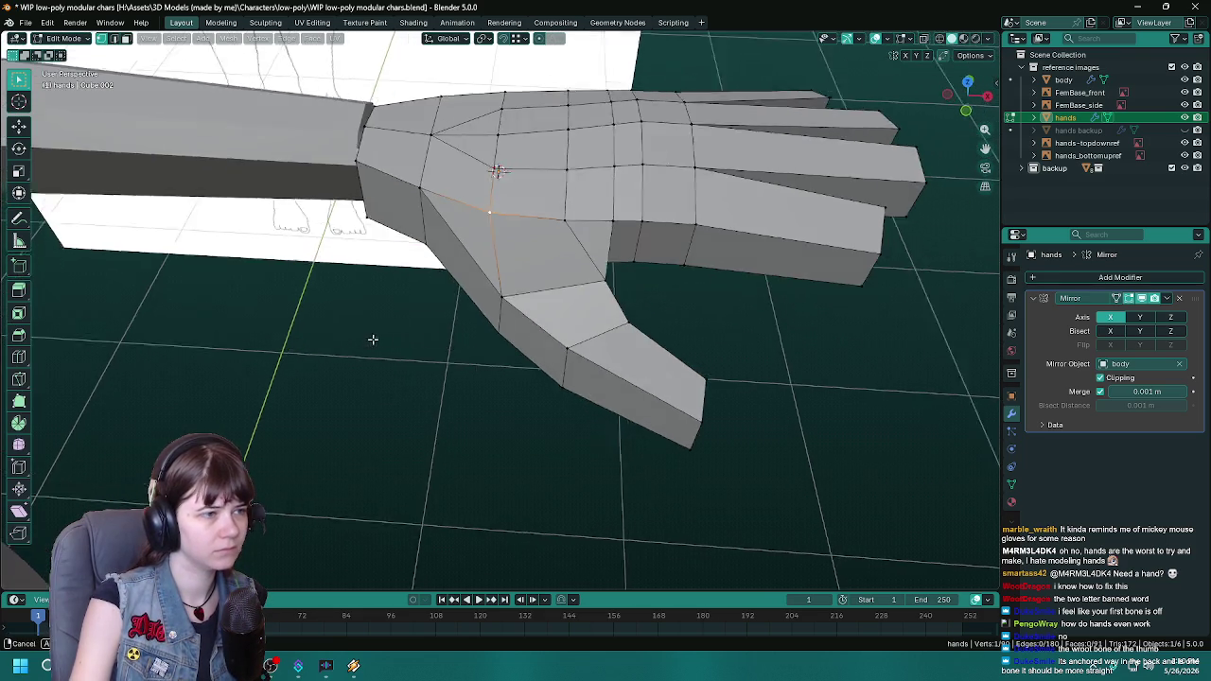
key(KP_1)
key(ctrl+s)
mouse_move(528, 419)
middle_down()
mouse_move(516, 395)
mouse_move(543, 412)
middle_up()
key(Tab)
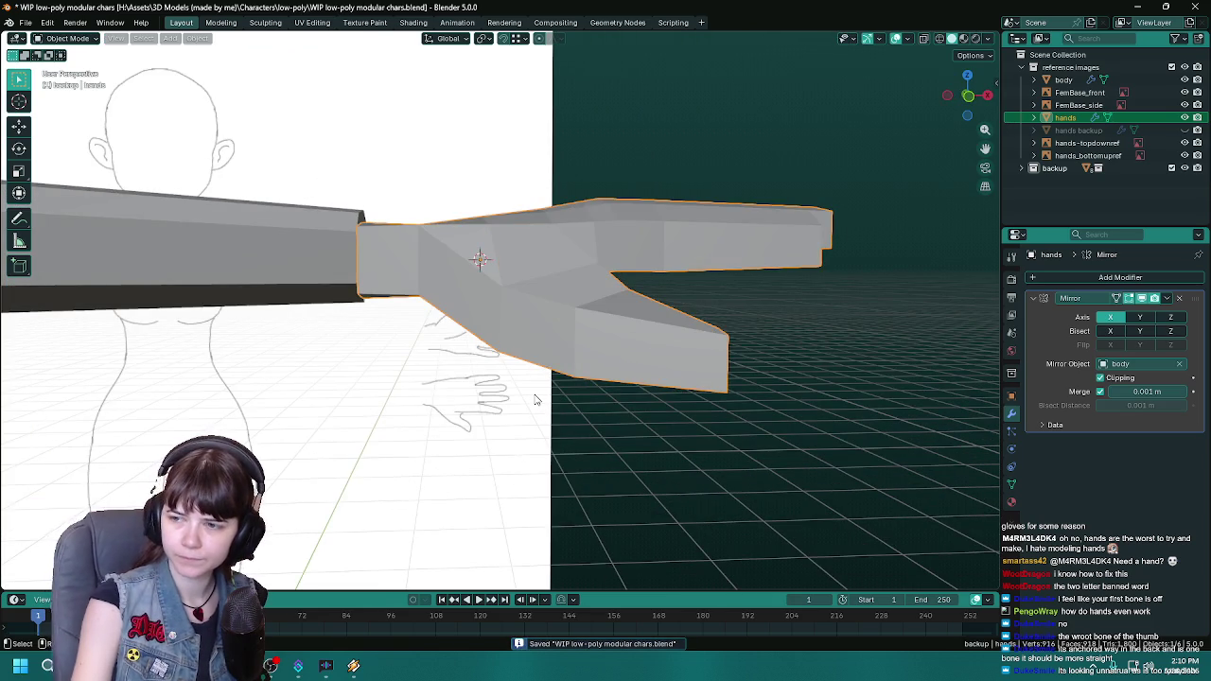
Step: Recheck the hand from above, then enter its Edit Mode and inspect the palm from below
middle_drag(526, 389, 574, 440)
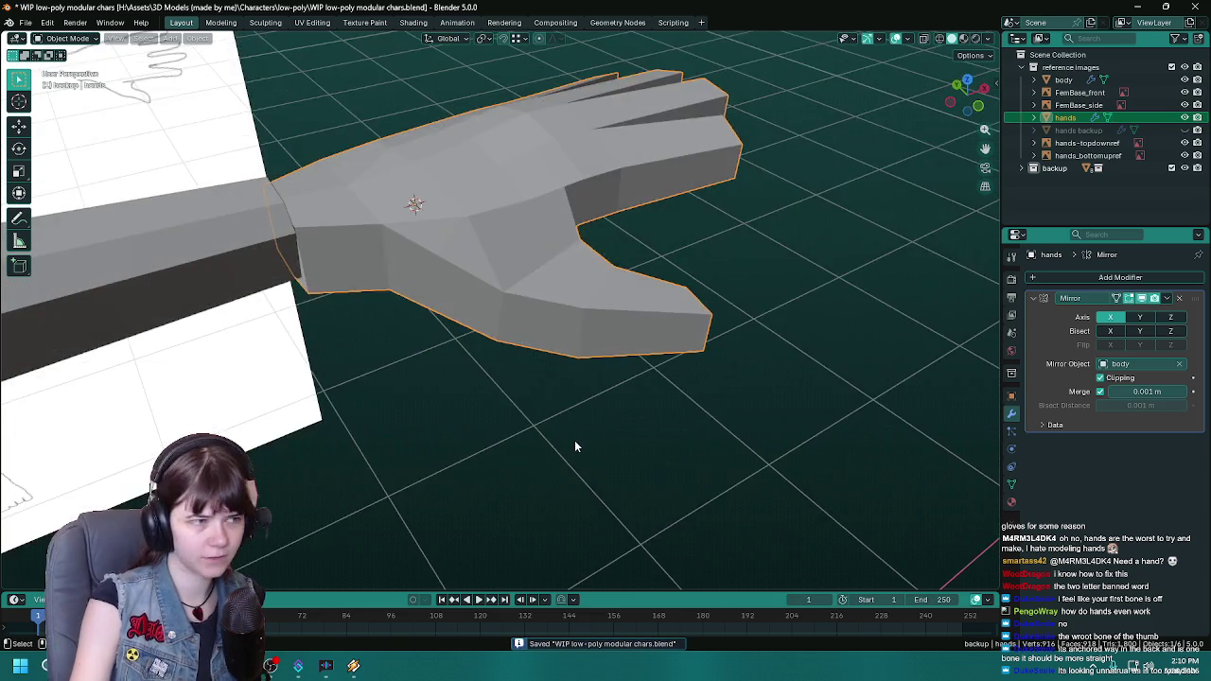
key(KP_7)
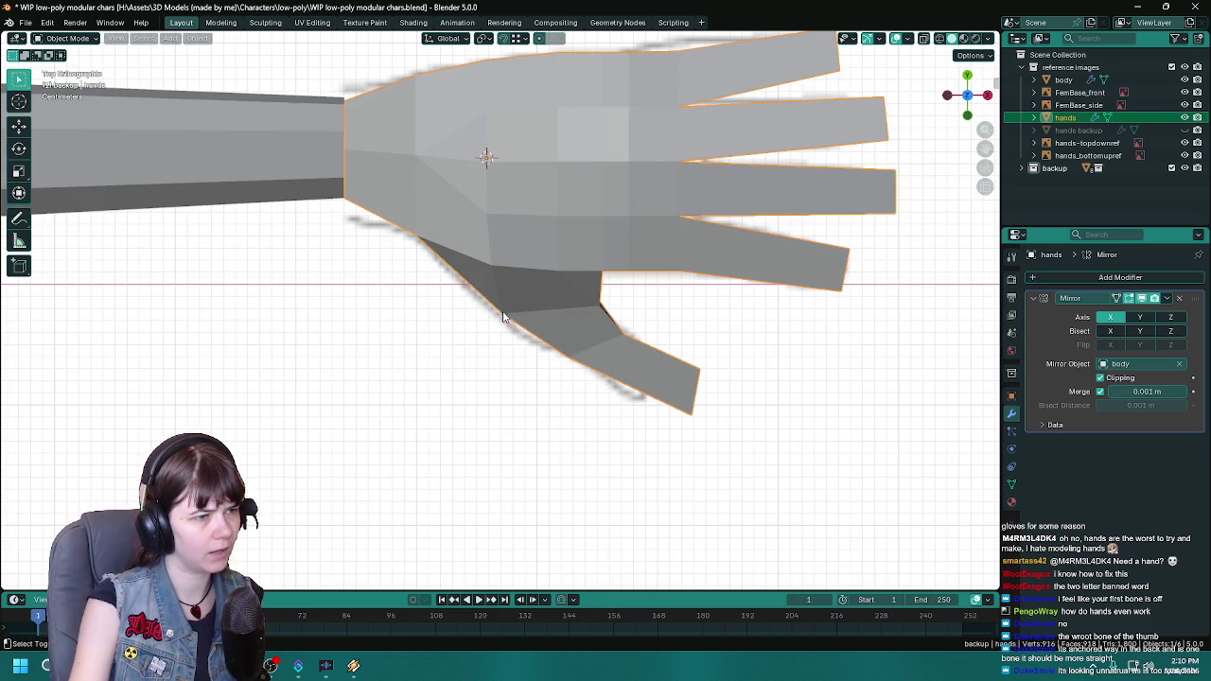
scroll(481, 376, down, 3)
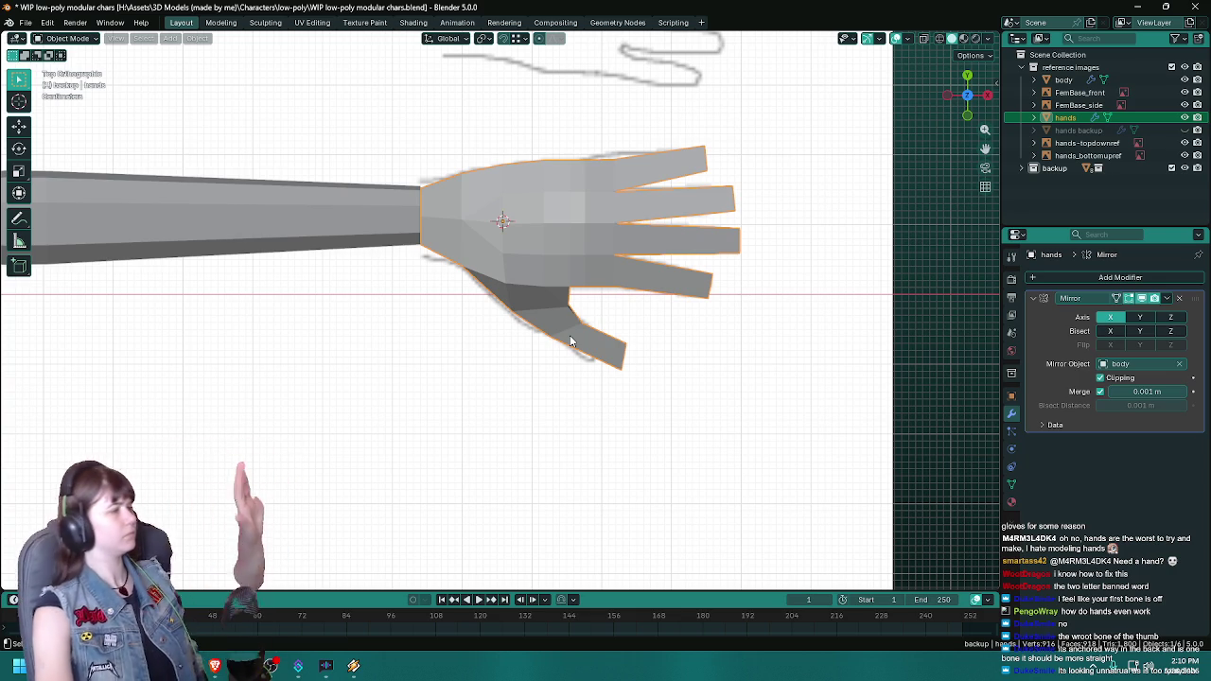
mouse_move(571, 341)
middle_down()
mouse_move(569, 383)
mouse_move(527, 378)
middle_up()
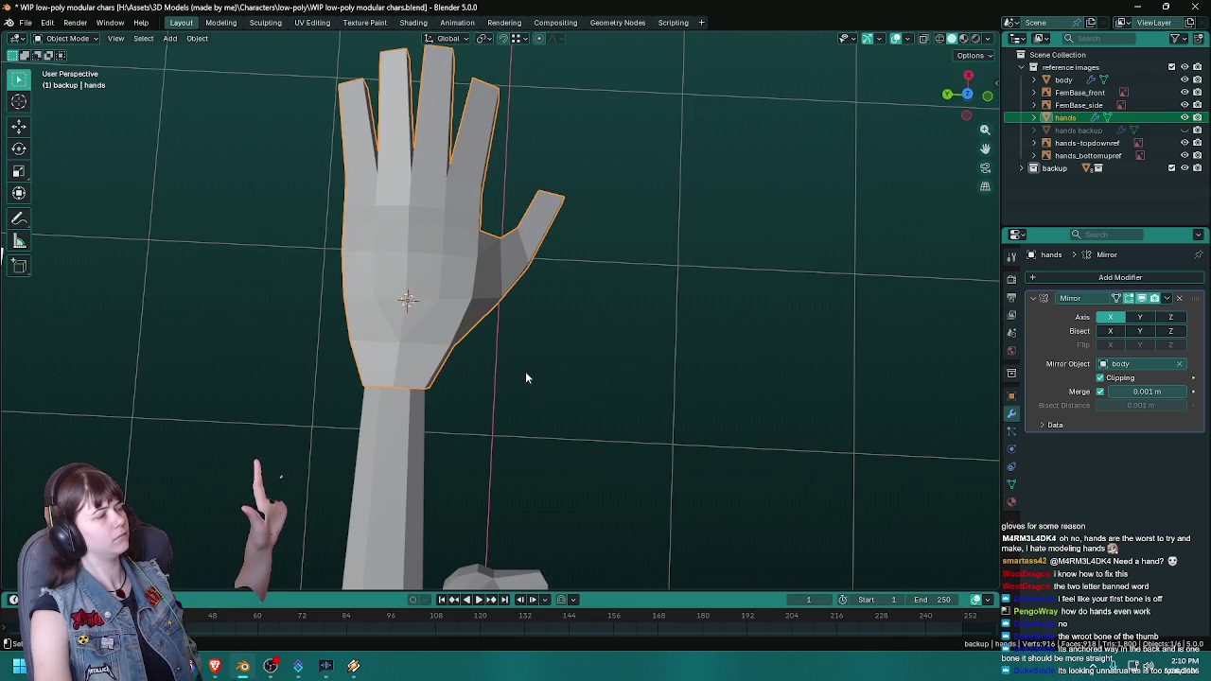
key(Tab)
mouse_move(506, 363)
middle_down()
mouse_move(277, 249)
mouse_move(648, 270)
middle_up()
scroll(648, 270, up, 5)
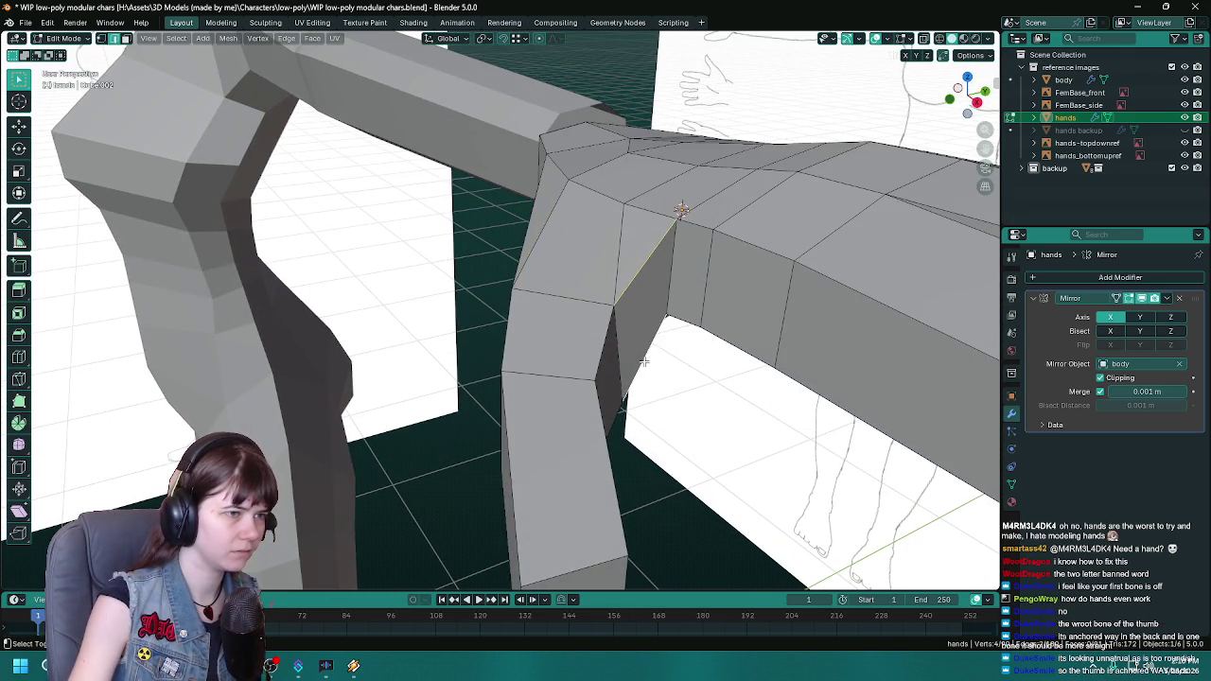
scroll(642, 361, down, 3)
mouse_move(643, 362)
middle_down()
mouse_move(552, 343)
mouse_move(500, 301)
middle_up()
Step: Delete only the selected wrist faces and add a loop cut near the wrist
key(3)
key(x)
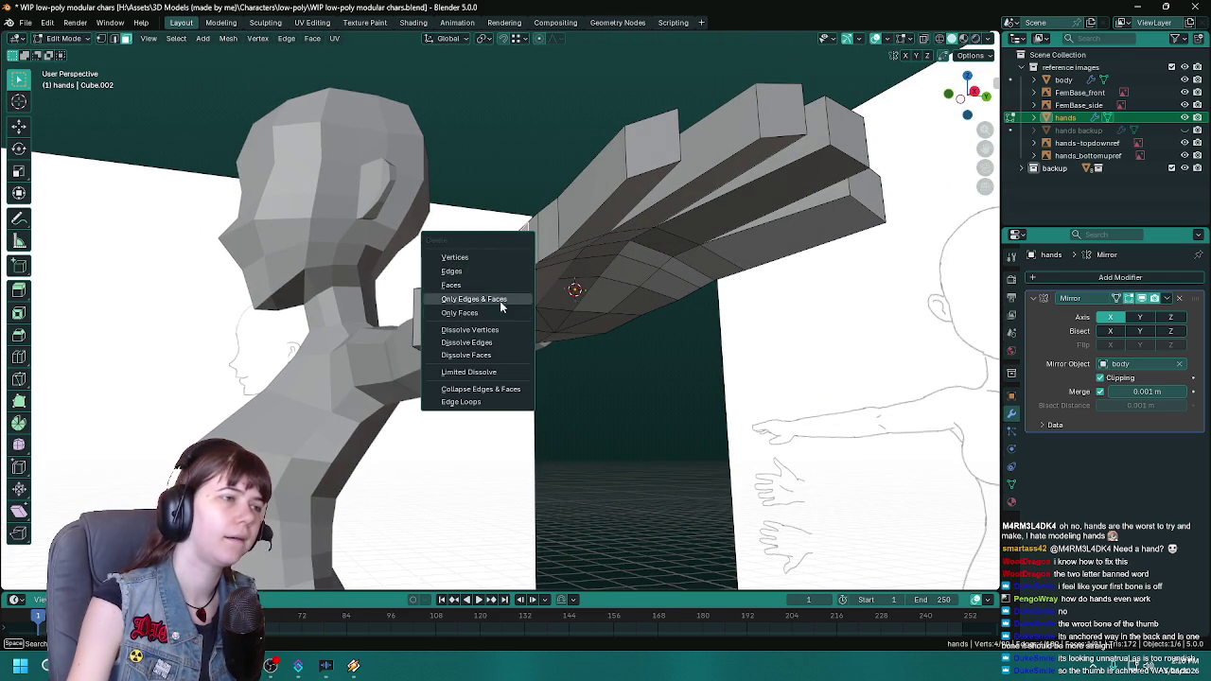
click(460, 313)
scroll(549, 340, up, 3)
key(ctrl+r)
click(530, 333)
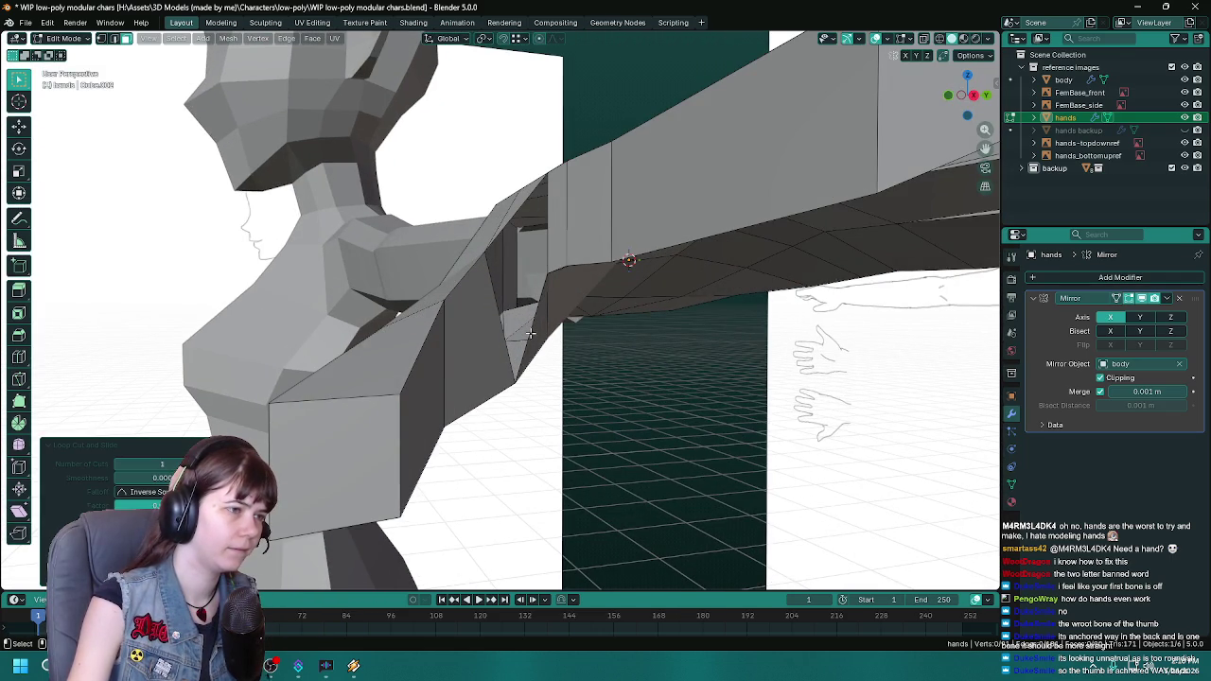
key(1)
Step: Delete the vertical wrist edge and the stray edge at the arm-hand junction
middle_drag(520, 332, 575, 371)
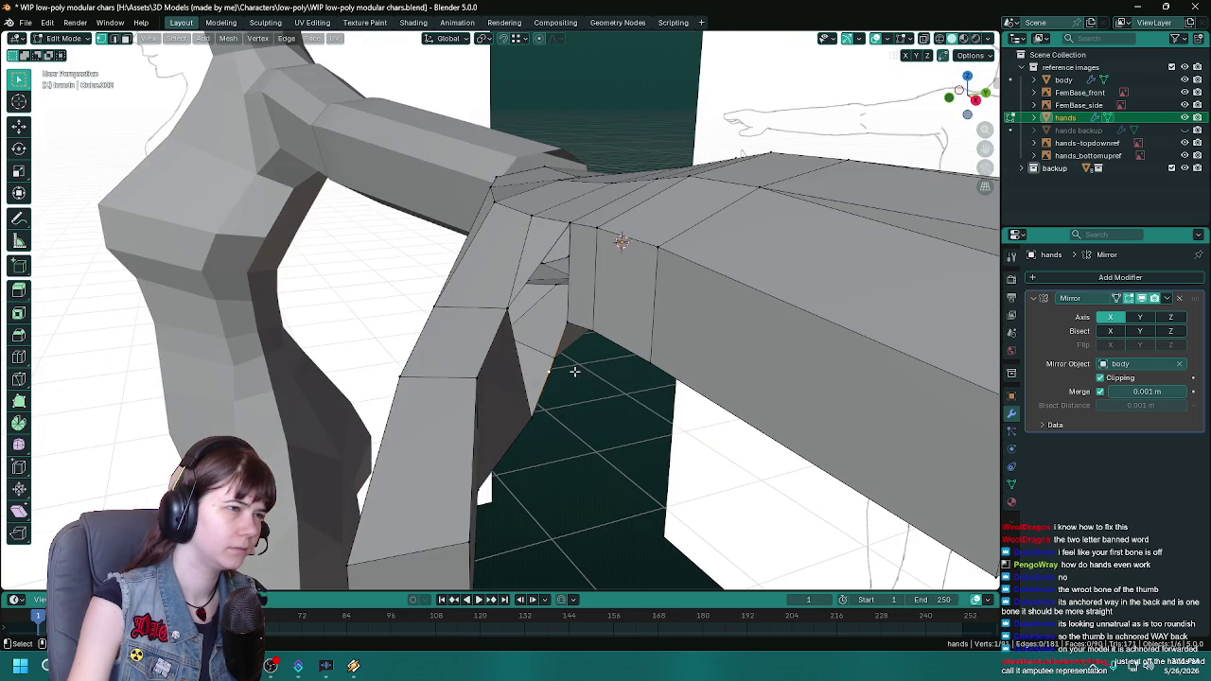
middle_drag(565, 327, 570, 265)
middle_drag(653, 355, 601, 317)
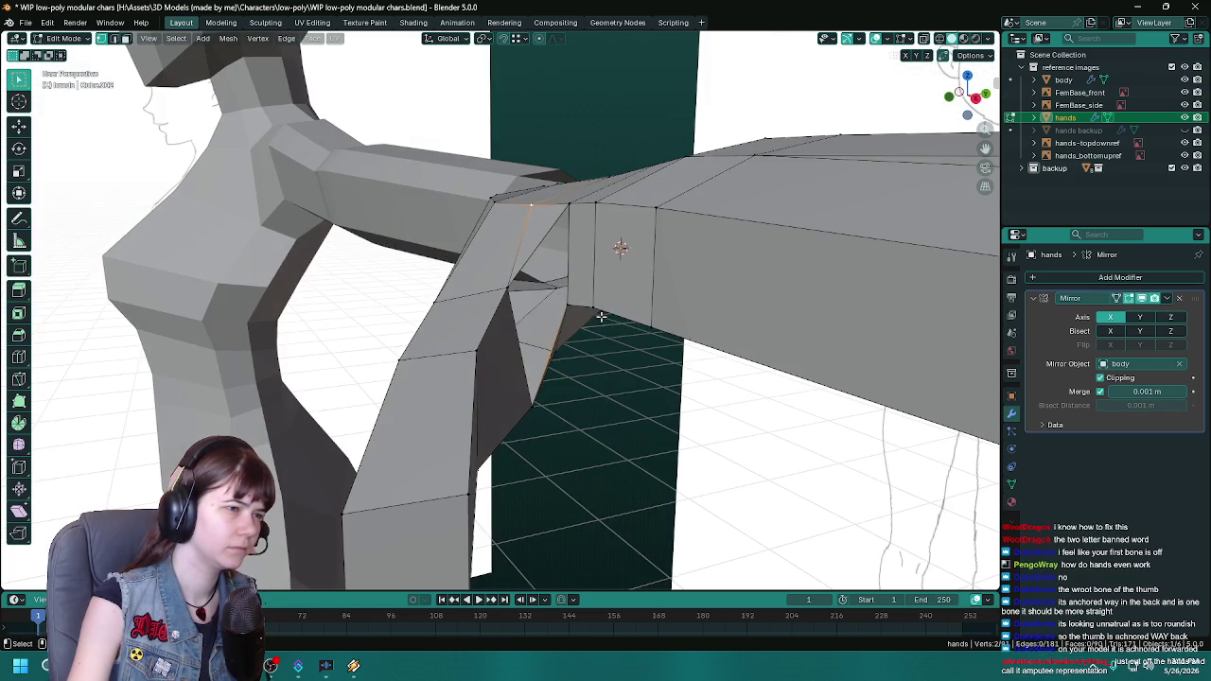
key(2)
click(543, 233)
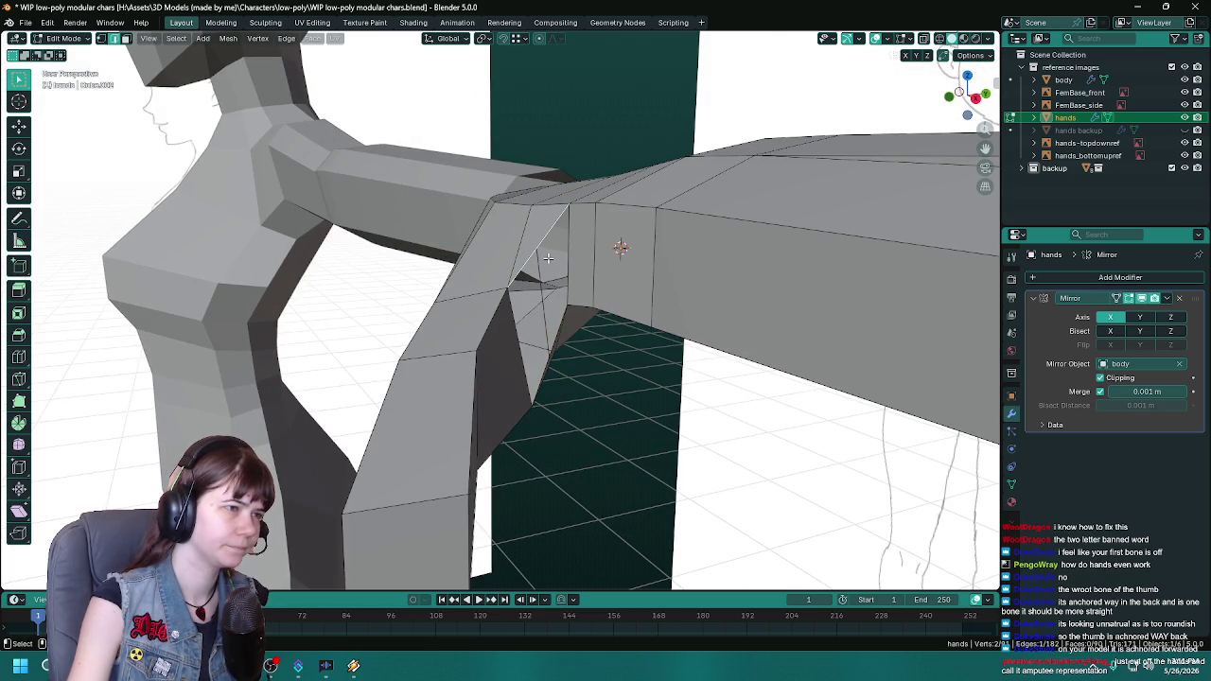
key(x)
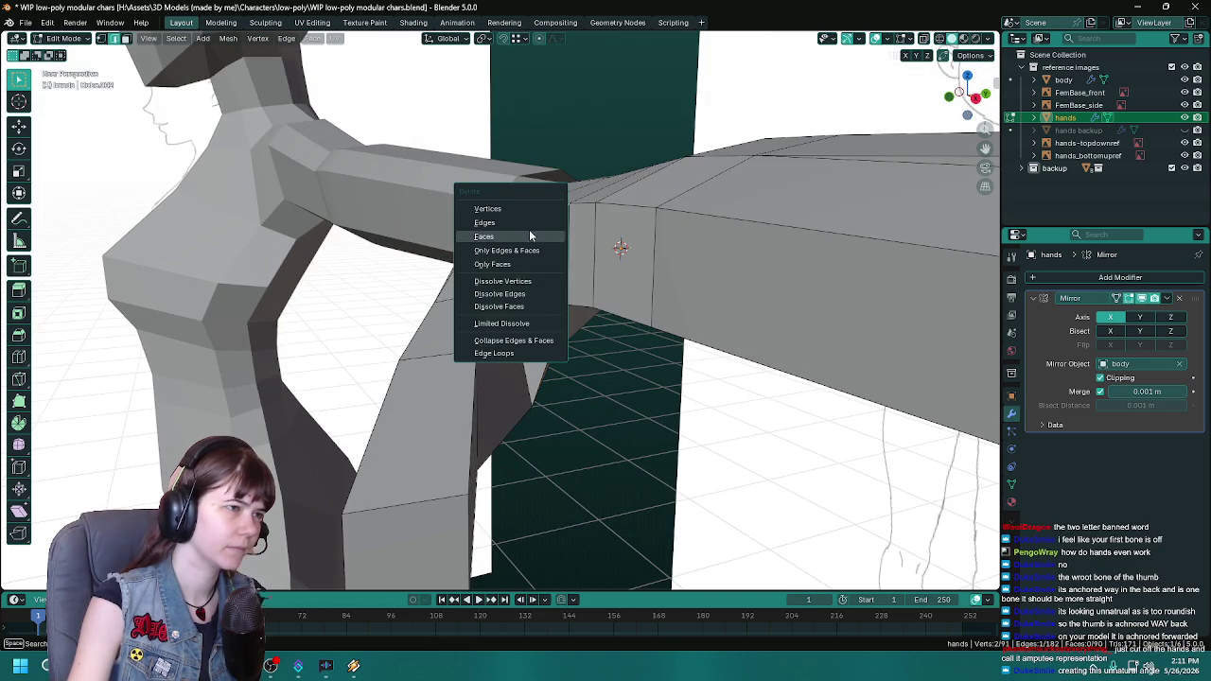
click(529, 221)
mouse_move(528, 221)
middle_down()
mouse_move(545, 374)
mouse_move(643, 379)
mouse_move(561, 323)
mouse_move(567, 339)
middle_up()
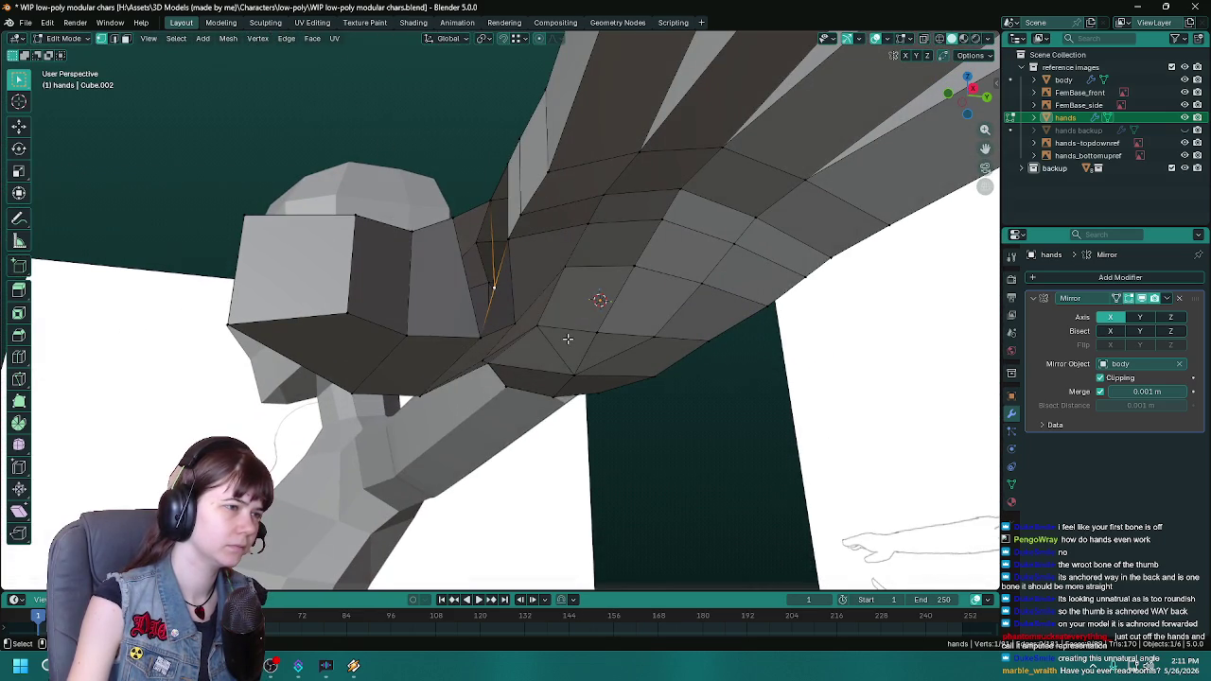
right_click(558, 324)
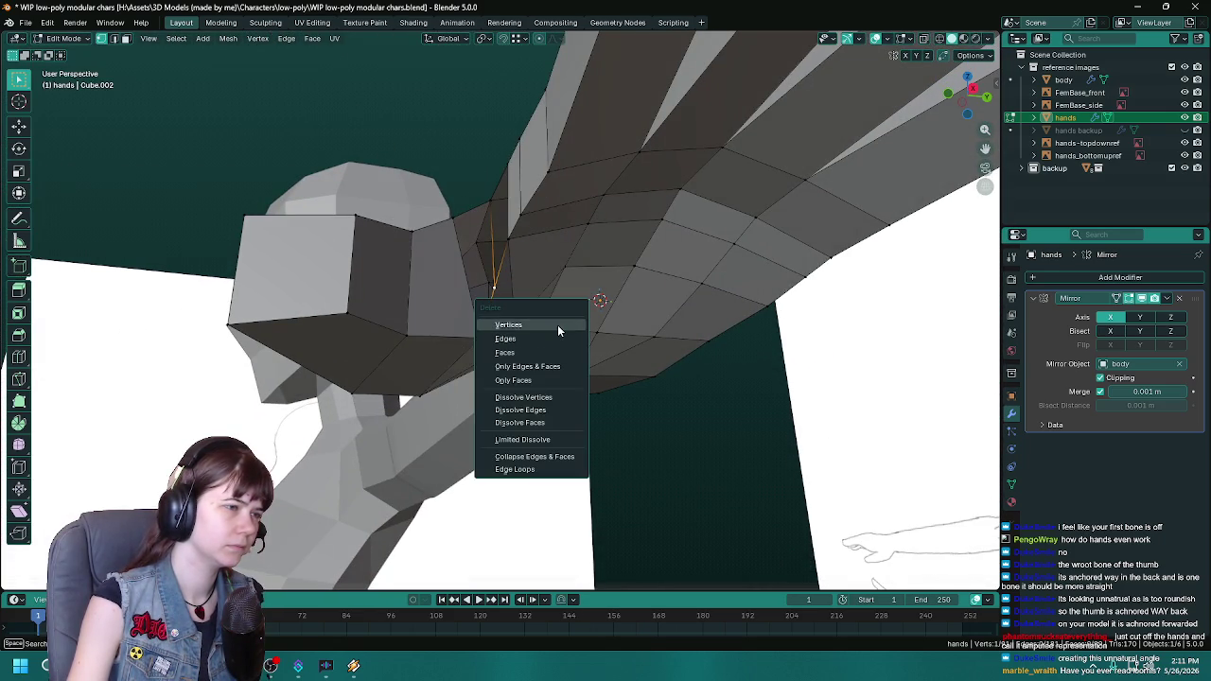
click(558, 325)
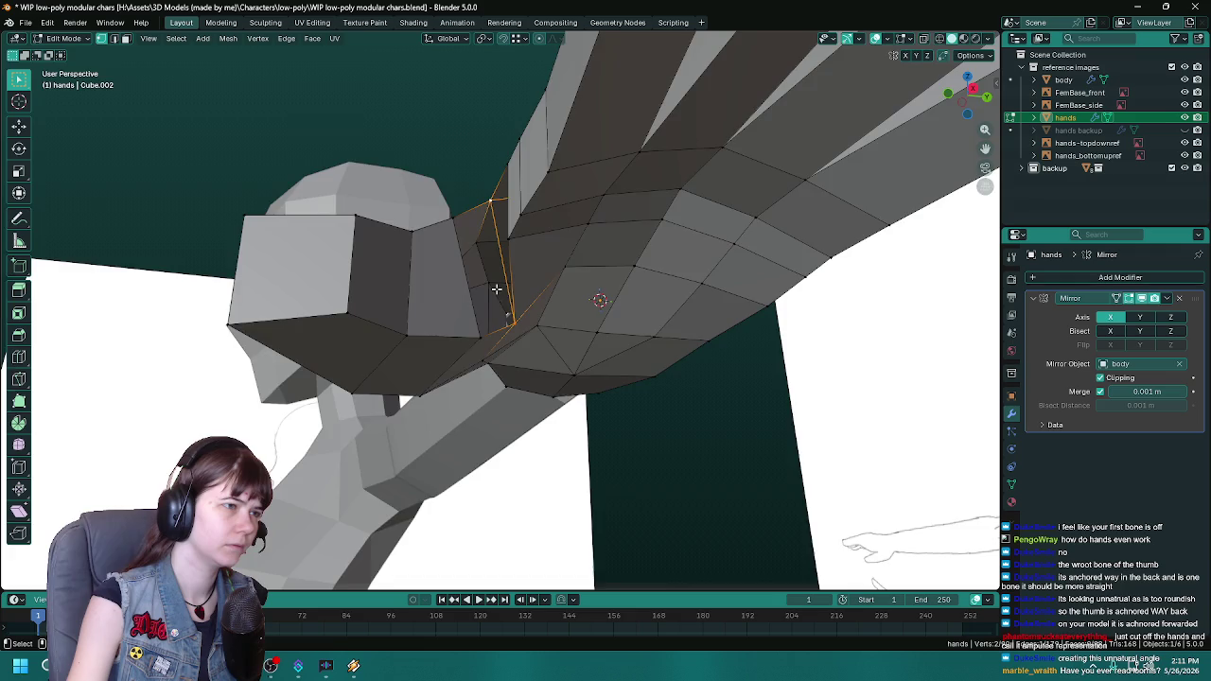
Step: Return the hands object to Object Mode and save the file
middle_drag(497, 288, 539, 360)
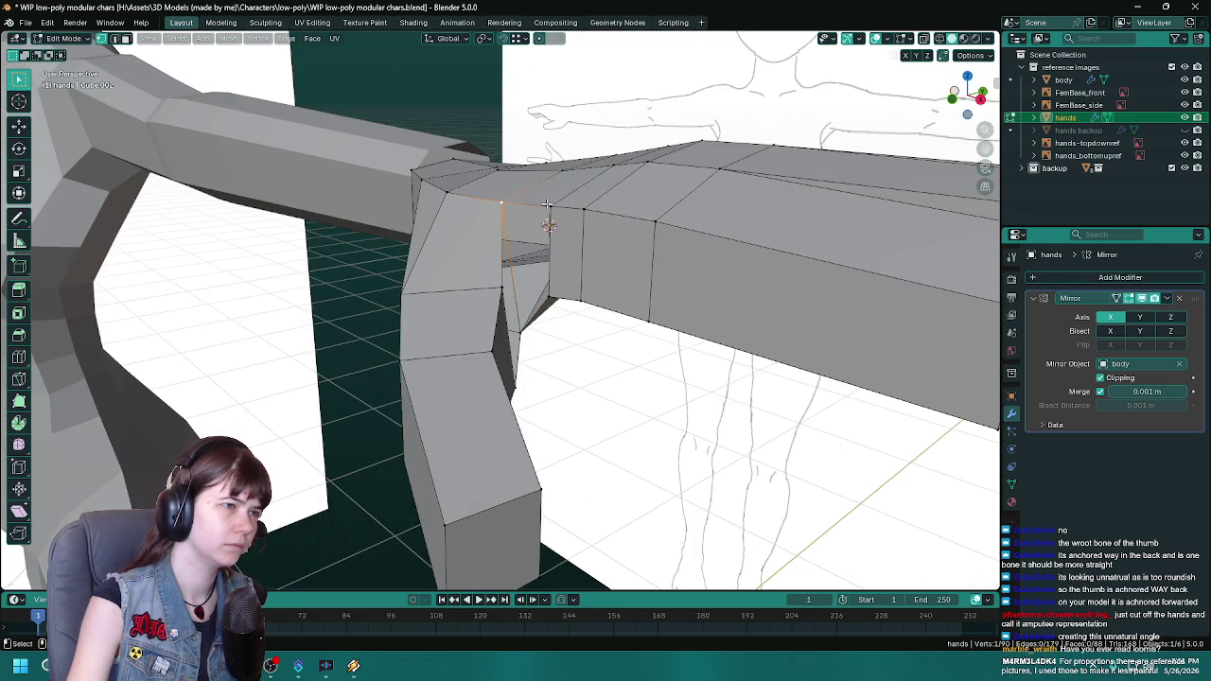
middle_drag(526, 329, 520, 331)
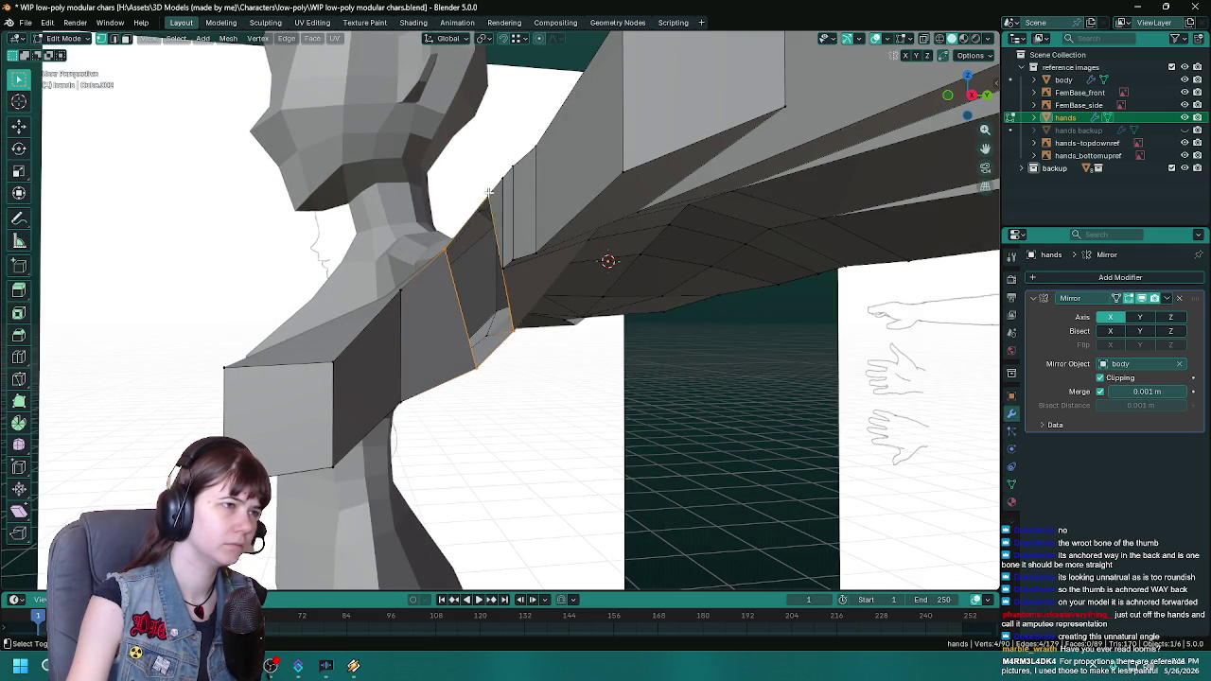
key(Tab)
mouse_move(490, 191)
middle_down()
mouse_move(679, 458)
mouse_move(725, 473)
mouse_move(589, 381)
mouse_move(539, 425)
middle_up()
key(ctrl+s)
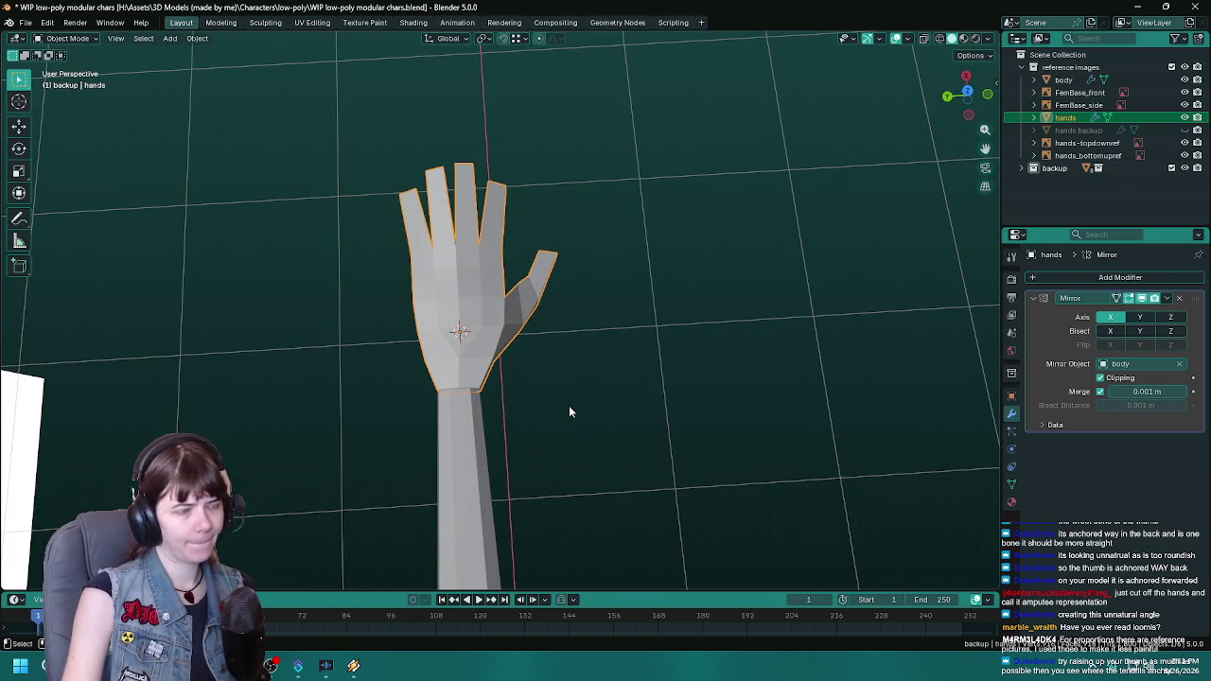
Step: Delete the current hands object, unhide and select hands backup, and save
key(Delete)
click(1185, 118)
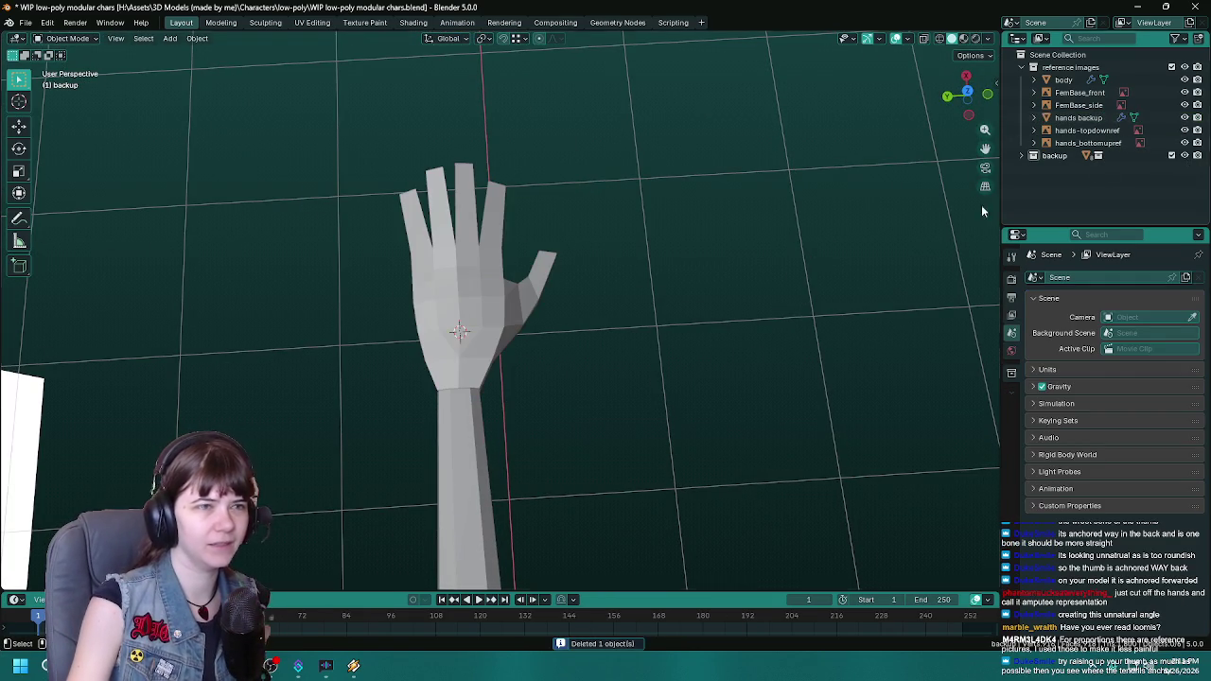
click(498, 315)
mouse_move(498, 315)
middle_down()
mouse_move(439, 316)
mouse_move(480, 353)
mouse_move(549, 380)
mouse_move(613, 378)
mouse_move(578, 315)
mouse_move(586, 370)
middle_up()
key(ctrl+s)
Step: Copy hands backup, hide the original, and rename the copy 'hands'
key(shift+d)
click(1185, 117)
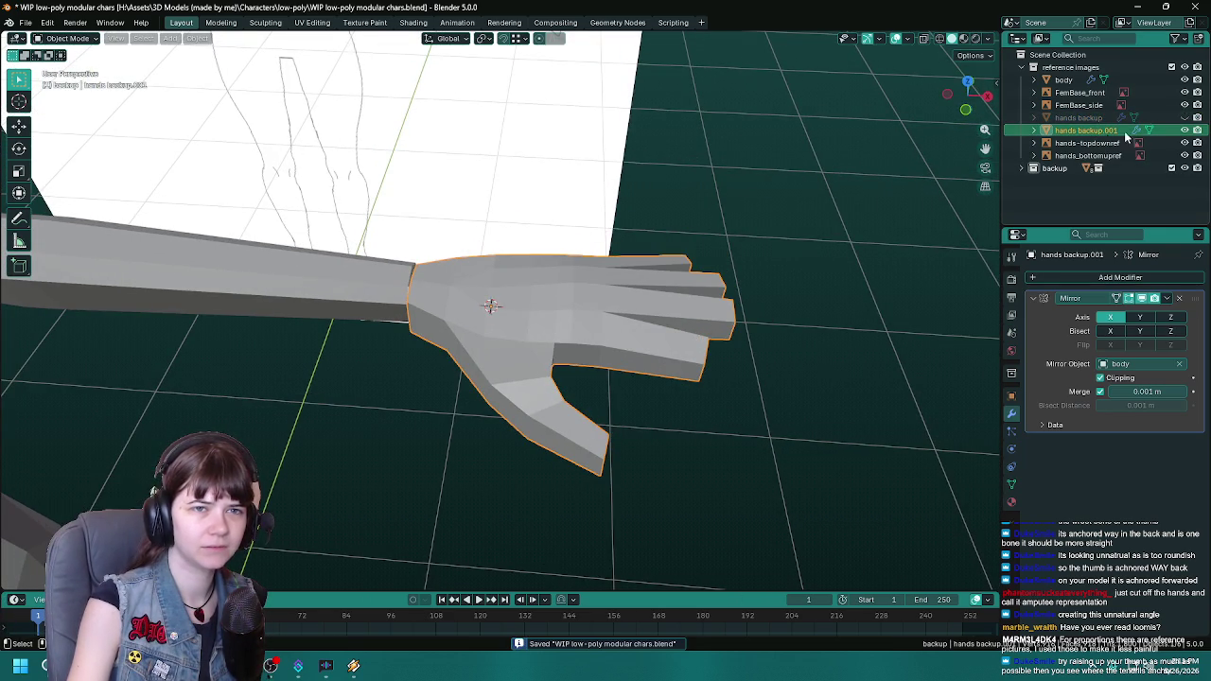
double_click(1084, 130)
text(hands)
key(Return)
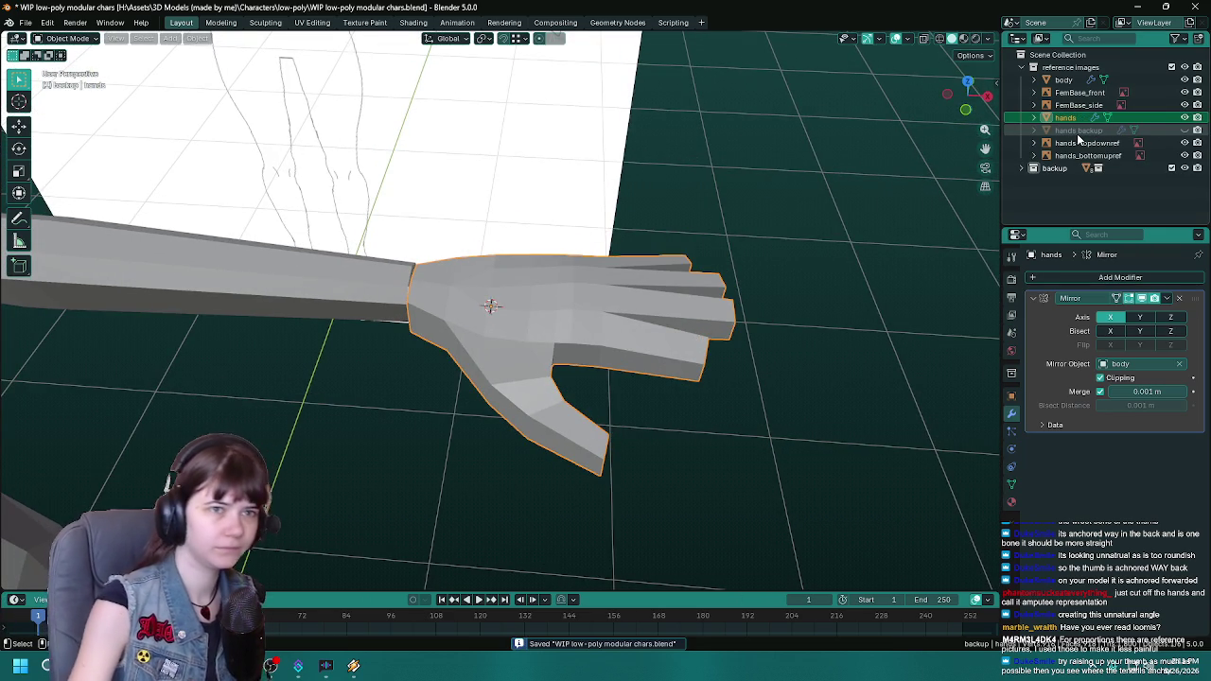
mouse_move(622, 327)
middle_down()
mouse_move(638, 309)
mouse_move(653, 314)
middle_up()
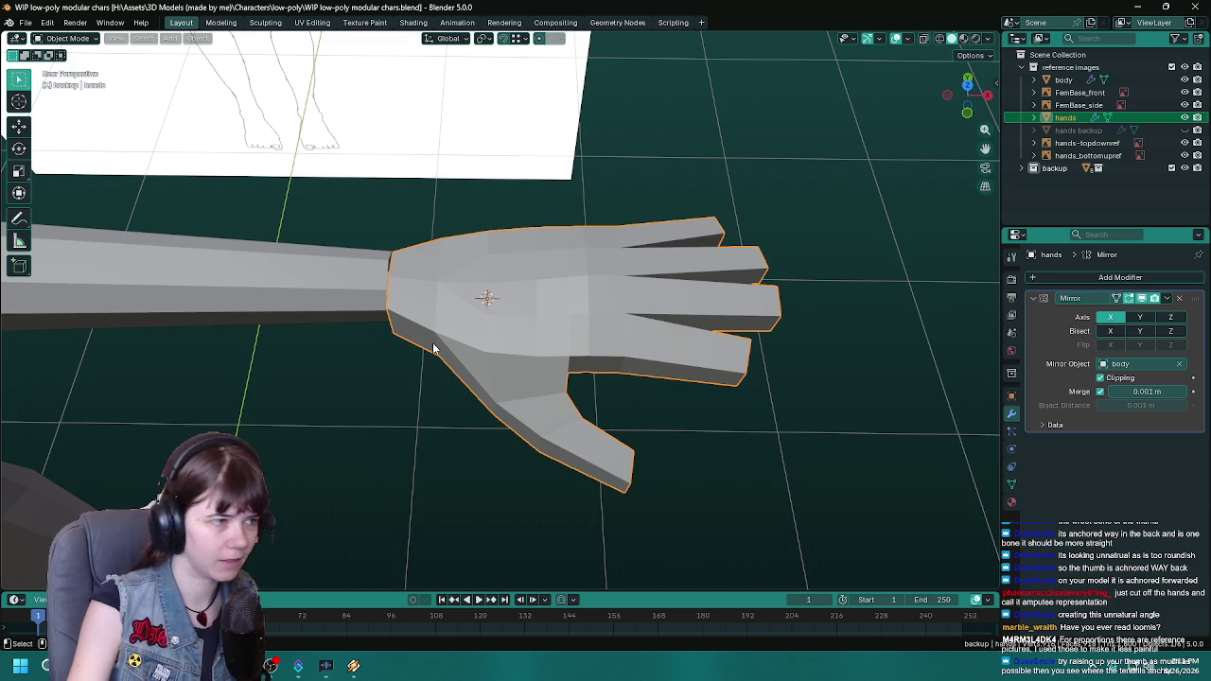
mouse_move(434, 348)
middle_down()
mouse_move(440, 367)
mouse_move(445, 347)
mouse_move(545, 390)
mouse_move(622, 328)
mouse_move(511, 407)
mouse_move(547, 421)
middle_up()
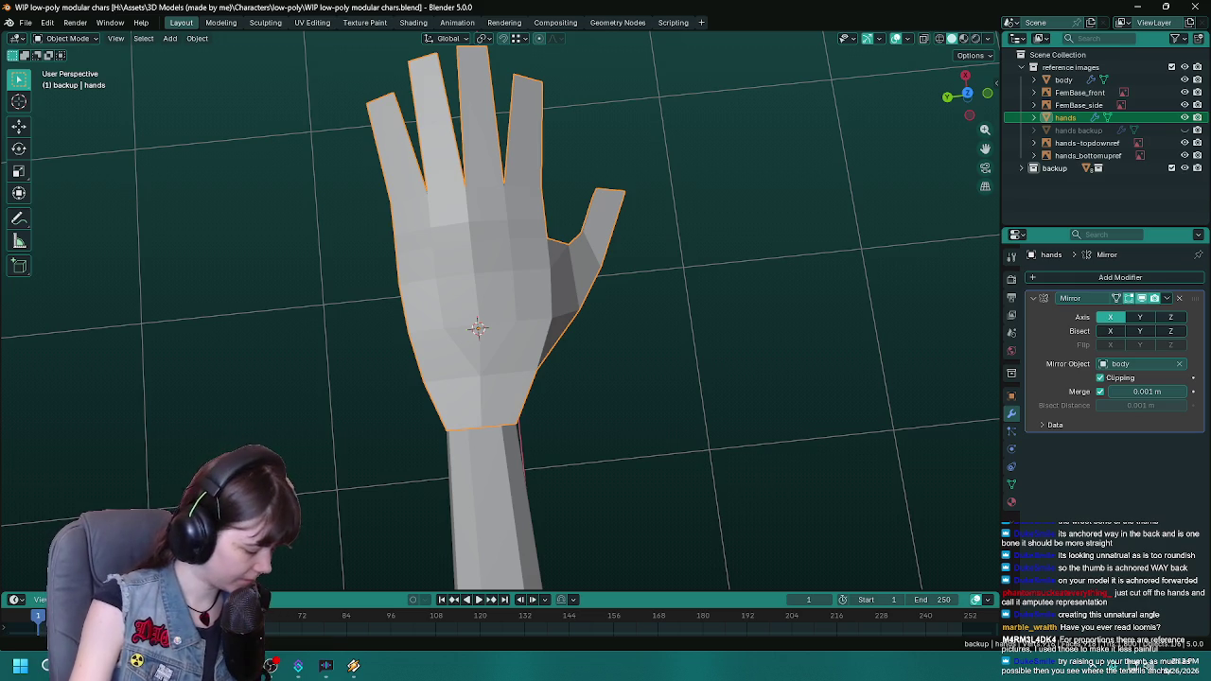
Step: Switch to wireframe shading and compare the hand's outline with the reference drawings from top view
middle_drag(653, 283, 662, 280)
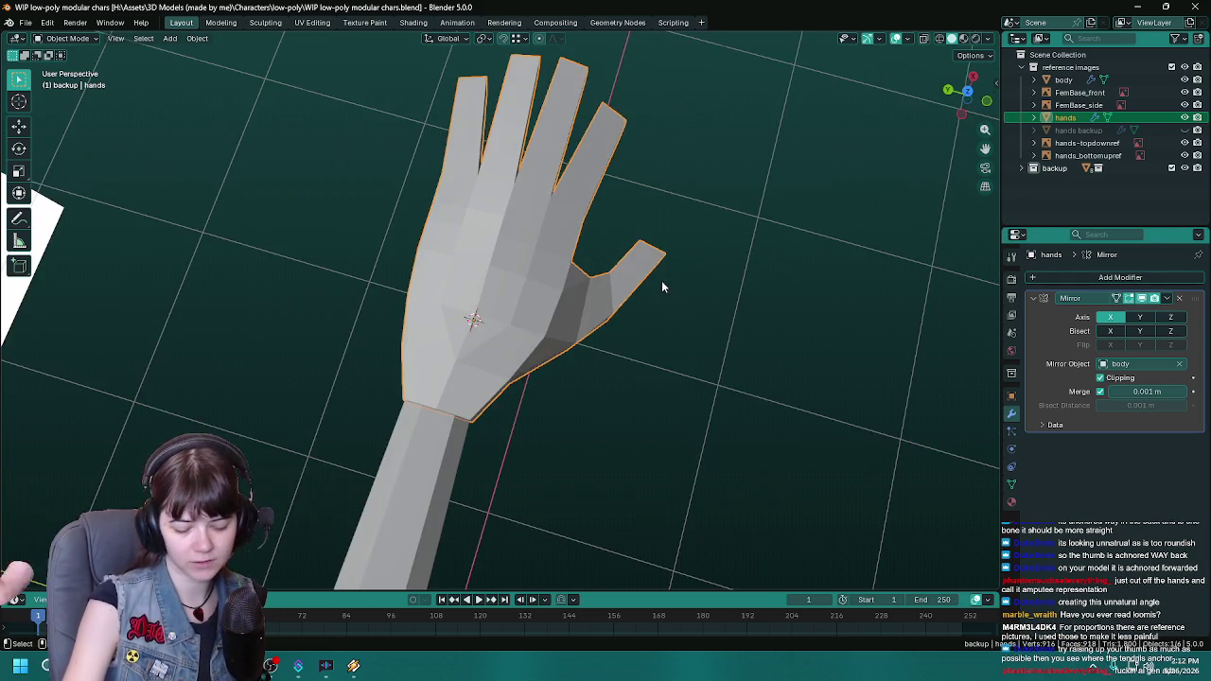
key(KP_7)
scroll(661, 280, down, 2)
key(z)
click(543, 324)
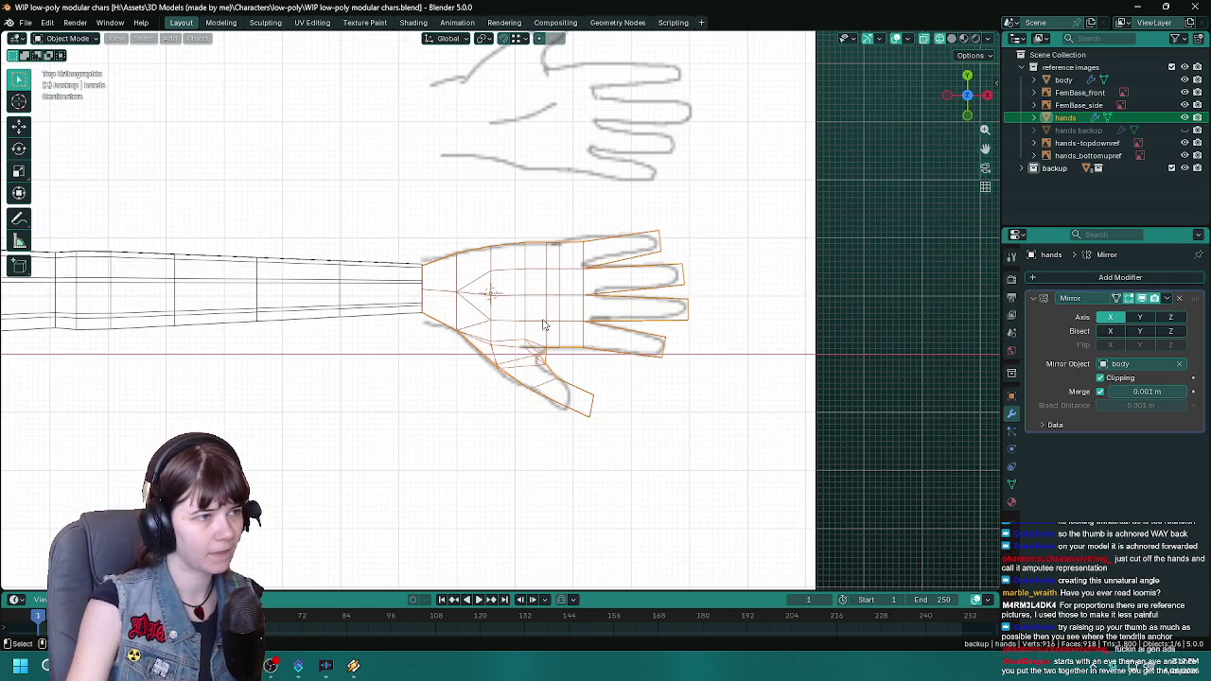
mouse_move(546, 330)
middle_down()
mouse_move(584, 394)
mouse_move(574, 410)
mouse_move(582, 317)
mouse_move(581, 360)
mouse_move(561, 382)
mouse_move(484, 315)
middle_up()
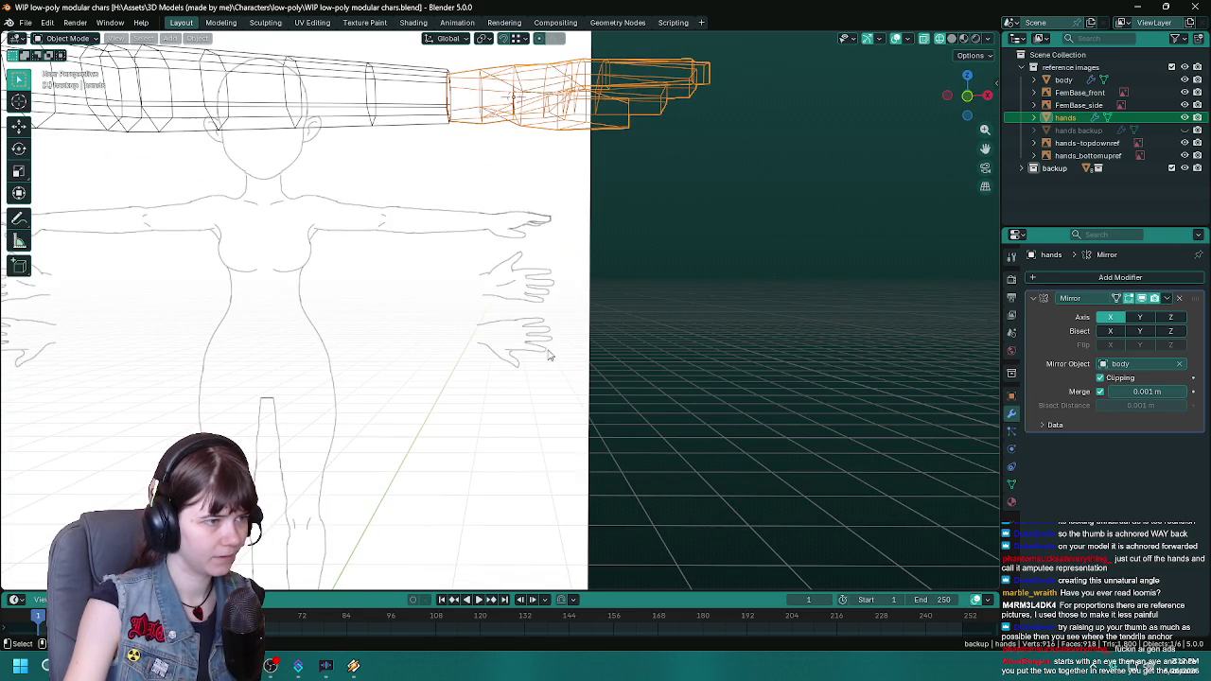
middle_drag(557, 268, 566, 414)
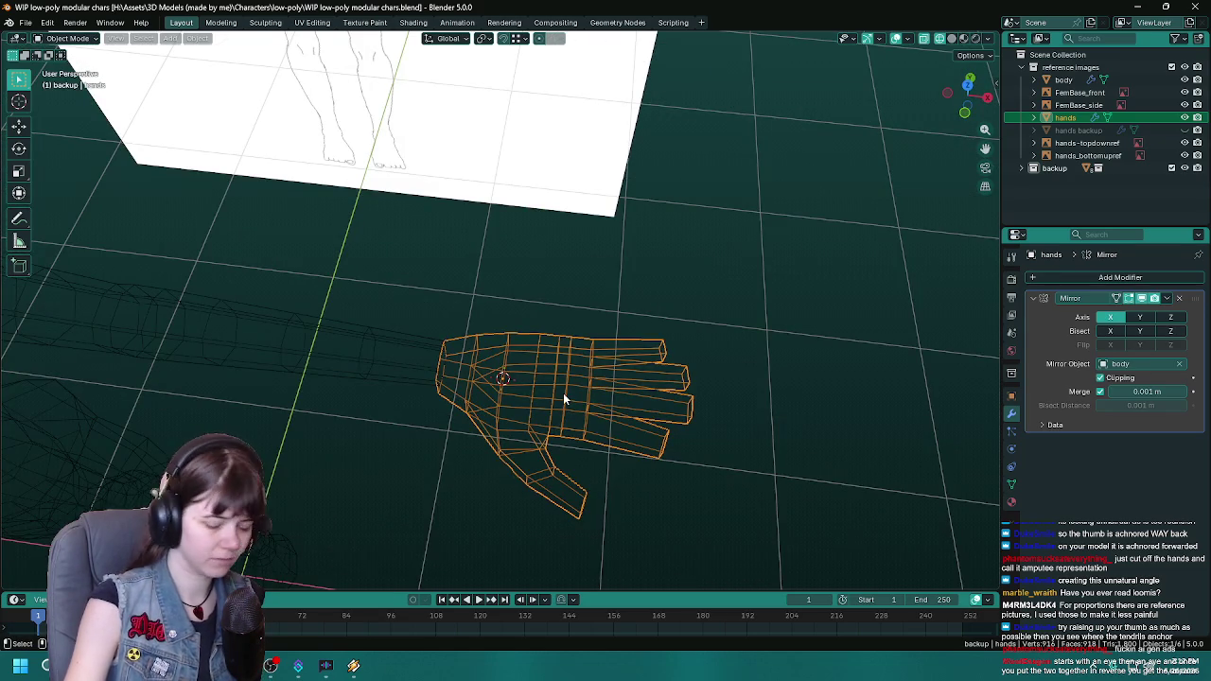
key(KP_7)
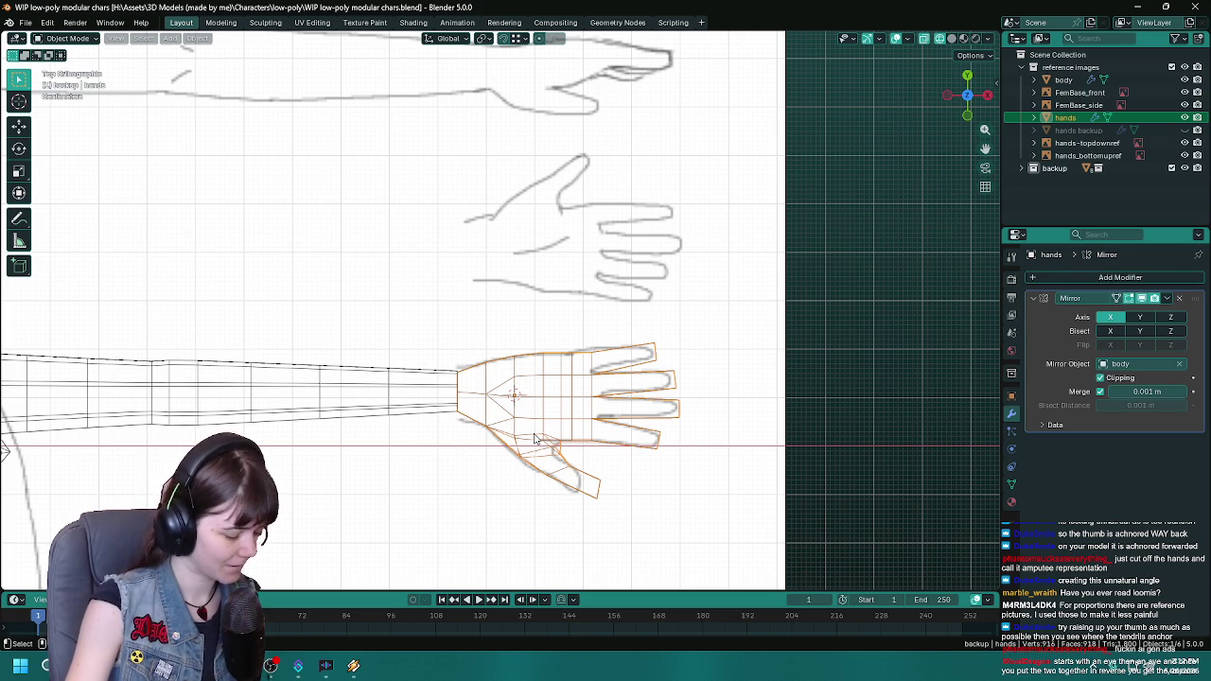
Step: Return to solid shading, save the file, and enter Edit Mode on the hand mesh
key(shift+z)
mouse_move(735, 487)
middle_down()
mouse_move(657, 489)
mouse_move(635, 446)
mouse_move(425, 482)
mouse_move(424, 457)
mouse_move(478, 472)
middle_up()
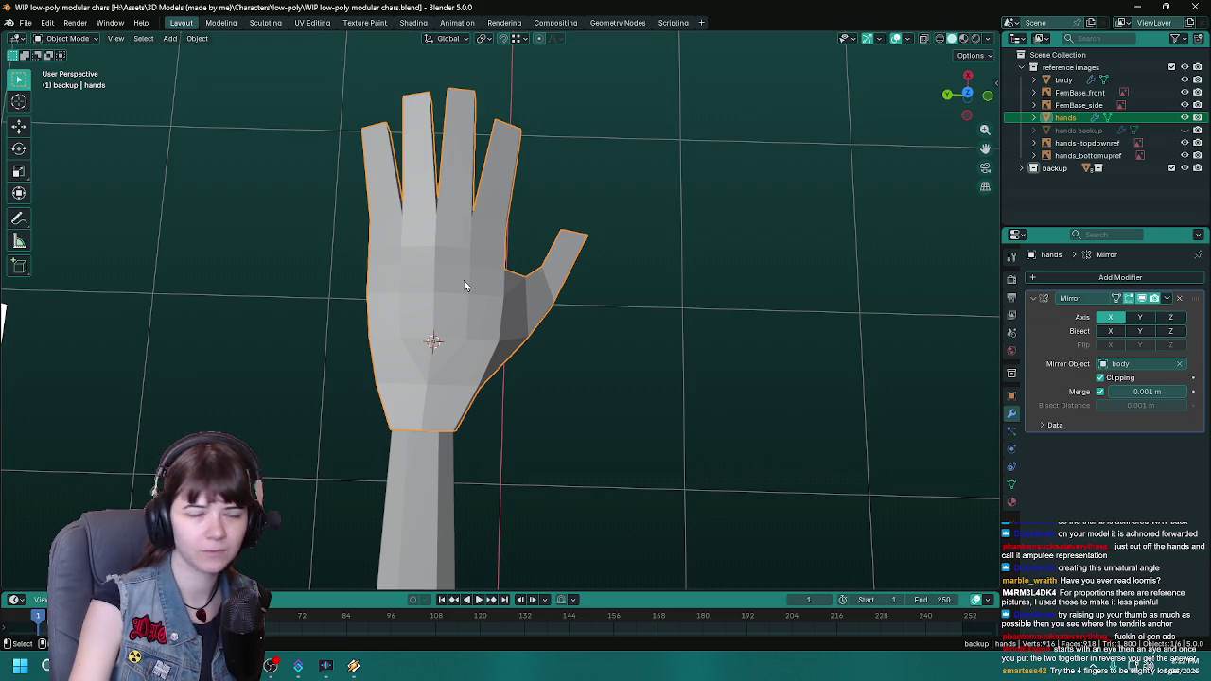
mouse_move(465, 281)
middle_down()
mouse_move(473, 324)
mouse_move(542, 346)
mouse_move(434, 213)
middle_up()
key(ctrl+s)
key(KP_7)
key(Tab)
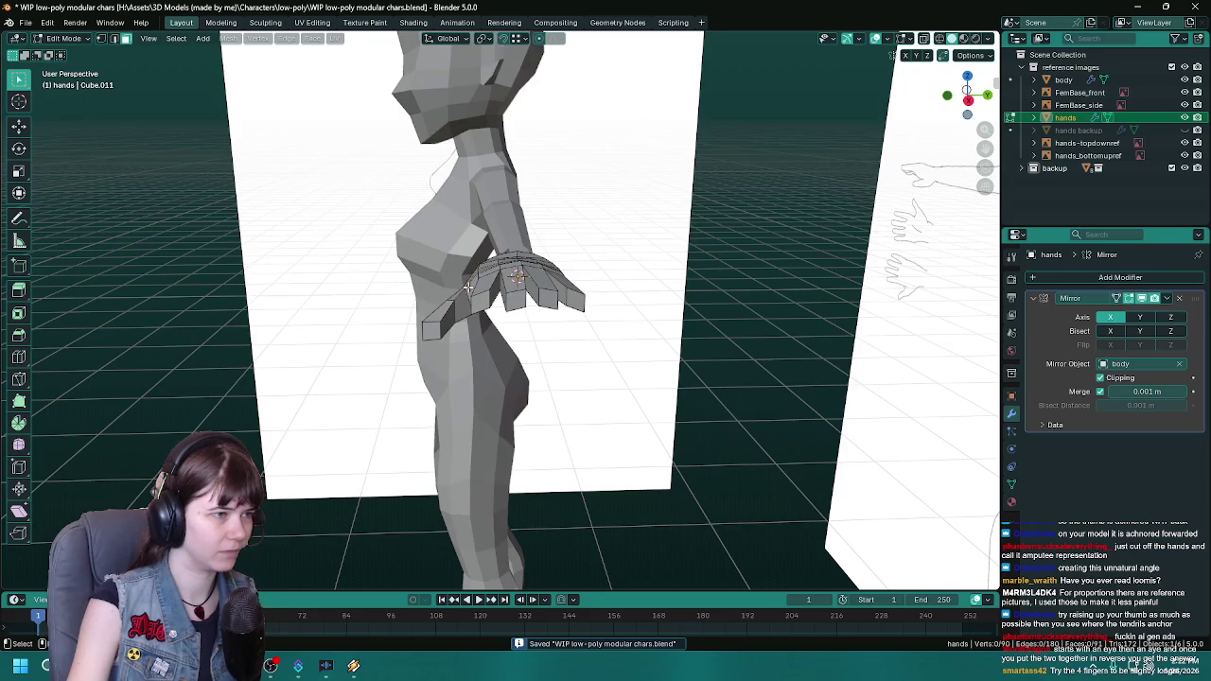
Step: Select the four fingertip faces of the hand and save the file
scroll(468, 287, up, 2)
click(458, 290)
shift+click(539, 292)
shift+click(625, 282)
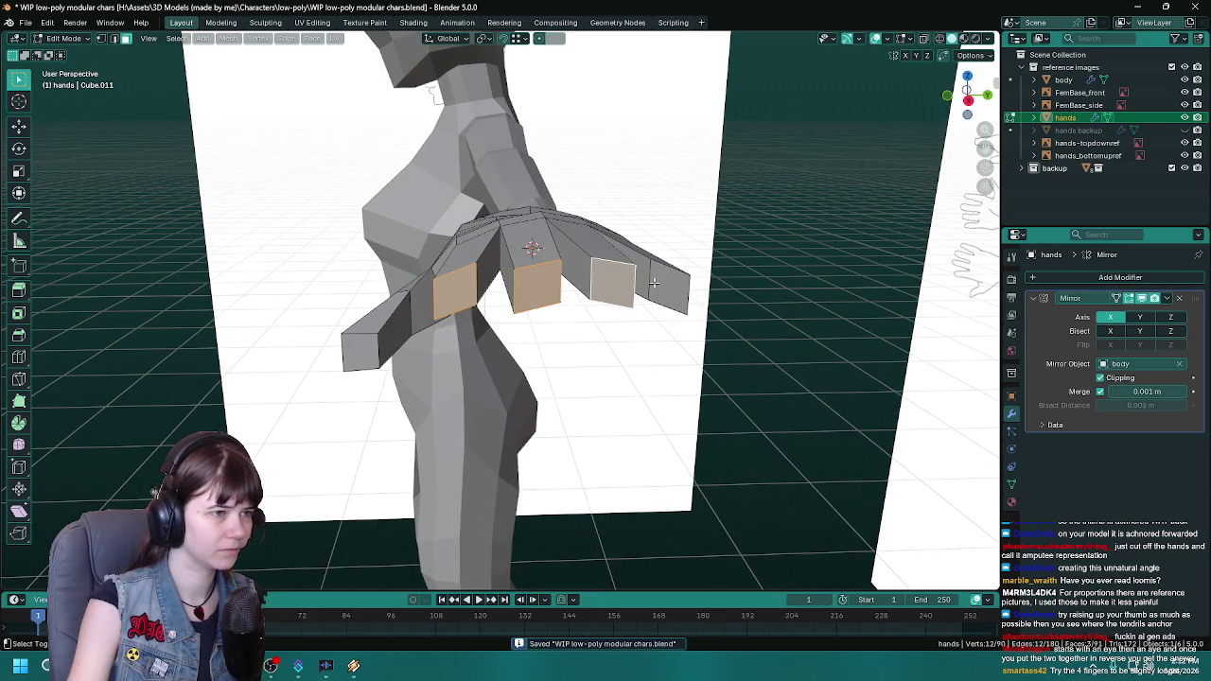
shift+click(654, 282)
key(KP_7)
scroll(626, 326, down, 3)
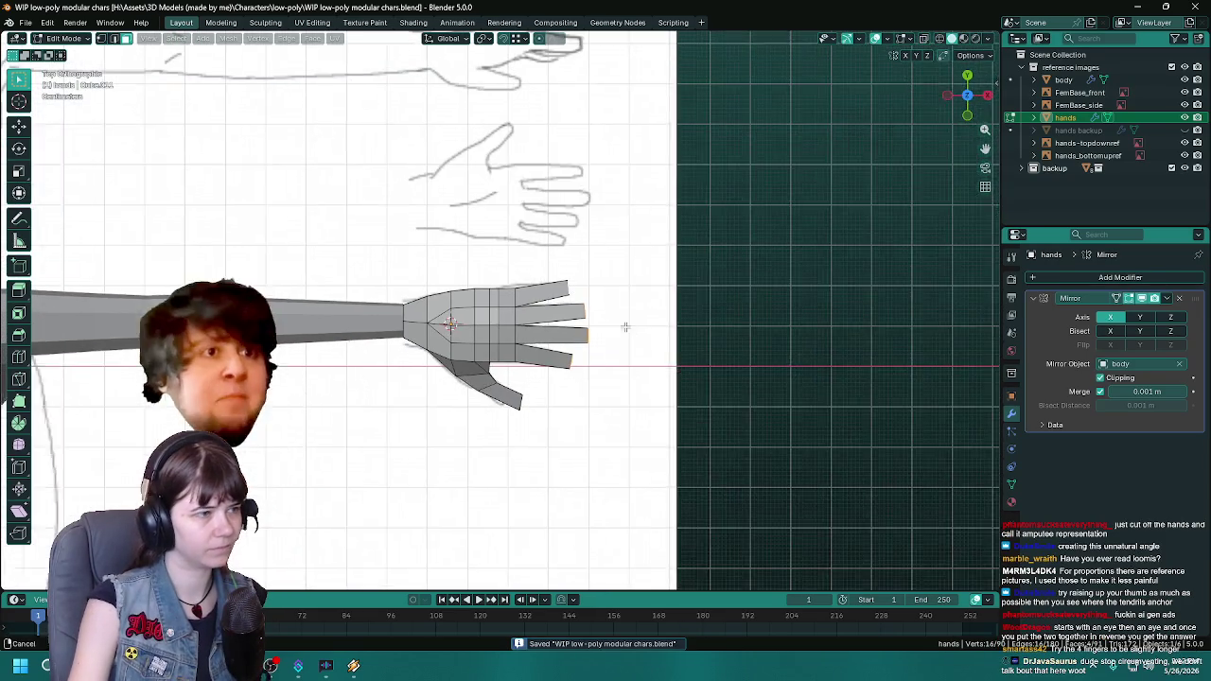
mouse_move(625, 326)
shift+middle_down()
mouse_move(678, 337)
mouse_move(669, 311)
shift+middle_up()
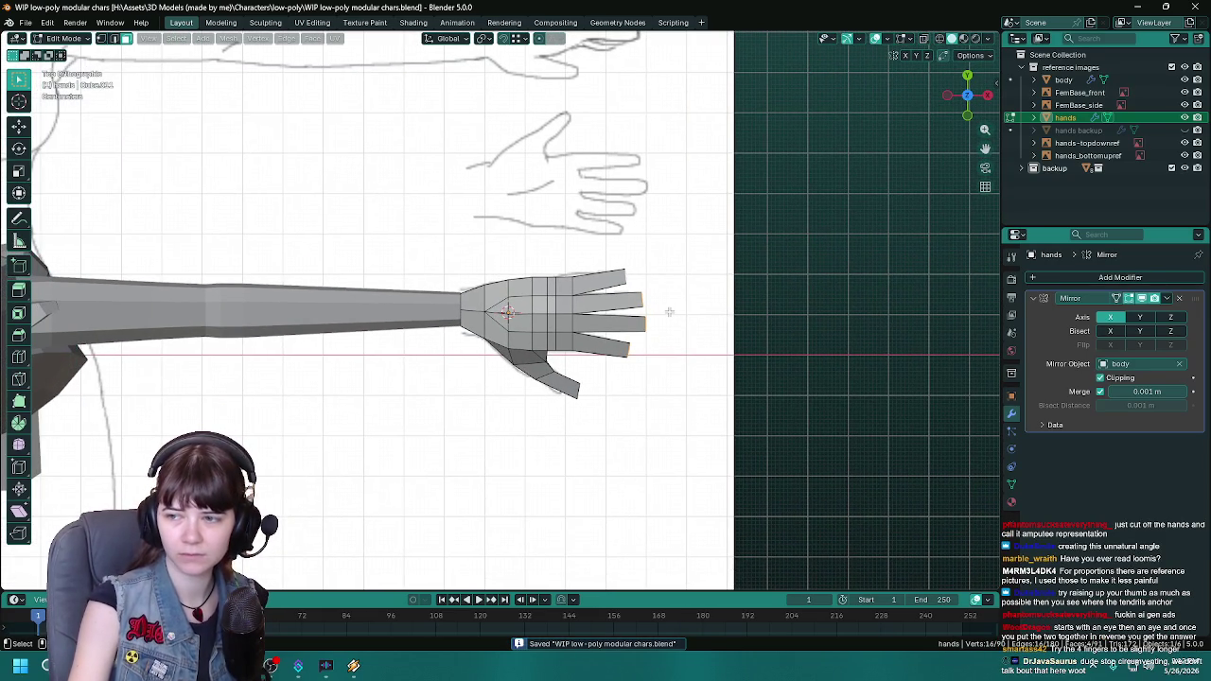
scroll(669, 311, up, 1)
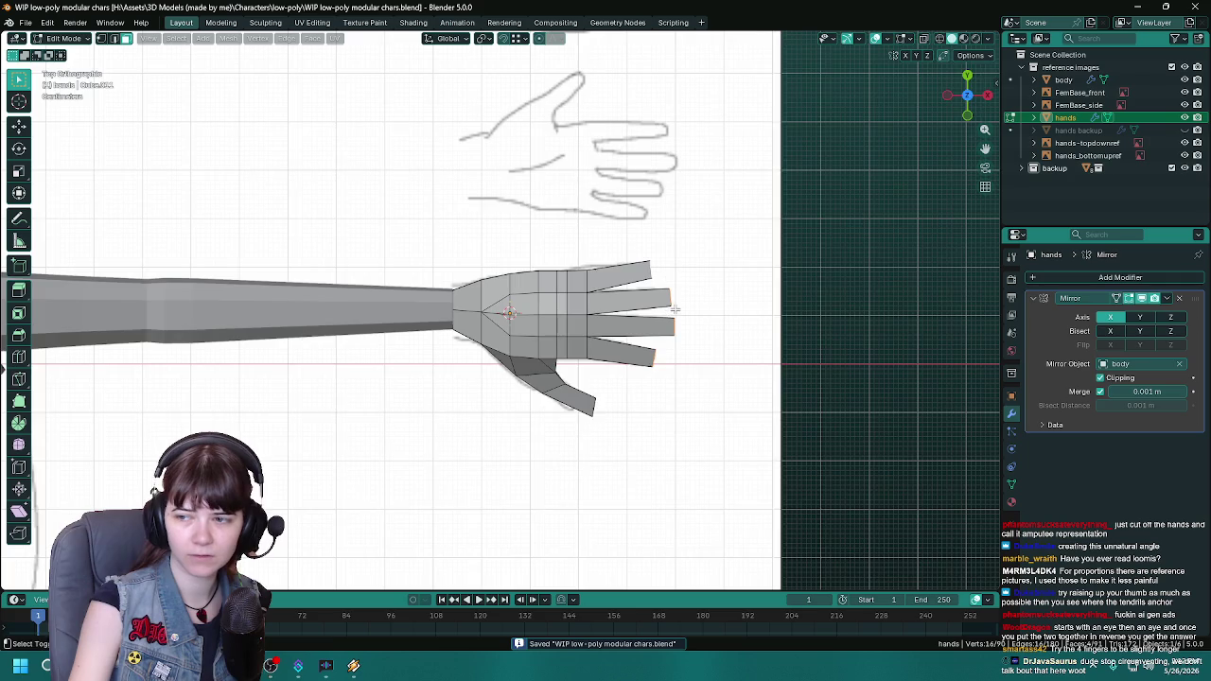
shift+middle_drag(649, 319, 629, 326)
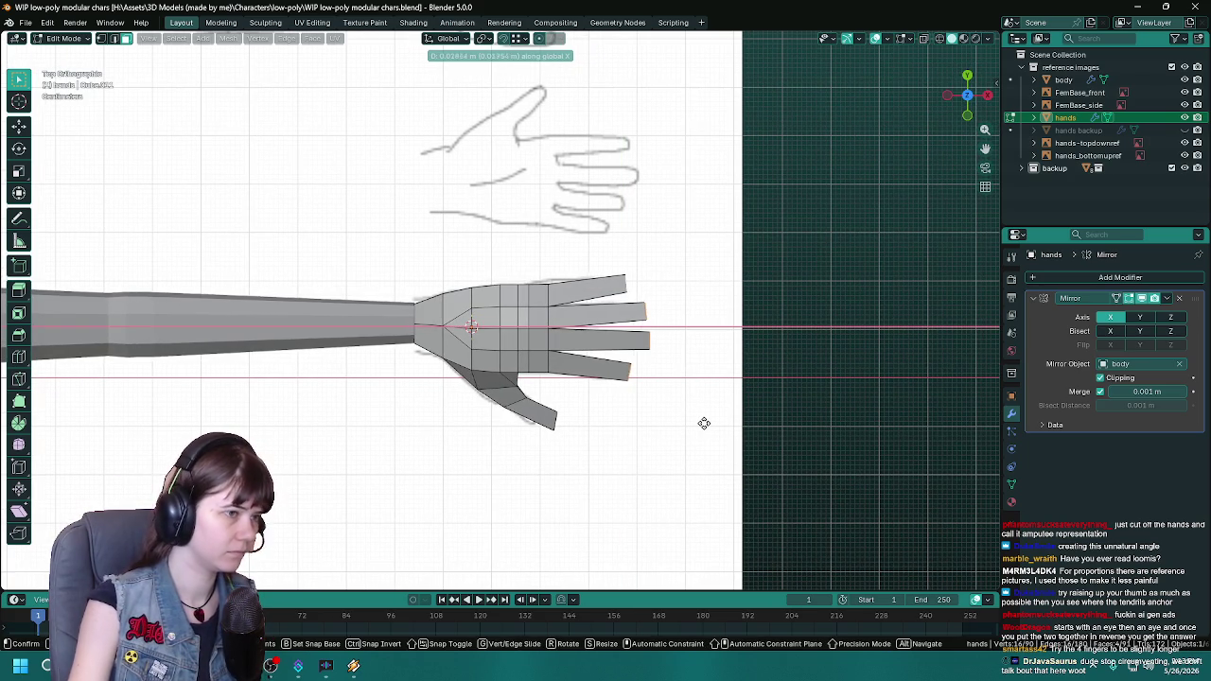
mouse_move(716, 424)
middle_down()
mouse_move(662, 368)
mouse_move(700, 354)
mouse_move(671, 425)
middle_up()
key(ctrl+s)
Step: Move the selected fingertip faces outward along the X axis
key(g)
key(y)
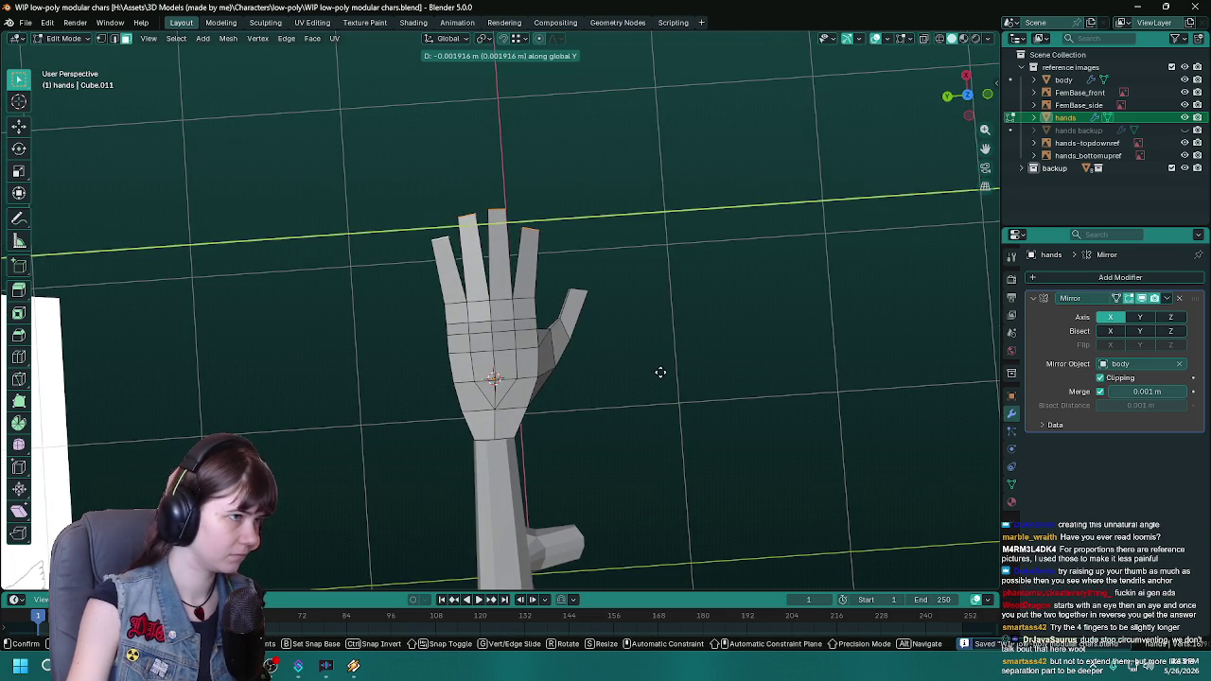
key(x)
click(659, 370)
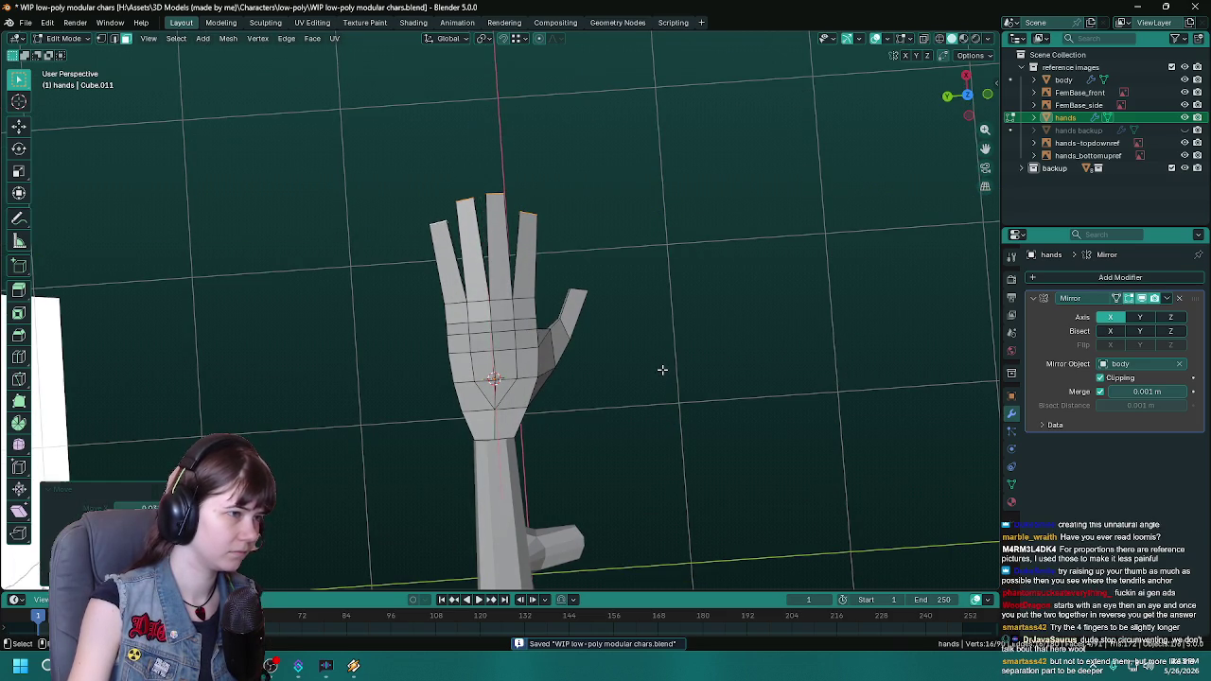
scroll(646, 373, down, 3)
scroll(656, 366, up, 3)
middle_drag(656, 367, 619, 381)
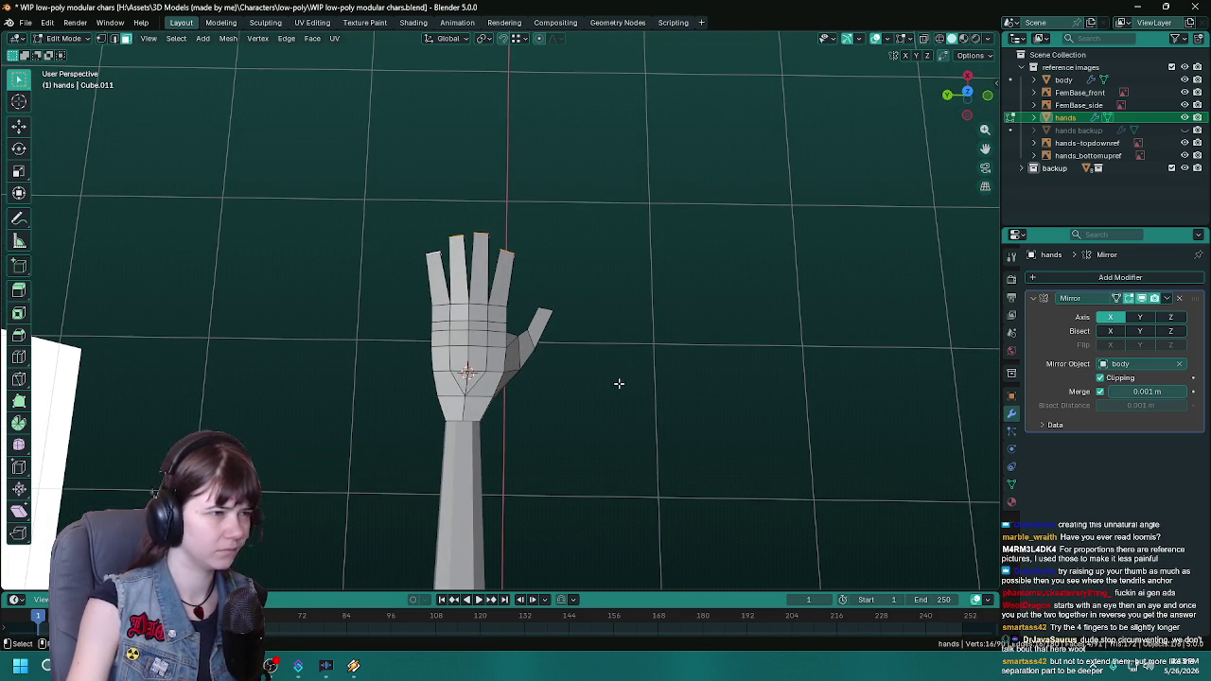
Step: Hide the viewport overlays to inspect the tilted hand, then save
click(876, 38)
middle_drag(784, 129, 606, 312)
scroll(637, 287, up, 2)
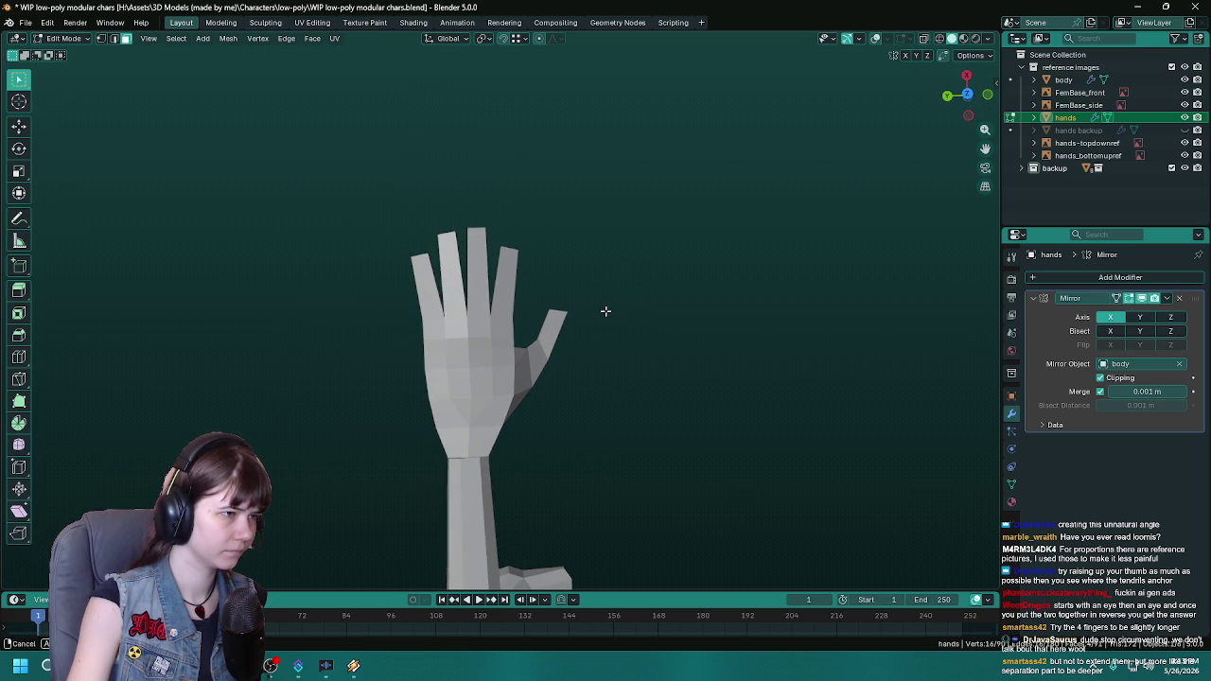
key(ctrl+s)
Step: Push the fingertips further out along X to lengthen the fingers
key(g)
key(x)
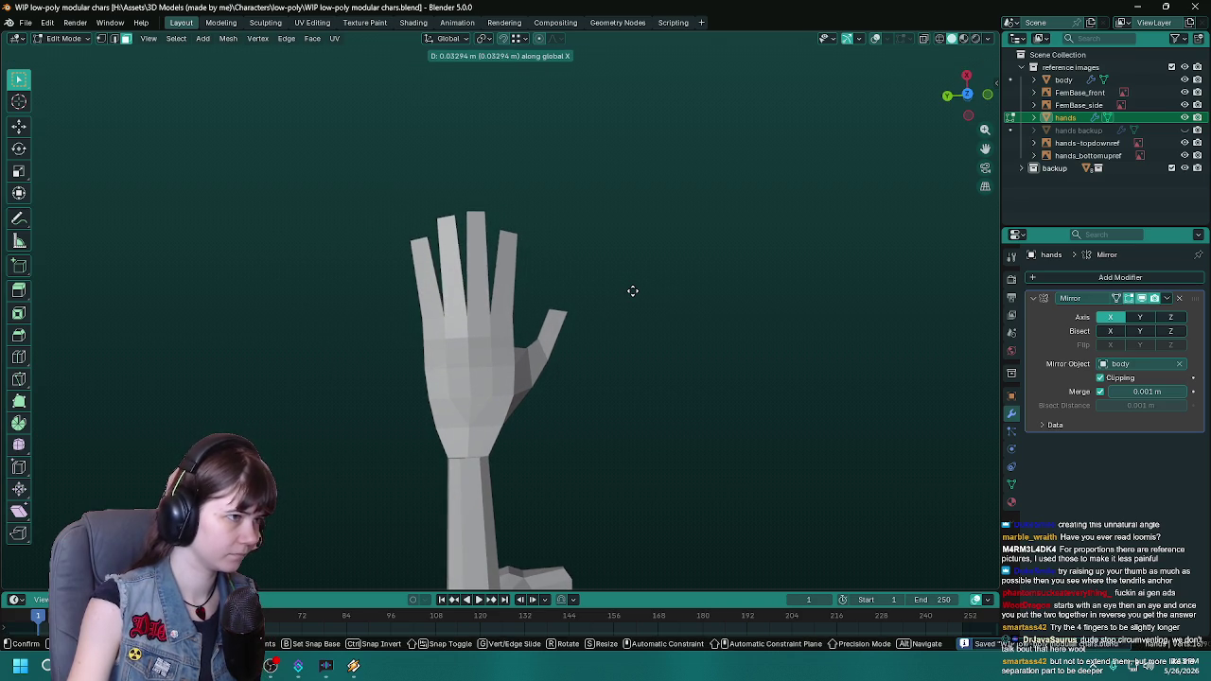
key(Escape)
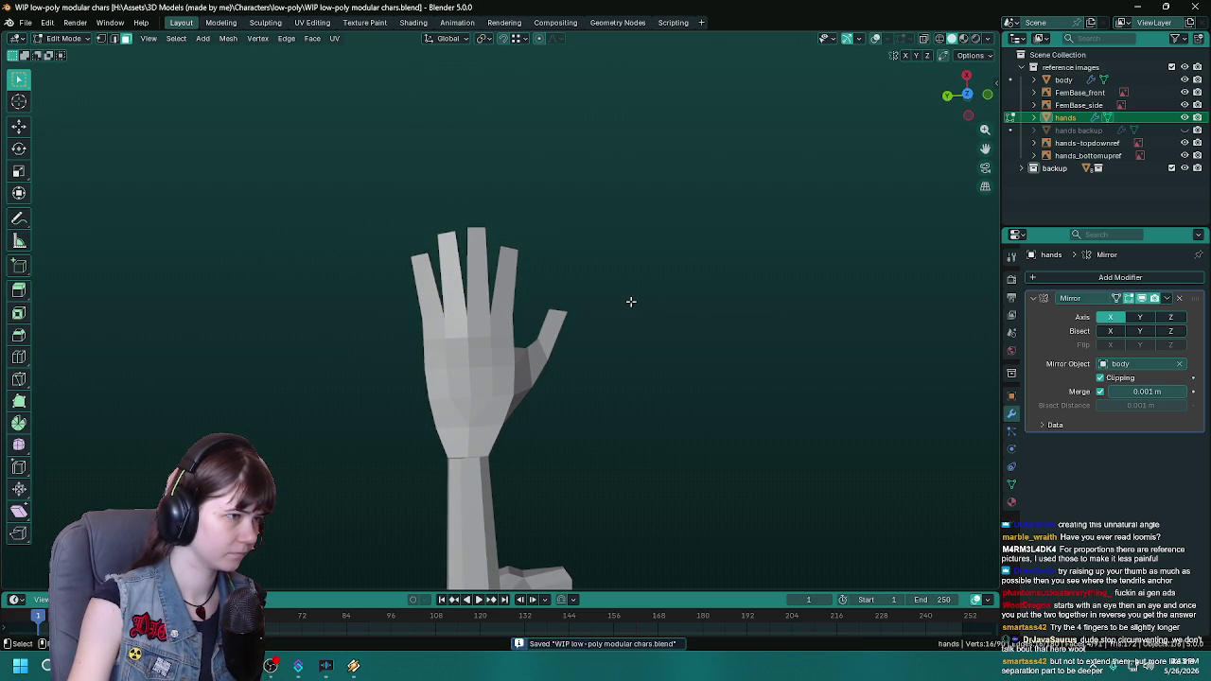
key(g)
key(x)
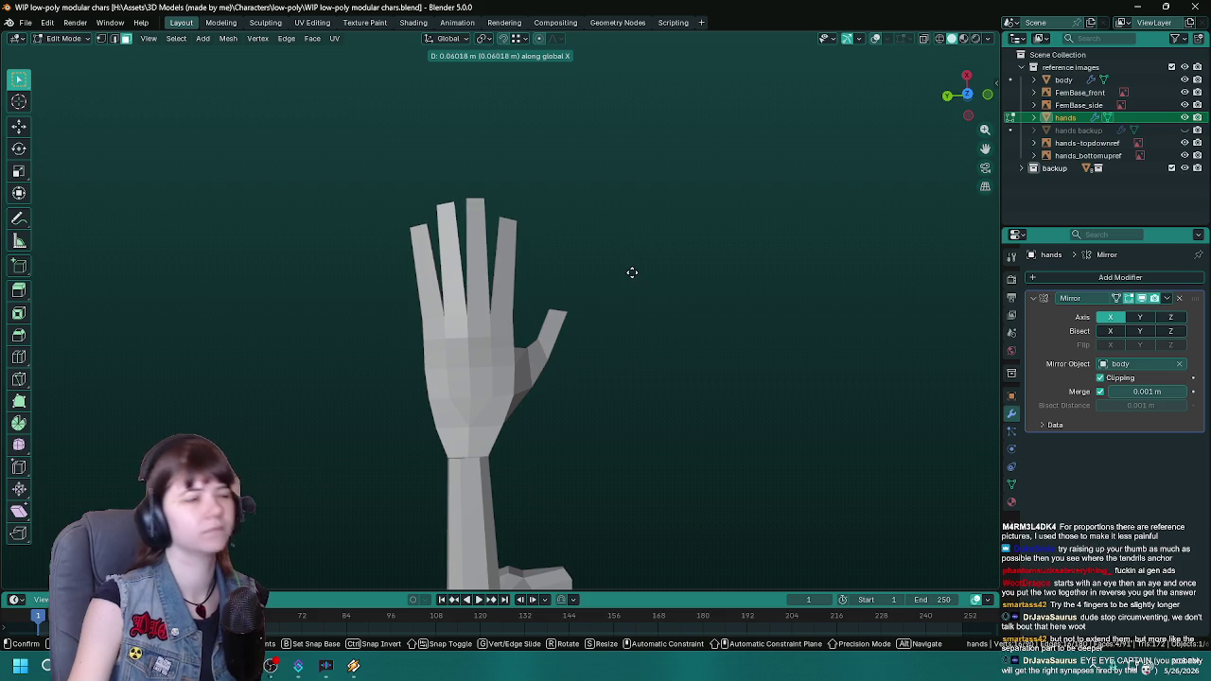
click(633, 282)
scroll(632, 278, down, 1)
scroll(632, 275, down, 2)
key(g)
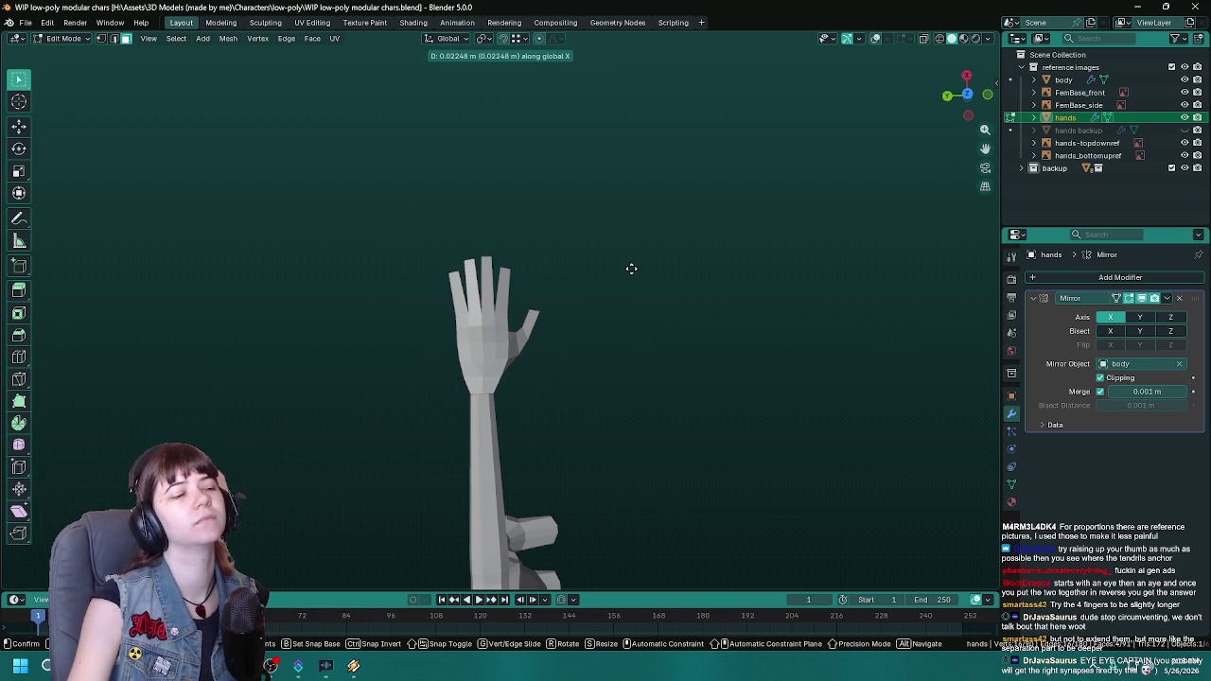
click(633, 268)
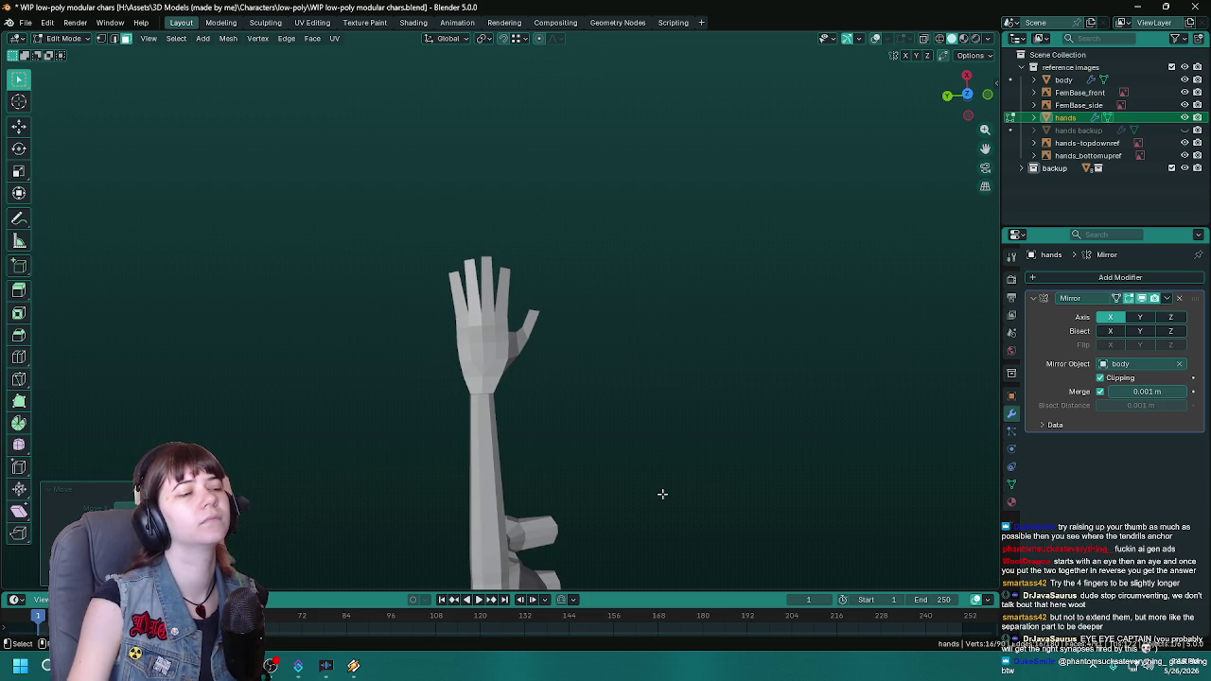
Step: Inspect the lengthened fingers from around the arm and save the file
mouse_move(662, 494)
middle_down()
mouse_move(525, 489)
mouse_move(654, 492)
middle_up()
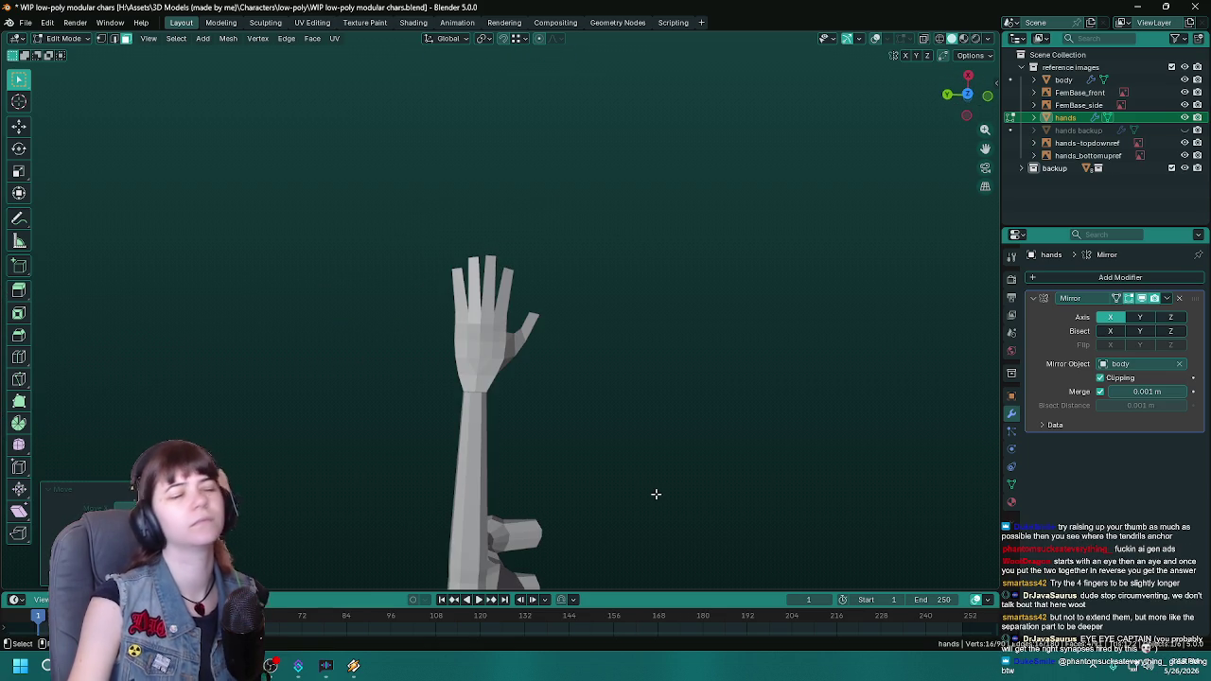
key(ctrl+s)
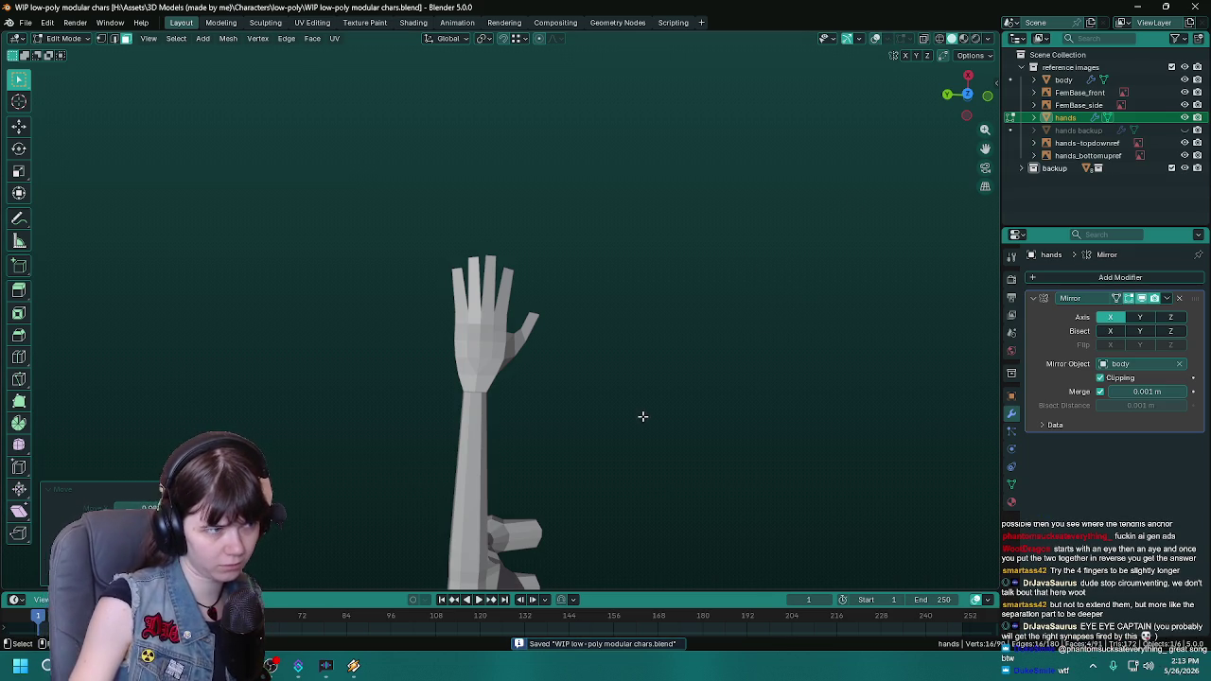
mouse_move(720, 438)
middle_down()
mouse_move(595, 395)
mouse_move(709, 419)
middle_up()
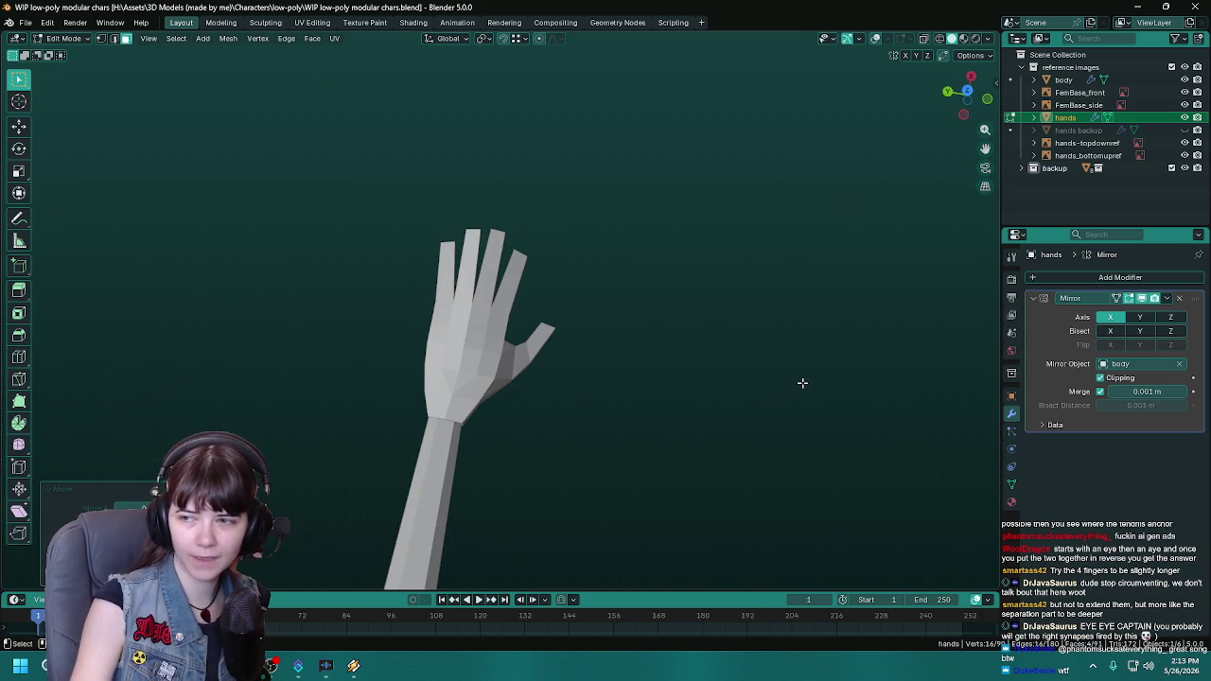
Step: Turn the viewport overlays back on, check the hand against the reference plane, and save
click(875, 38)
key(ctrl+s)
mouse_move(621, 373)
middle_down()
mouse_move(523, 386)
mouse_move(530, 365)
mouse_move(650, 379)
mouse_move(541, 351)
mouse_move(354, 378)
mouse_move(565, 389)
middle_up()
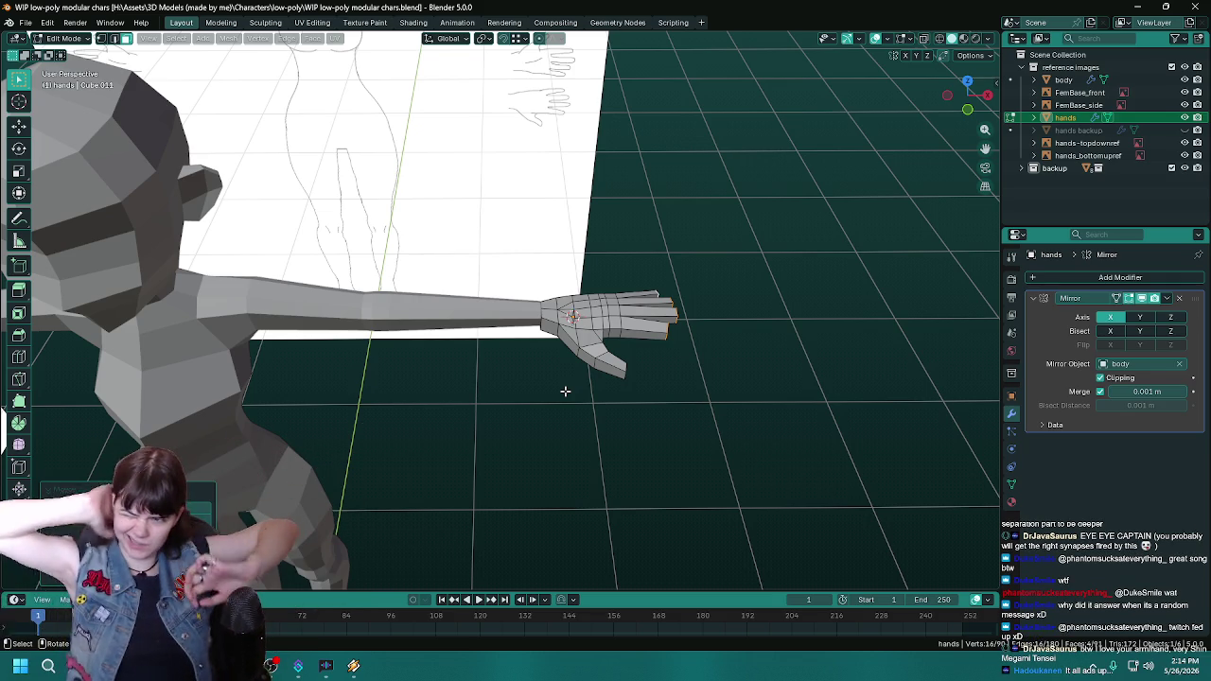
scroll(562, 387, up, 5)
scroll(555, 394, down, 5)
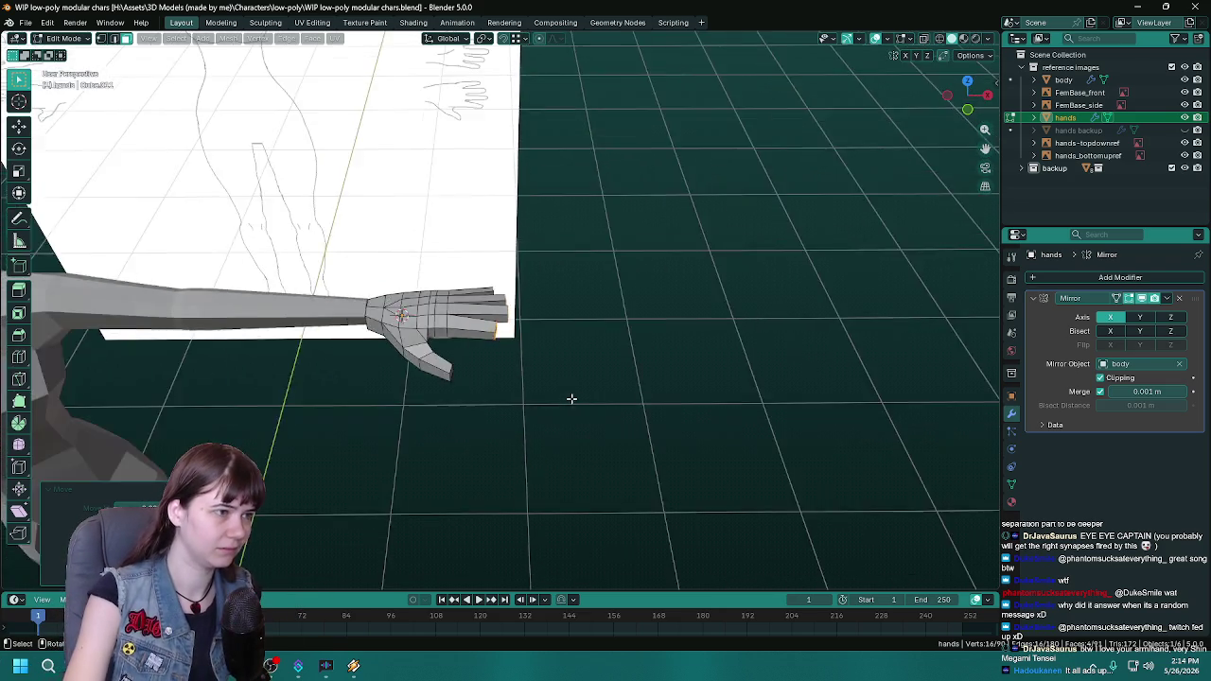
mouse_move(568, 400)
middle_down()
mouse_move(511, 399)
mouse_move(553, 397)
middle_up()
key(ctrl+s)
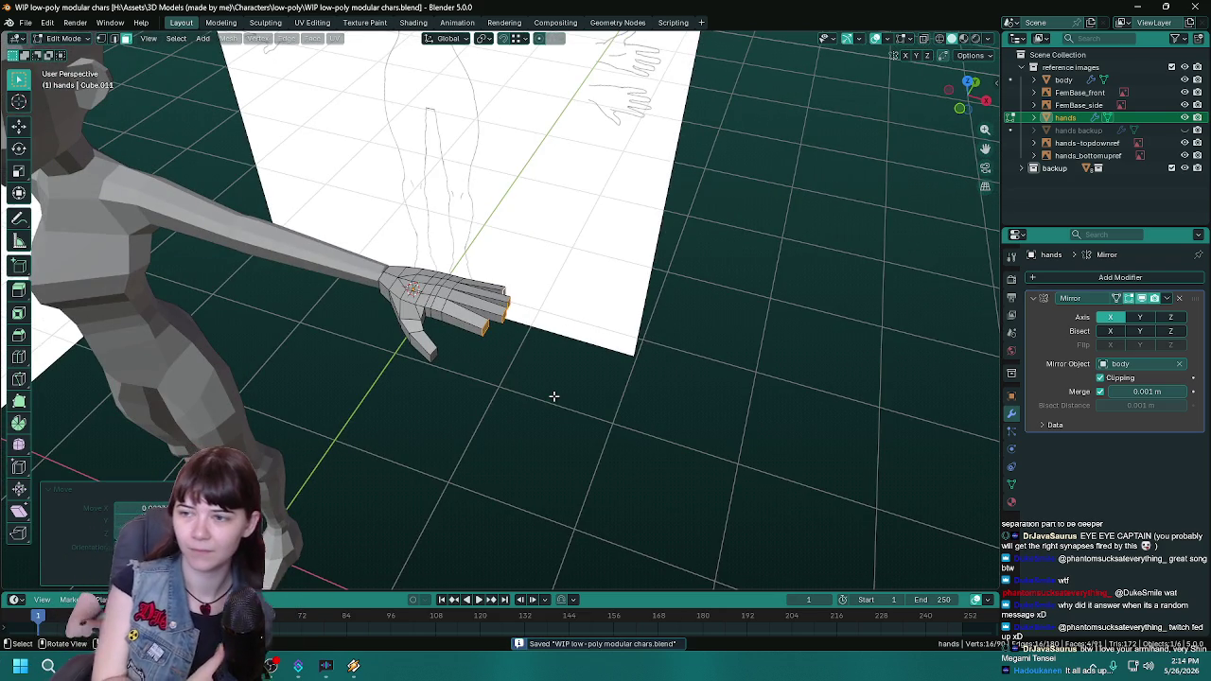
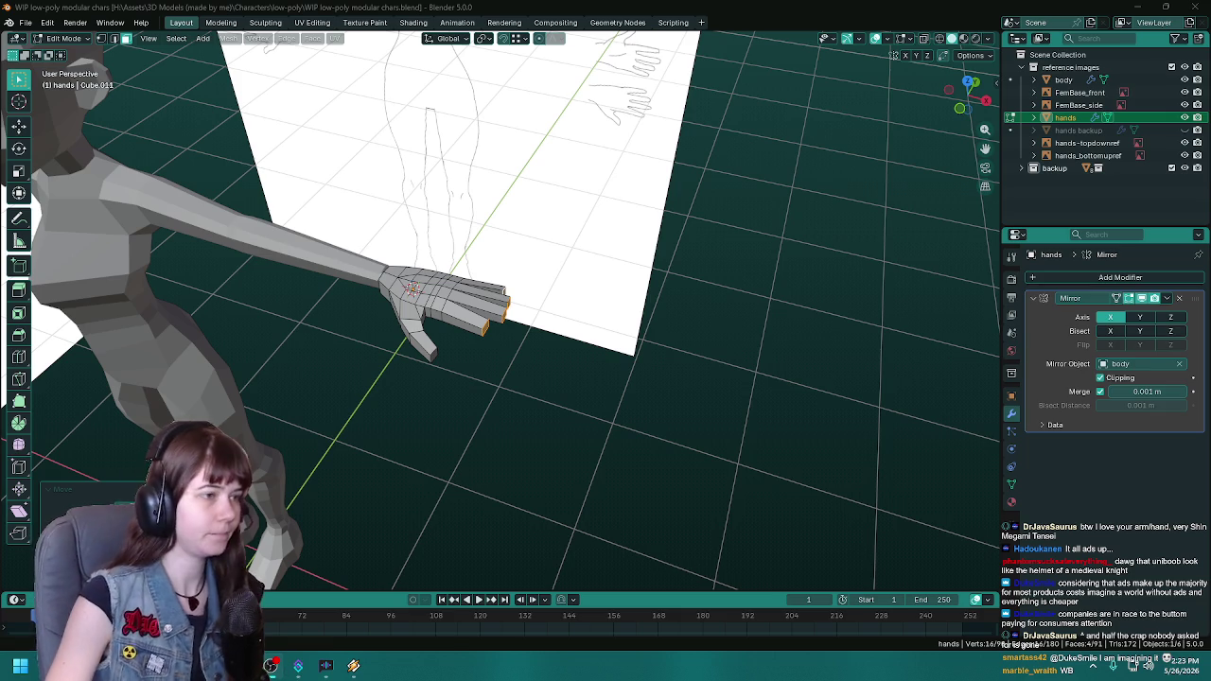
Step: Inspect the hand from top-down, tilted and low side views, and save the file
middle_drag(549, 313, 573, 360)
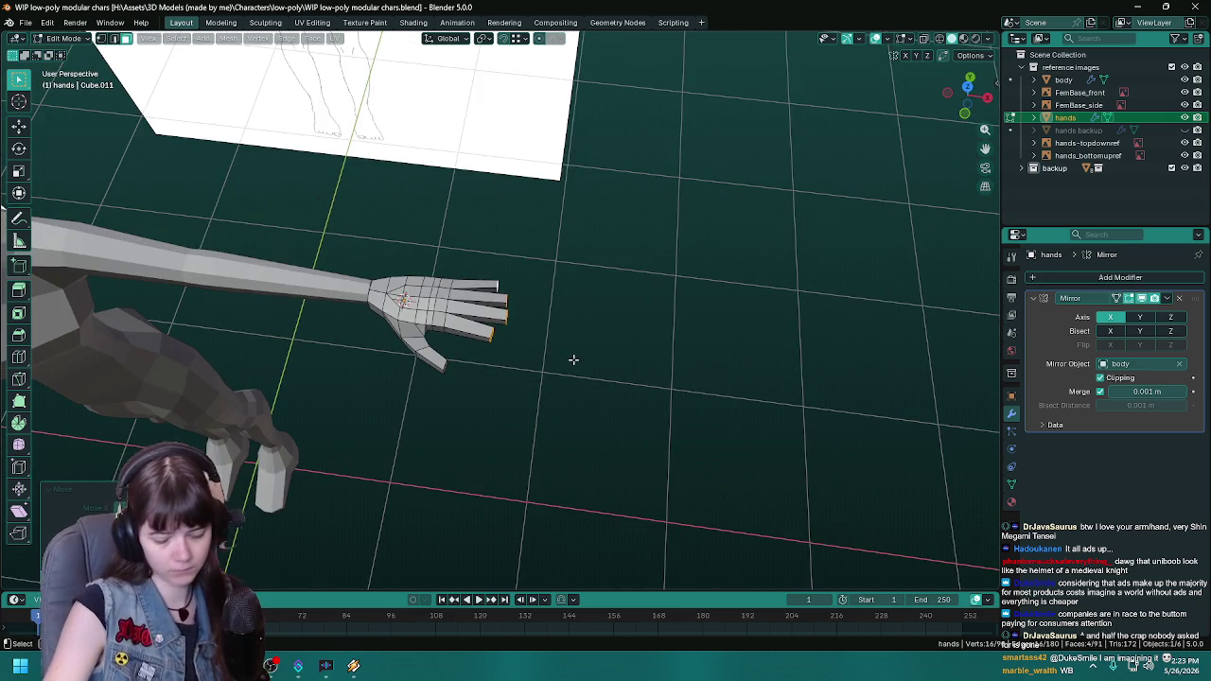
key(KP_7)
key(ctrl+s)
scroll(511, 352, up, 3)
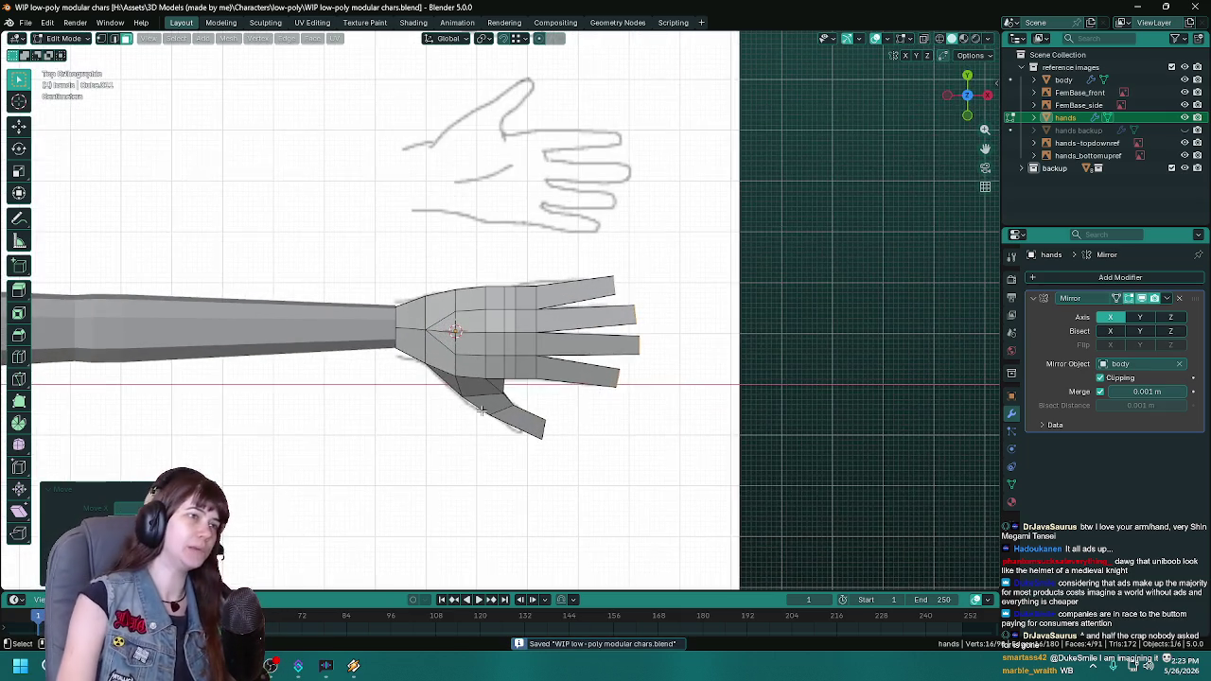
mouse_move(480, 409)
middle_down()
mouse_move(644, 387)
mouse_move(559, 379)
middle_up()
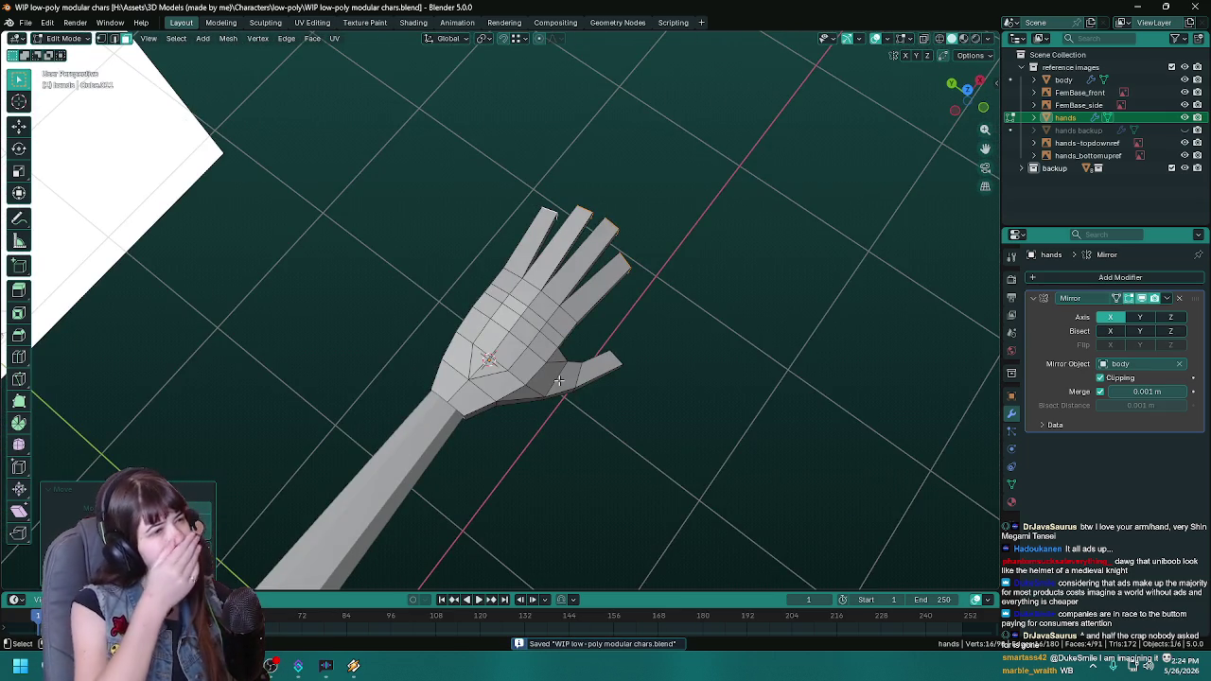
mouse_move(680, 375)
middle_down()
mouse_move(560, 308)
mouse_move(565, 400)
middle_up()
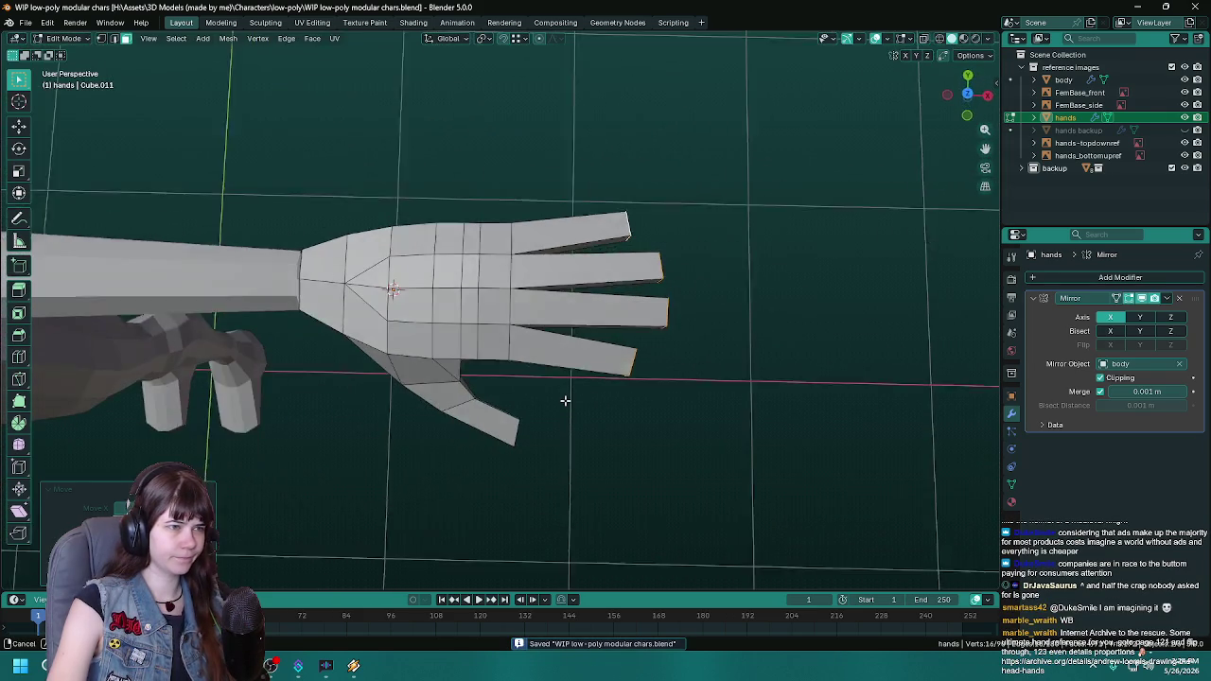
key(KP_7)
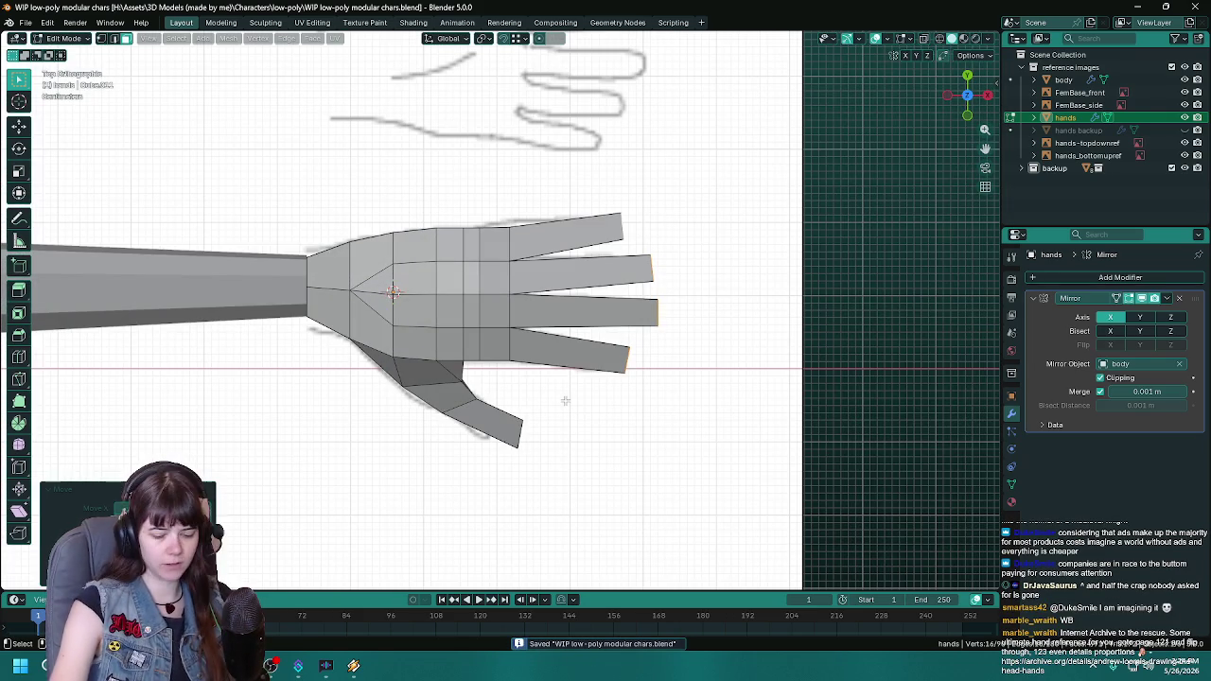
Step: Slide the four finger blocks -0.04 along X toward the wrist and save
key(ctrl+z)
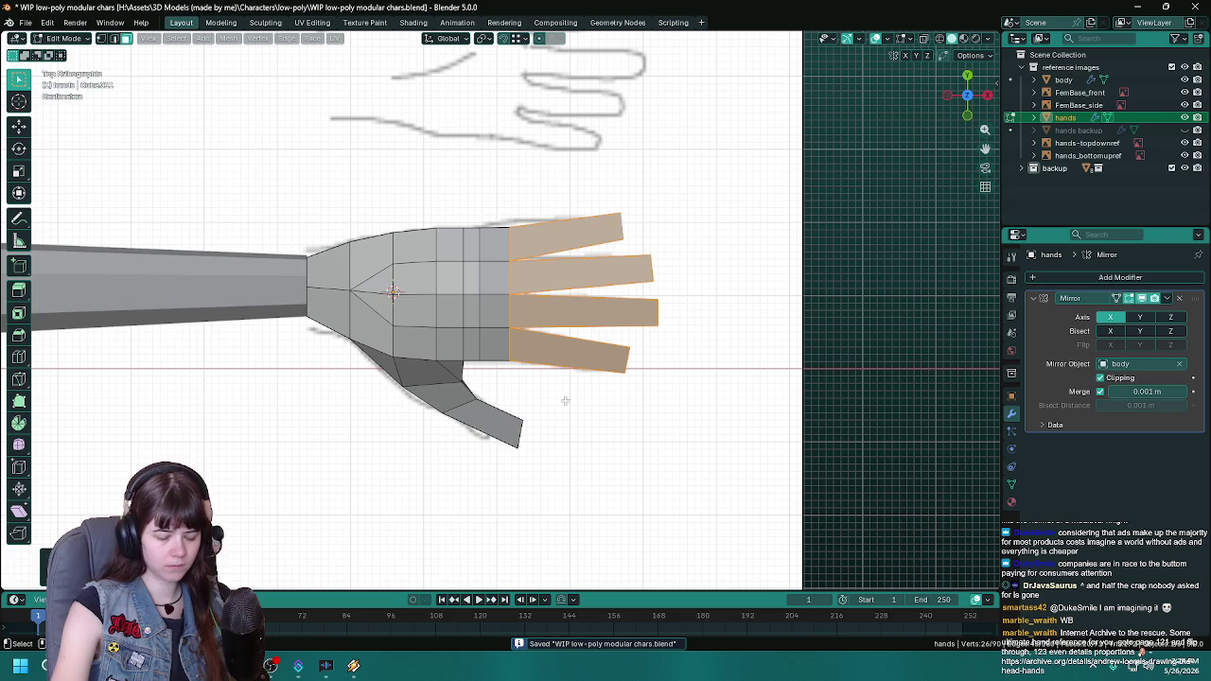
key(g)
key(x)
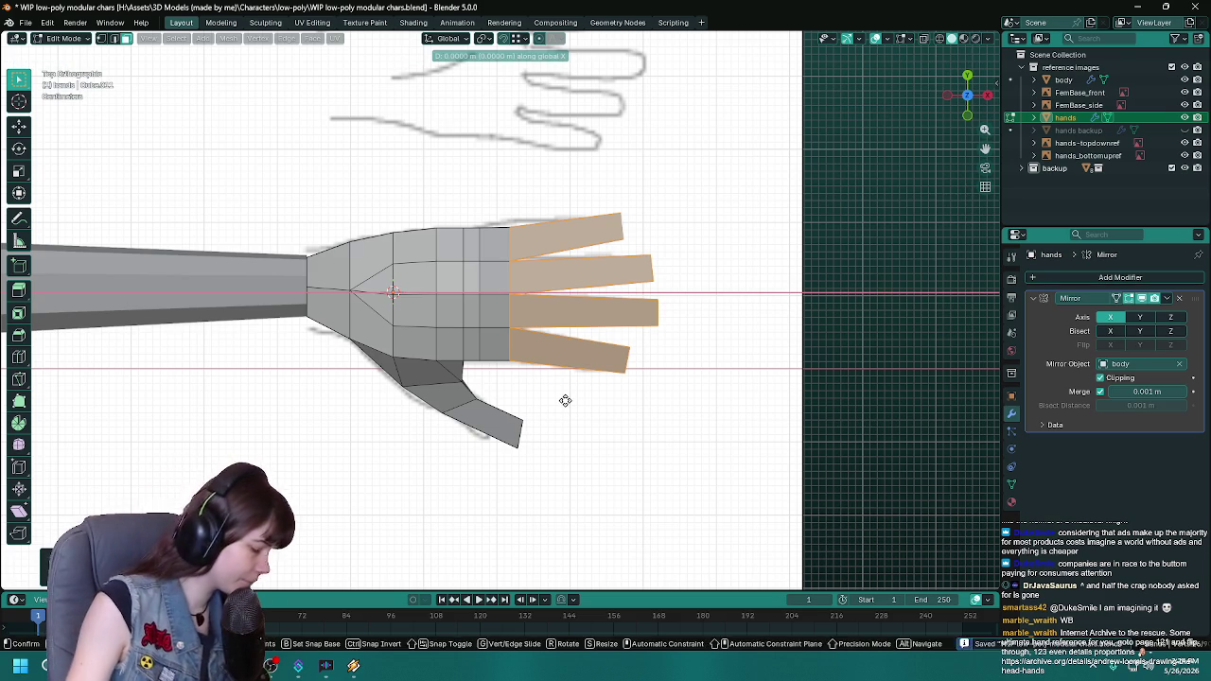
text(-0.04)
key(Return)
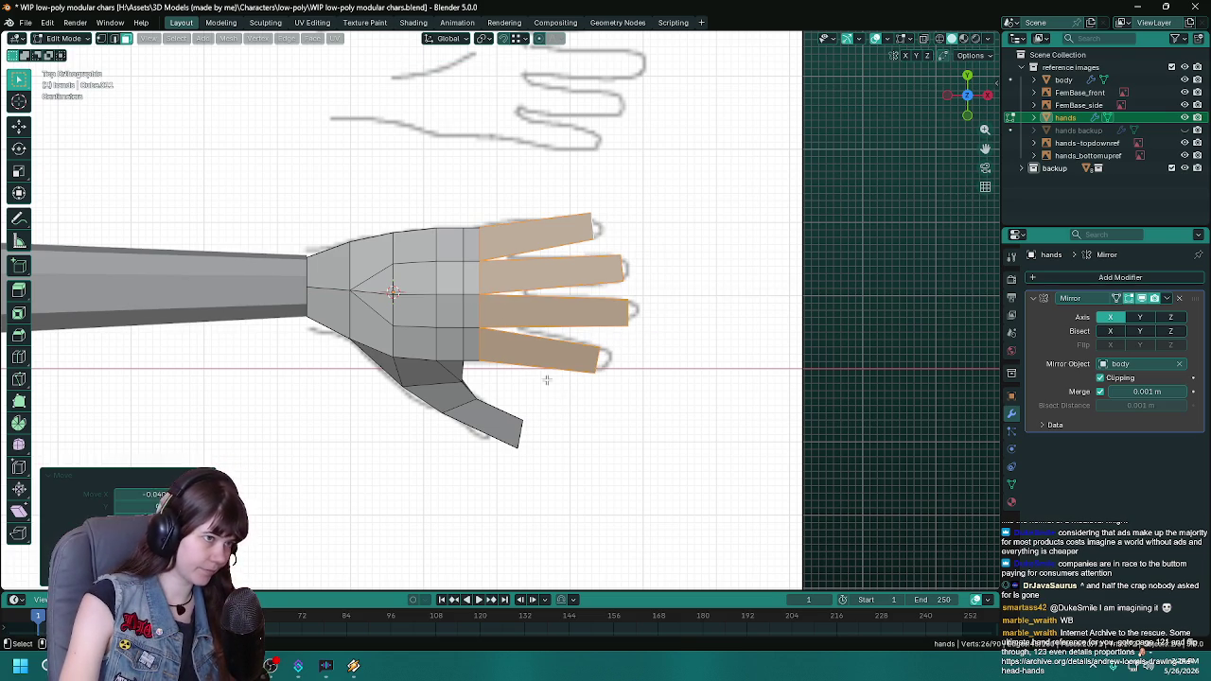
key(ctrl+s)
Step: Select the four fingertip faces and extend them along X to lengthen the fingers
scroll(546, 380, down, 3)
mouse_move(487, 381)
middle_down()
mouse_move(595, 363)
mouse_move(473, 360)
mouse_move(434, 330)
middle_up()
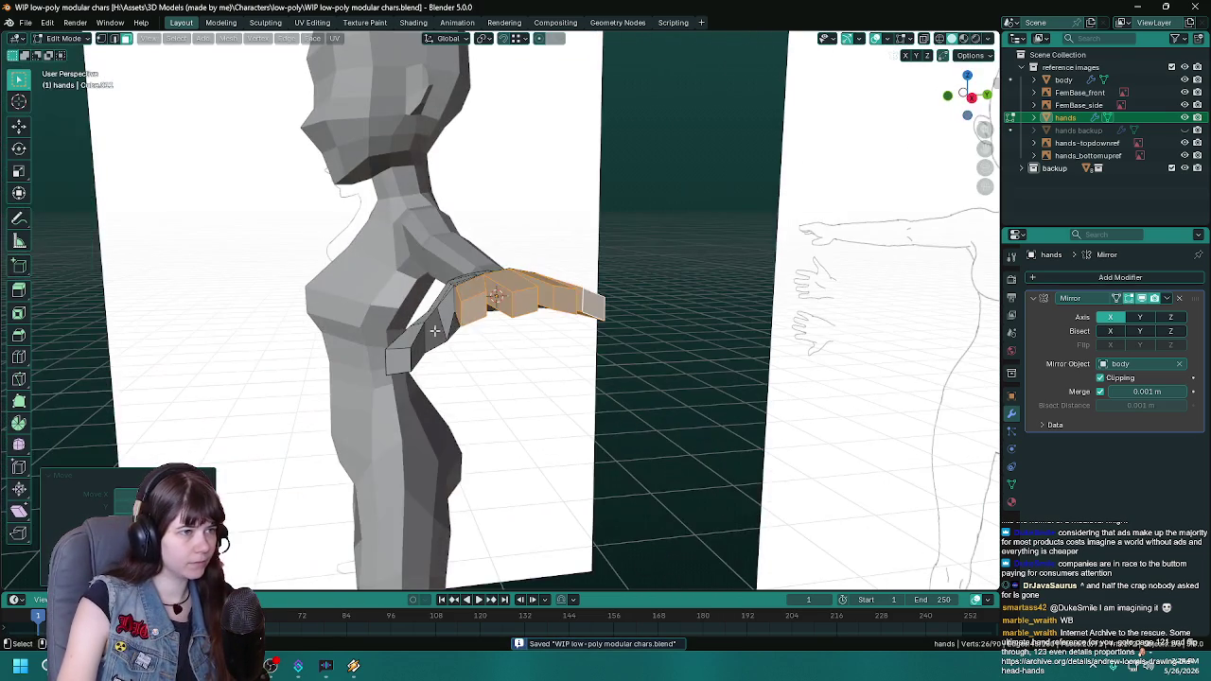
click(474, 307)
shift+click(525, 301)
shift+click(567, 299)
shift+click(592, 304)
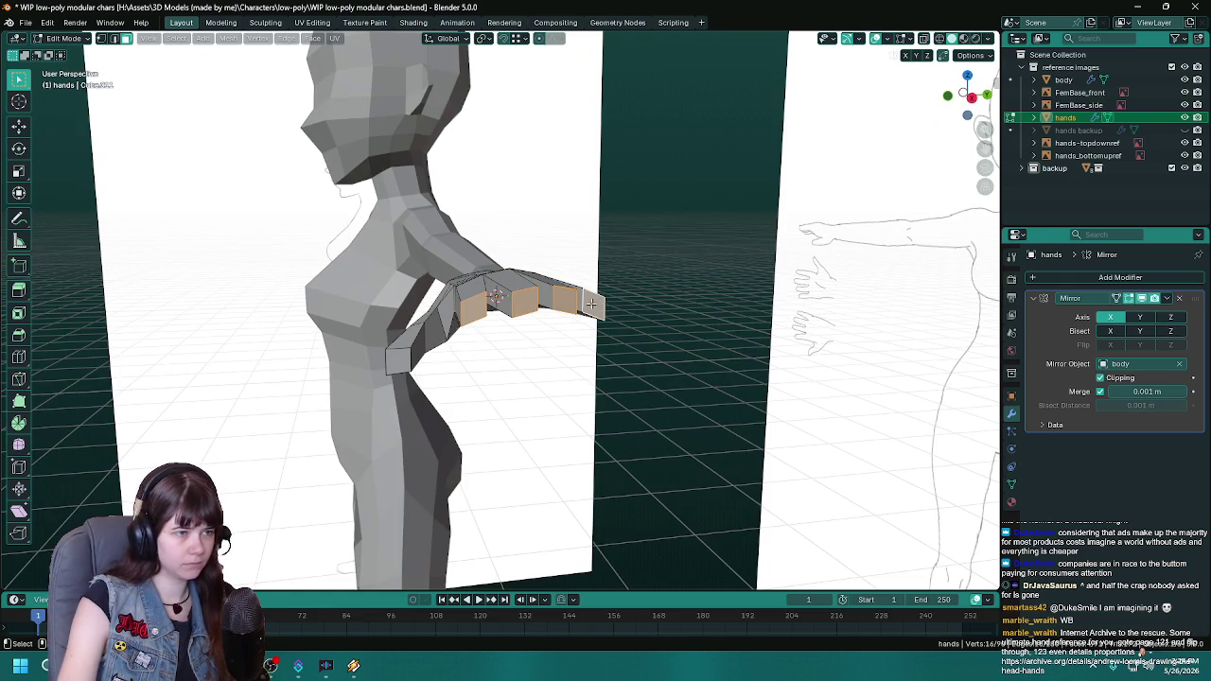
key(KP_7)
key(ctrl+s)
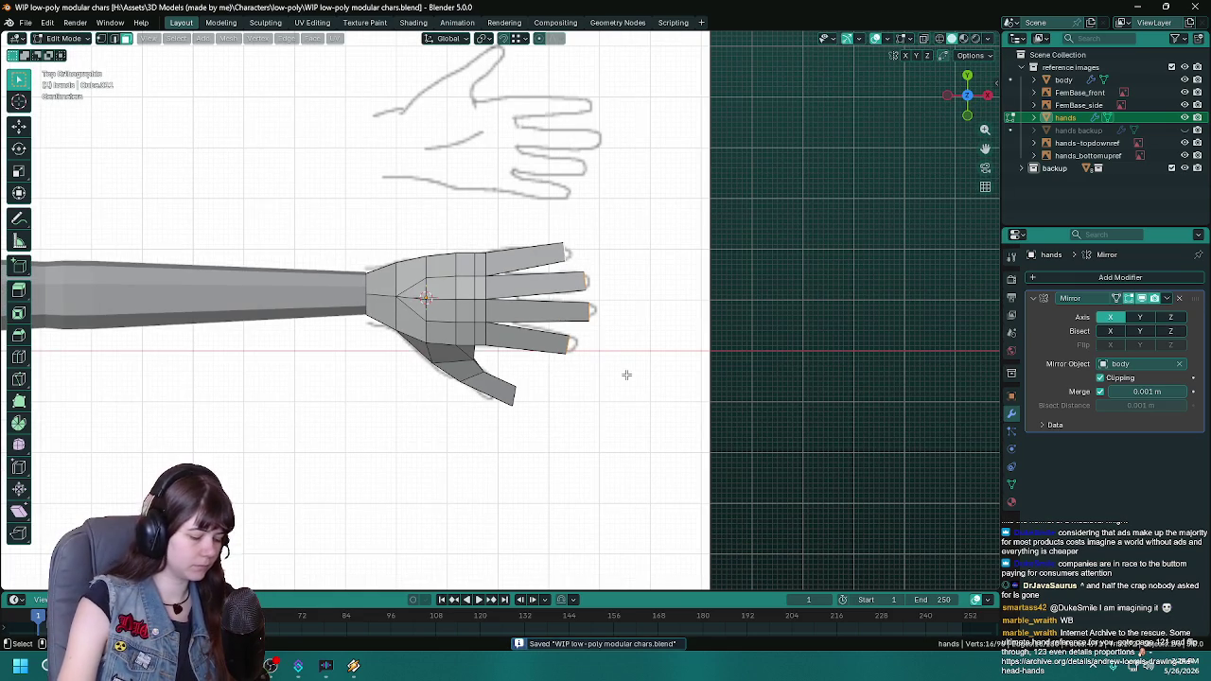
key(g)
key(x)
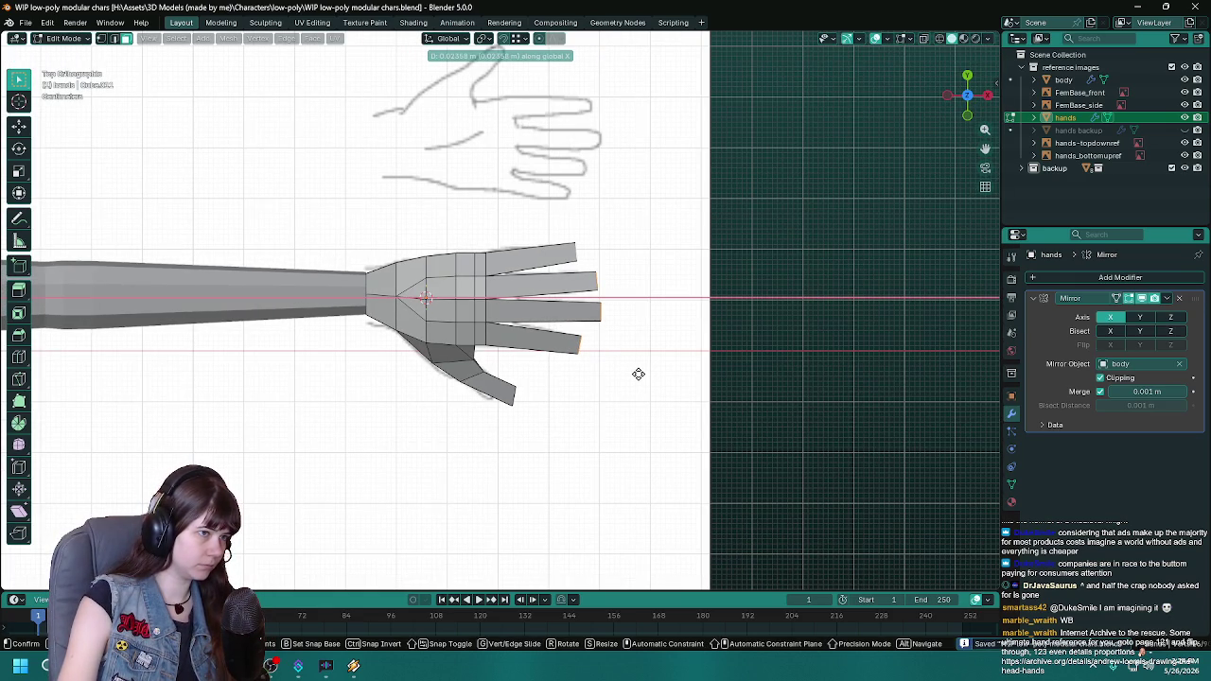
click(639, 374)
Step: Select the whole hand mesh and run Merge by Distance to remove duplicate vertices
key(a)
key(F3)
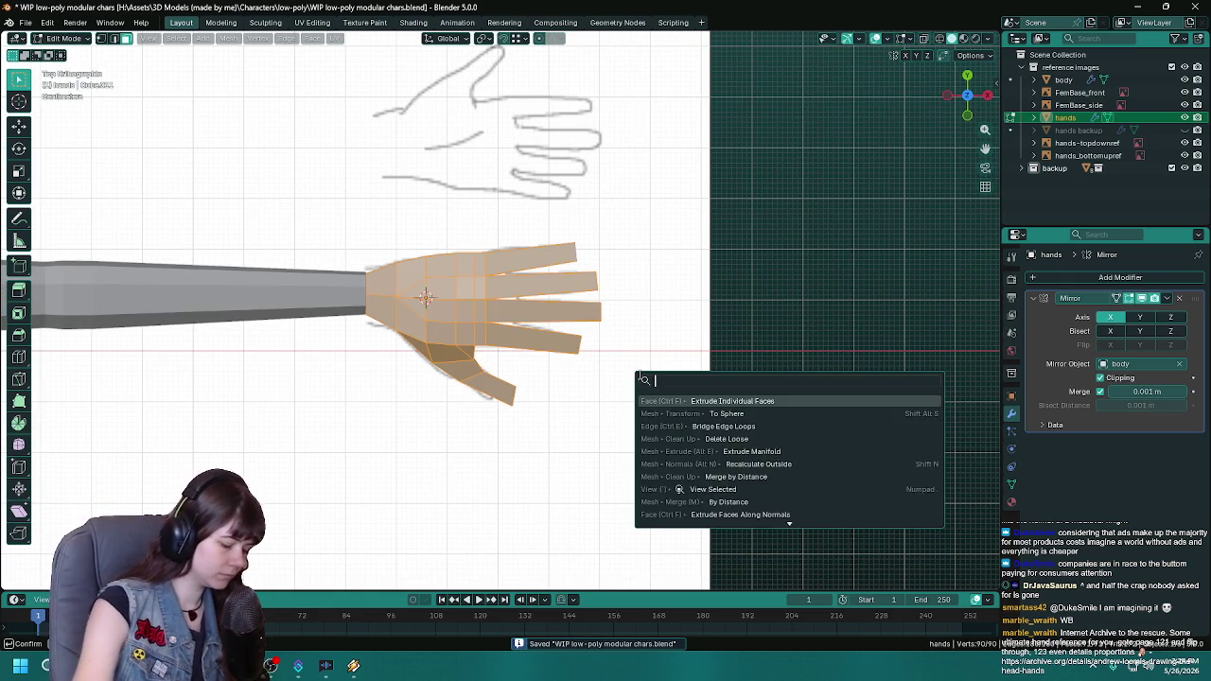
text(merge)
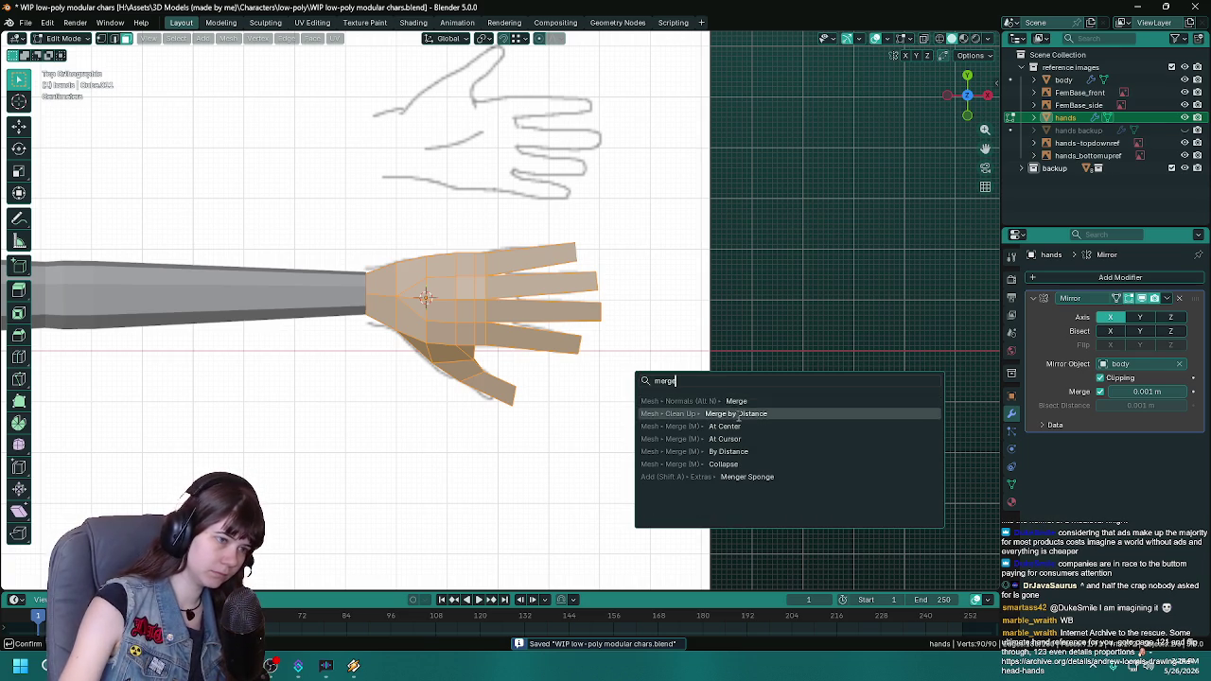
click(739, 417)
scroll(495, 489, up, 1)
scroll(544, 422, up, 2)
scroll(545, 422, up, 2)
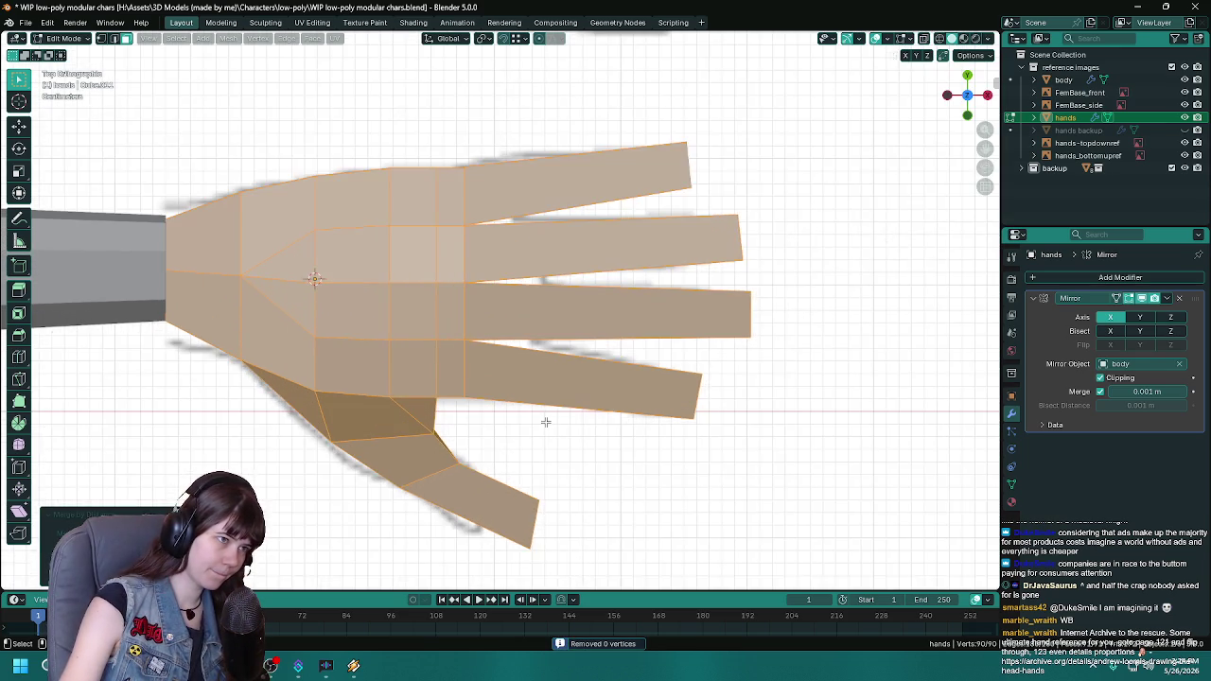
Step: Select the connected finger geometry and hide it to expose the palm
mouse_move(545, 422)
middle_down()
mouse_move(516, 352)
mouse_move(535, 387)
mouse_move(672, 378)
mouse_move(492, 265)
middle_up()
click(487, 274)
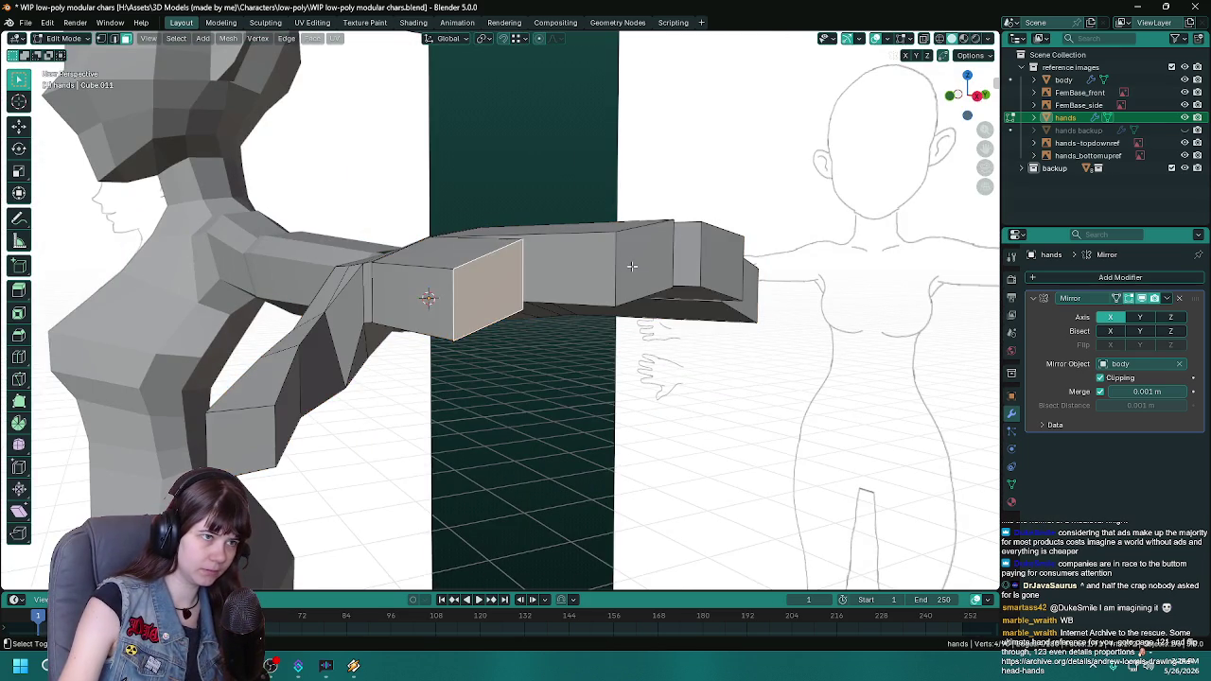
click(632, 266)
click(724, 264)
click(754, 295)
mouse_move(754, 295)
middle_down()
mouse_move(531, 402)
mouse_move(388, 372)
middle_up()
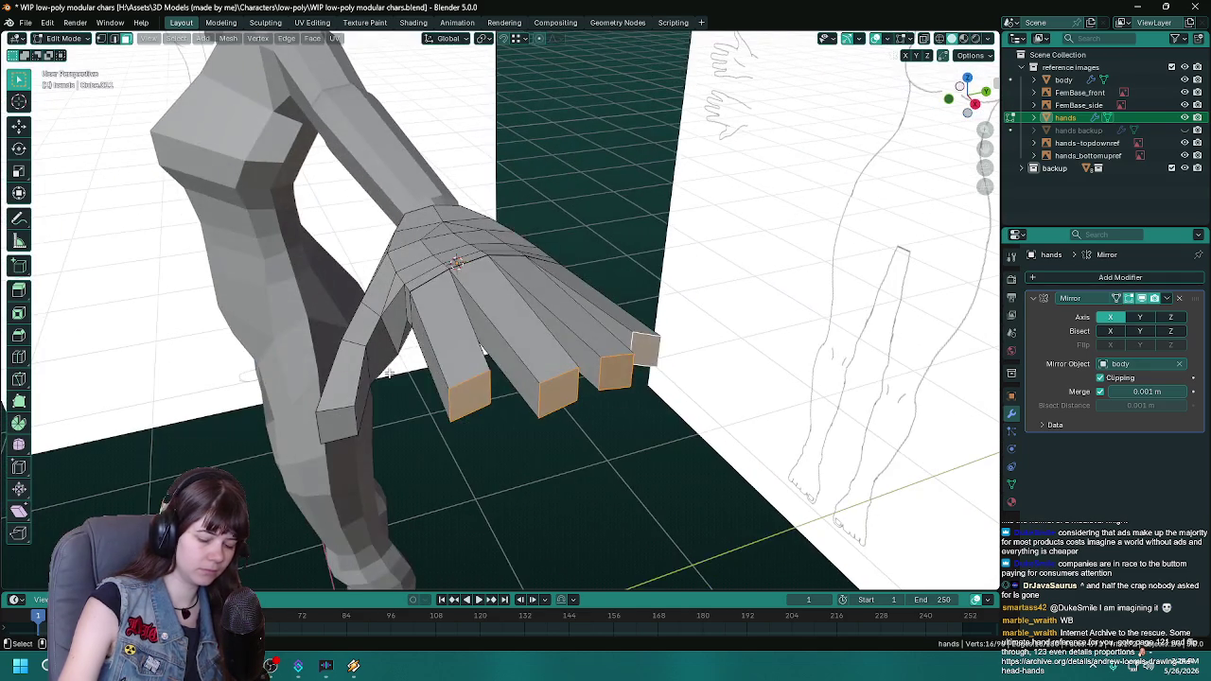
key(ctrl+l)
key(h)
mouse_move(388, 372)
middle_down()
mouse_move(478, 391)
mouse_move(422, 332)
middle_up()
scroll(478, 391, up, 4)
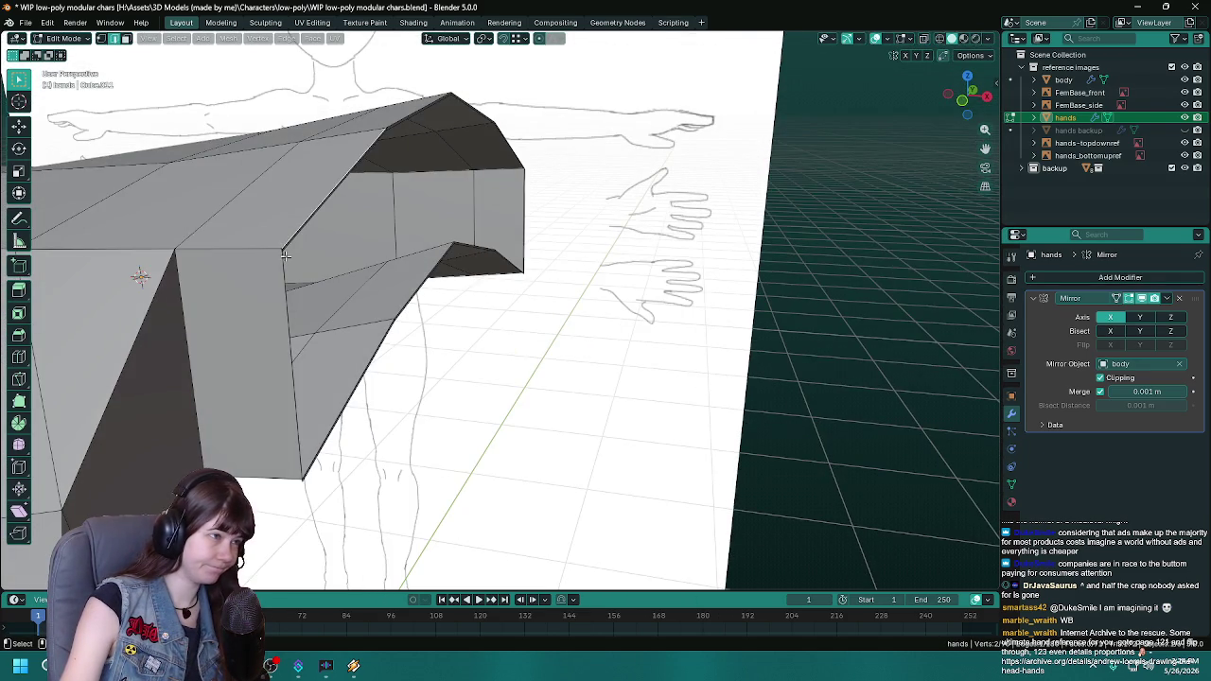
middle_drag(283, 255, 442, 324)
middle_drag(380, 288, 470, 309)
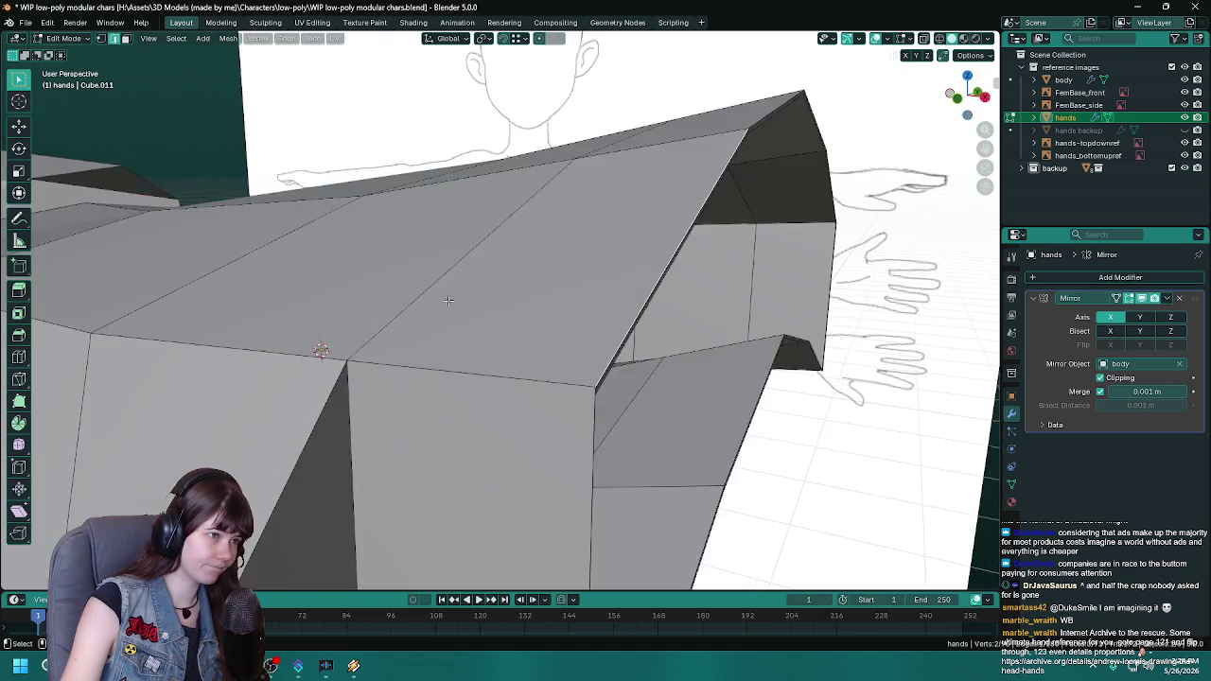
Step: Select the redundant edge loop on the top surface and dissolve it
alt+click(390, 177)
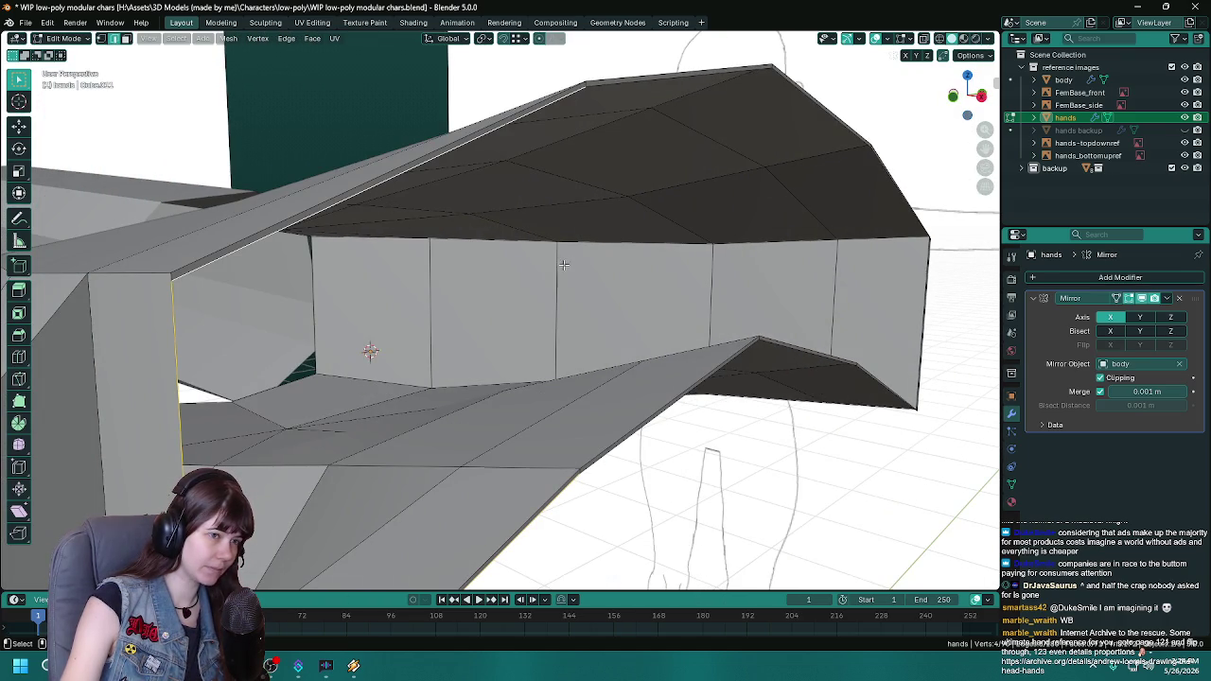
mouse_move(563, 265)
middle_down()
mouse_move(338, 316)
mouse_move(520, 376)
middle_up()
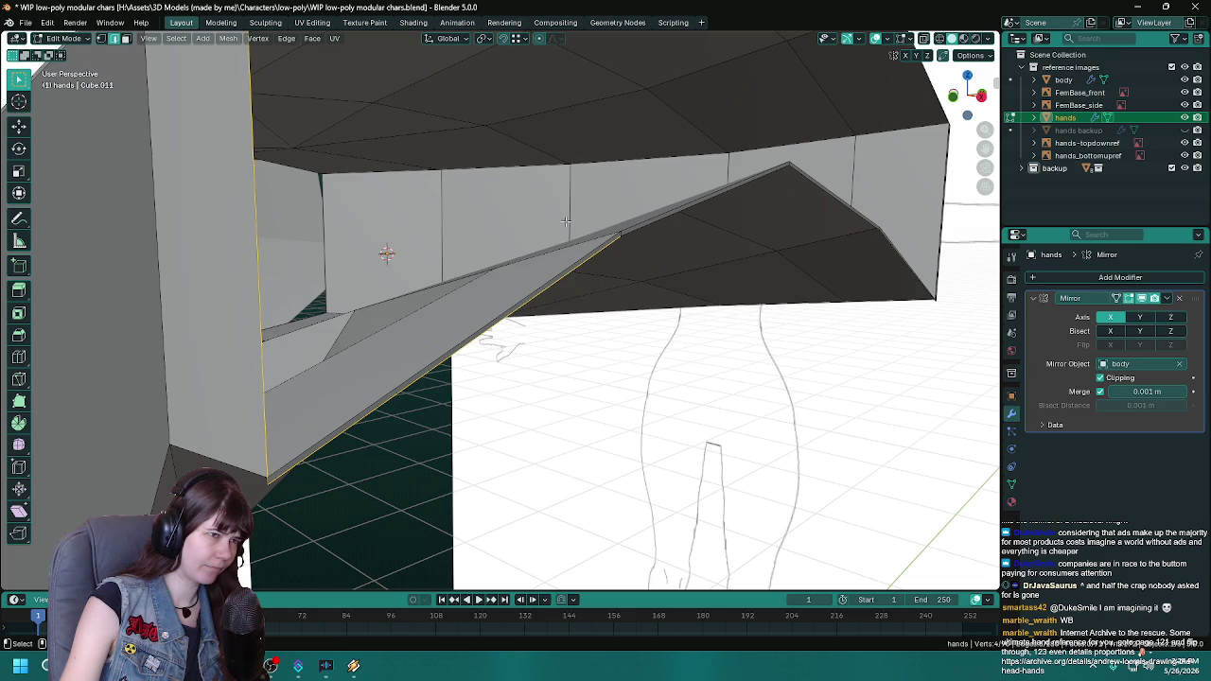
middle_drag(565, 221, 591, 254)
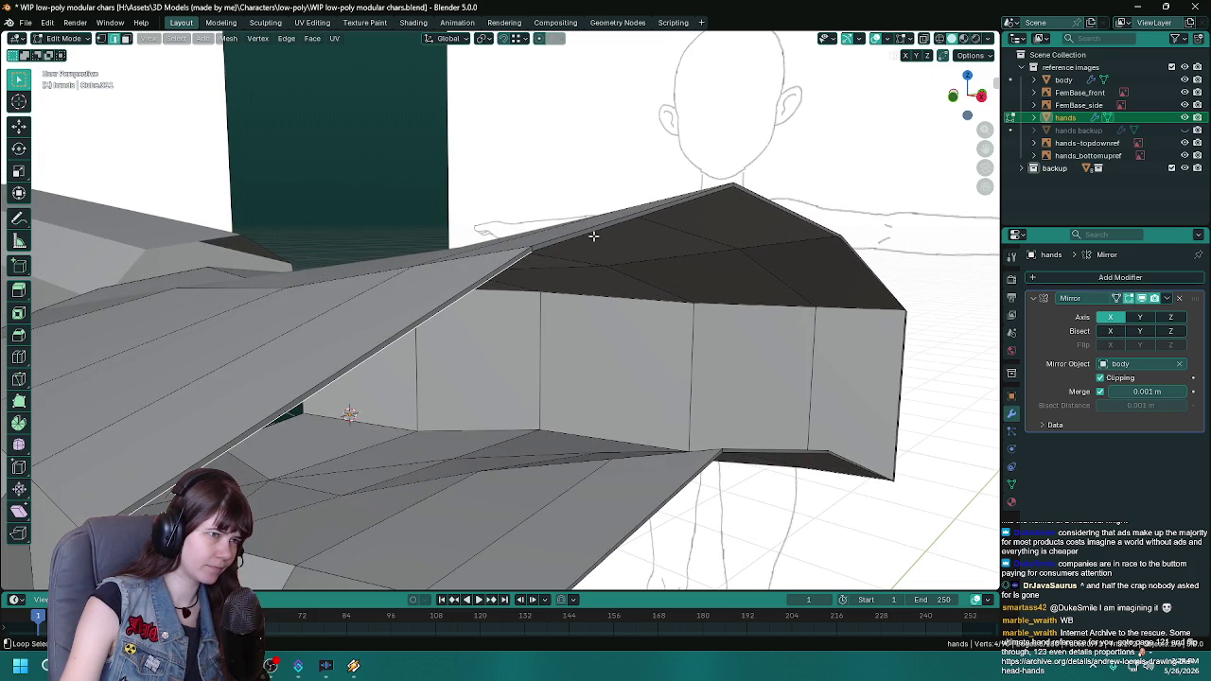
alt+click(594, 236)
alt+shift+click(518, 259)
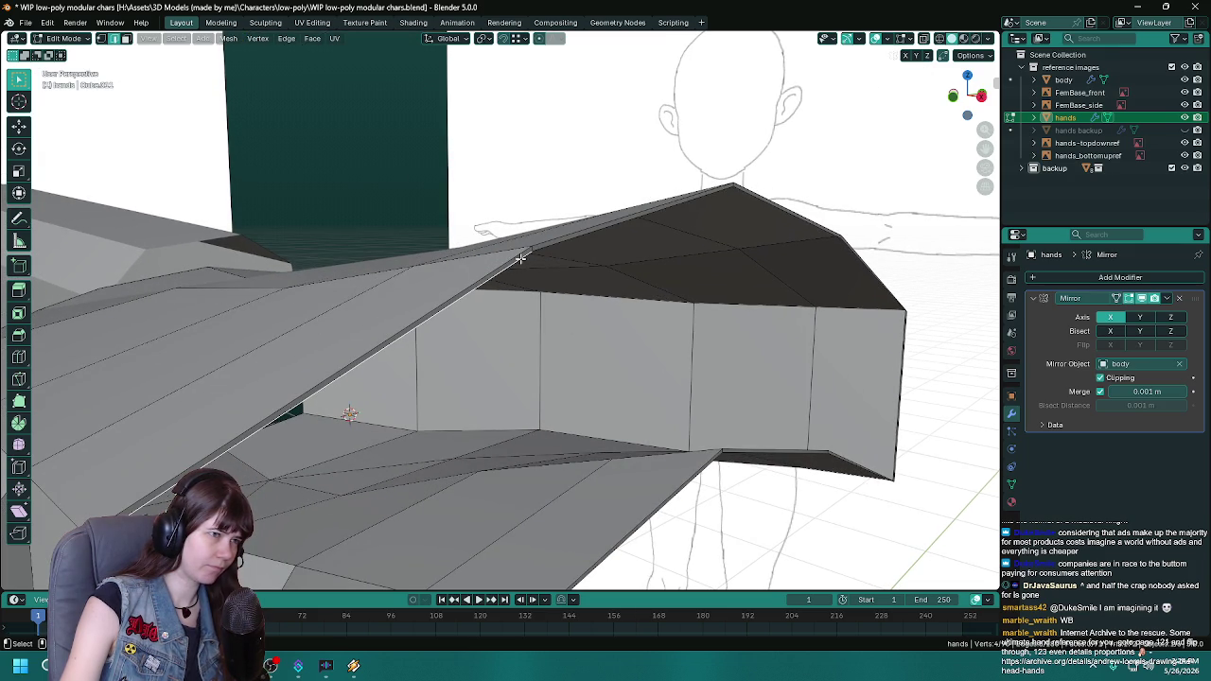
alt+click(502, 253)
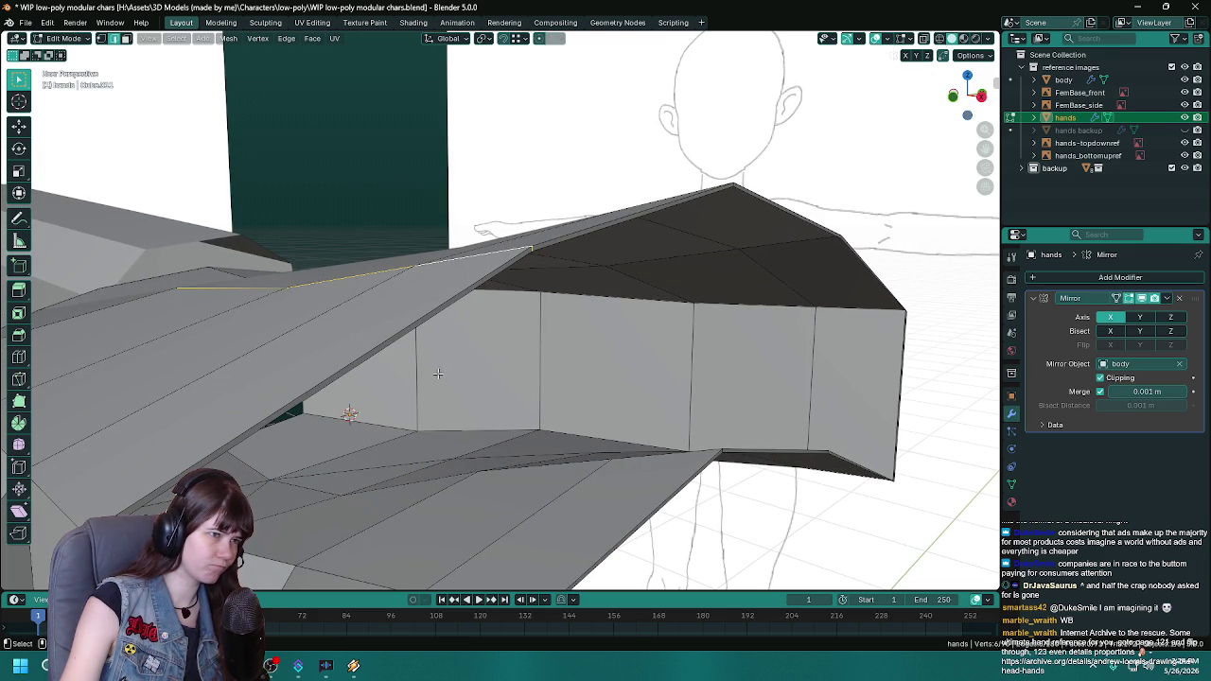
alt+click(472, 275)
middle_drag(472, 275, 470, 338)
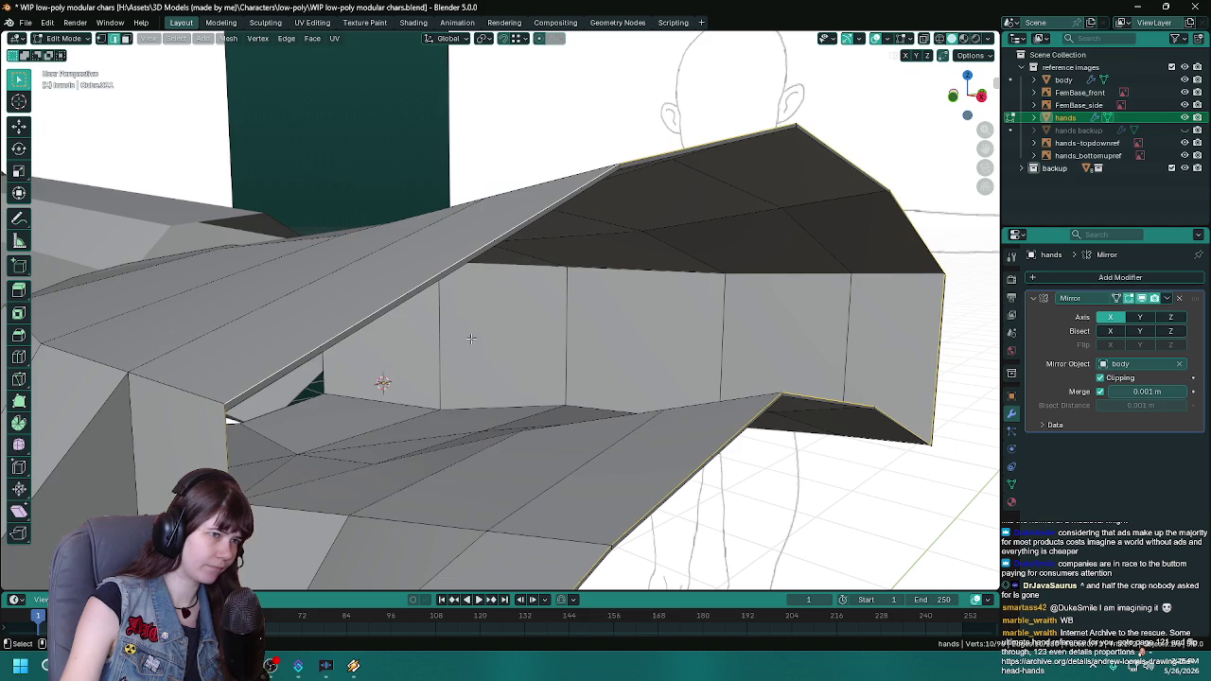
right_click(470, 338)
click(453, 422)
Step: Save the file and return to the top-down view of the hand
mouse_move(467, 412)
middle_down()
mouse_move(478, 385)
mouse_move(549, 467)
middle_up()
key(ctrl+s)
scroll(477, 385, down, 5)
scroll(549, 468, up, 2)
key(KP_7)
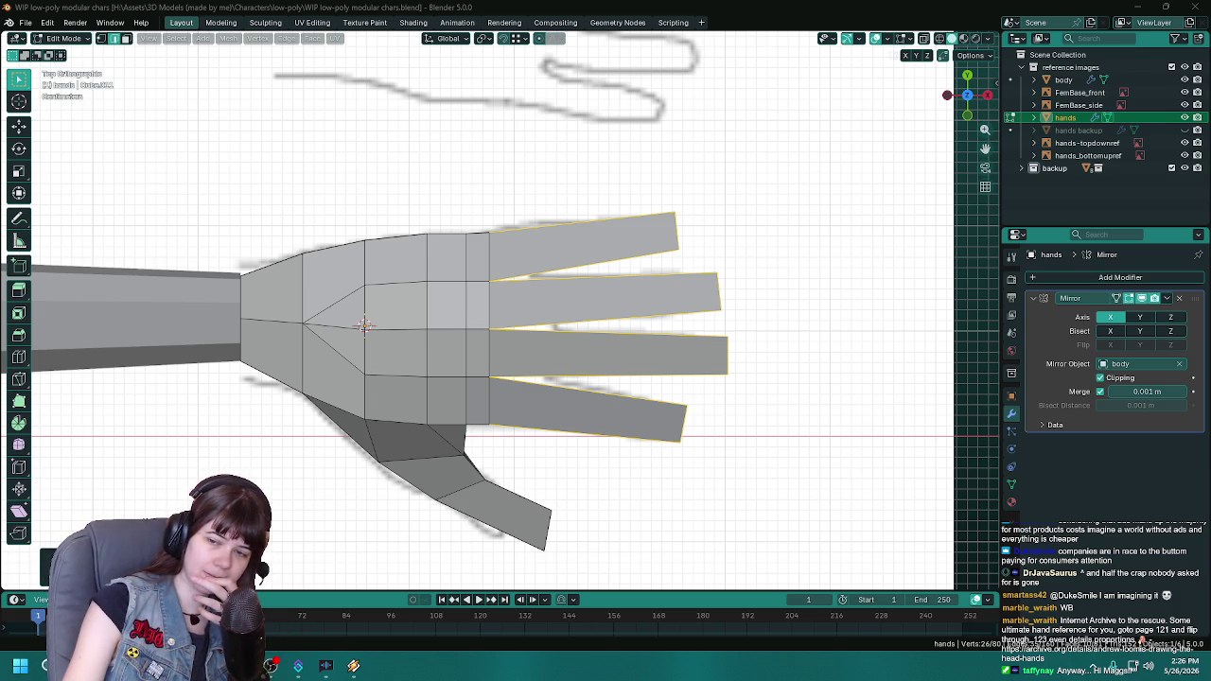
Step: Switch to top-down wireframe view and reposition the selected thumb geometry
mouse_move(630, 498)
middle_down()
mouse_move(579, 478)
mouse_move(642, 361)
middle_up()
click(546, 337)
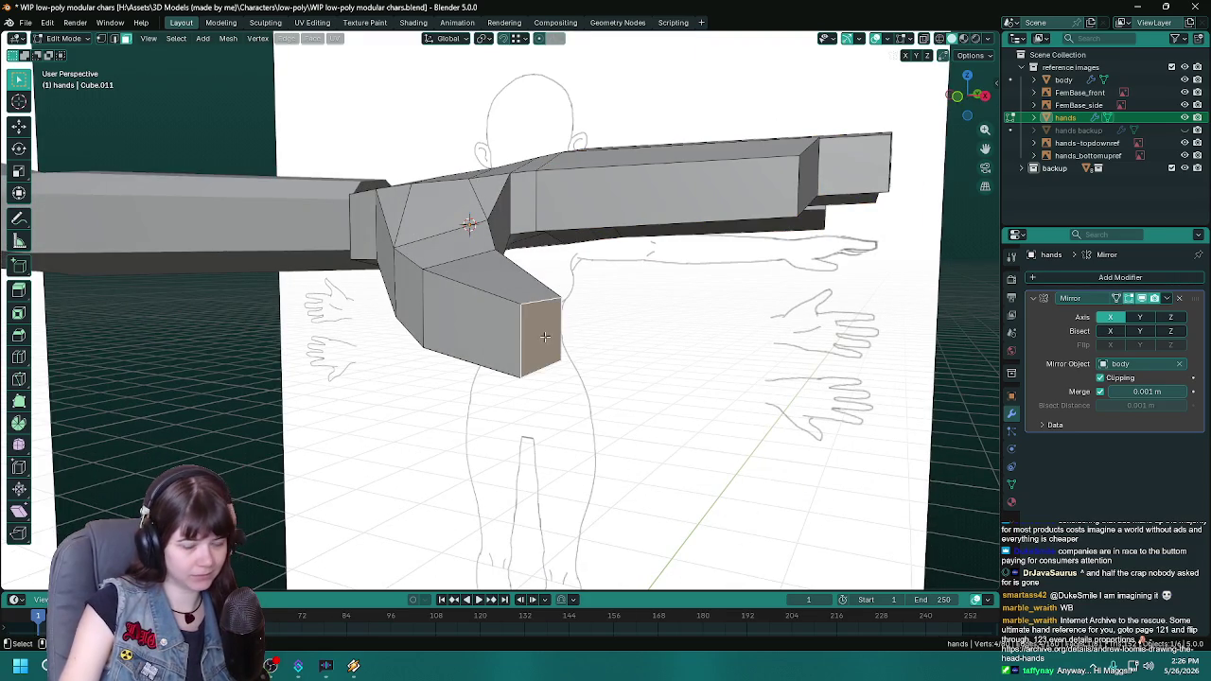
key(KP_7)
scroll(732, 331, up, 2)
scroll(732, 330, up, 2)
key(z)
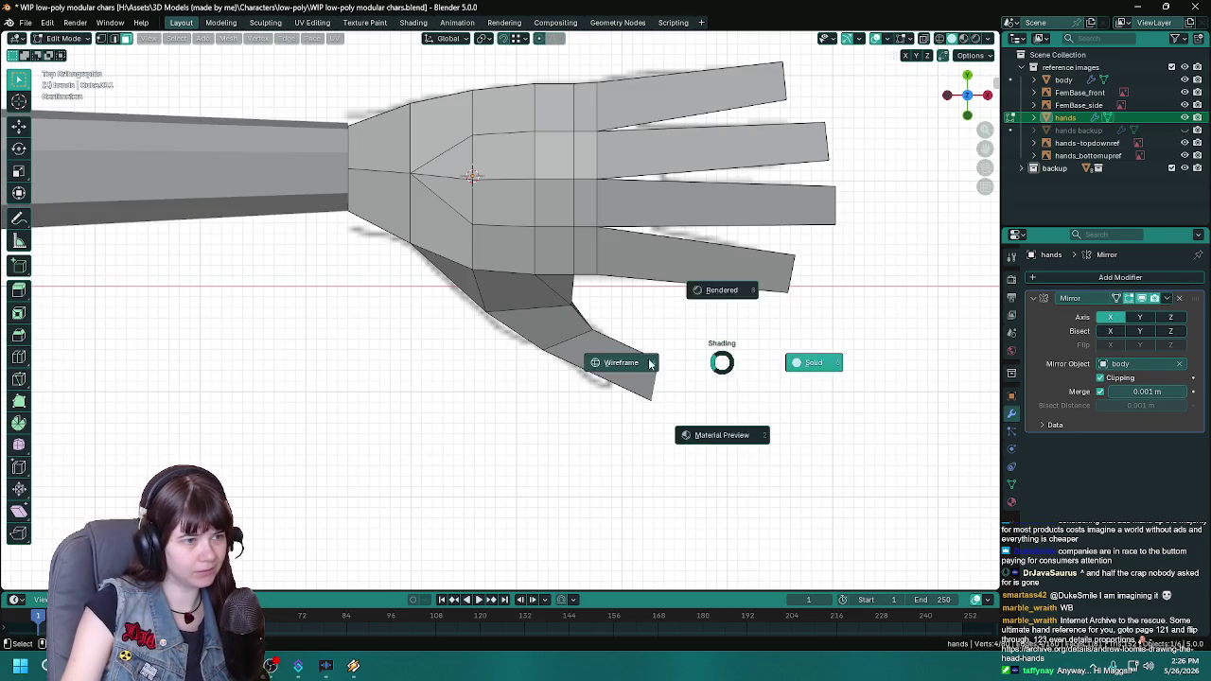
click(649, 362)
shift+middle_drag(681, 365, 733, 430)
key(g)
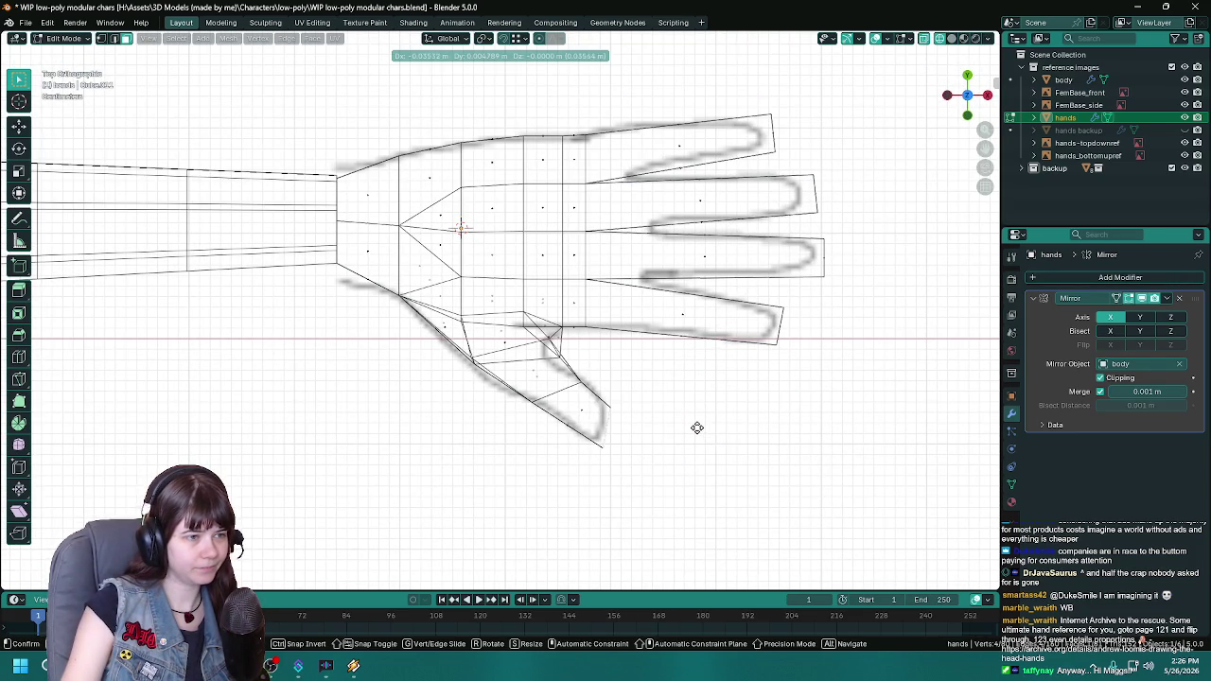
click(696, 428)
Step: In edge mode, move, rotate and scale a thumb edge to reshape the thumb
key(2)
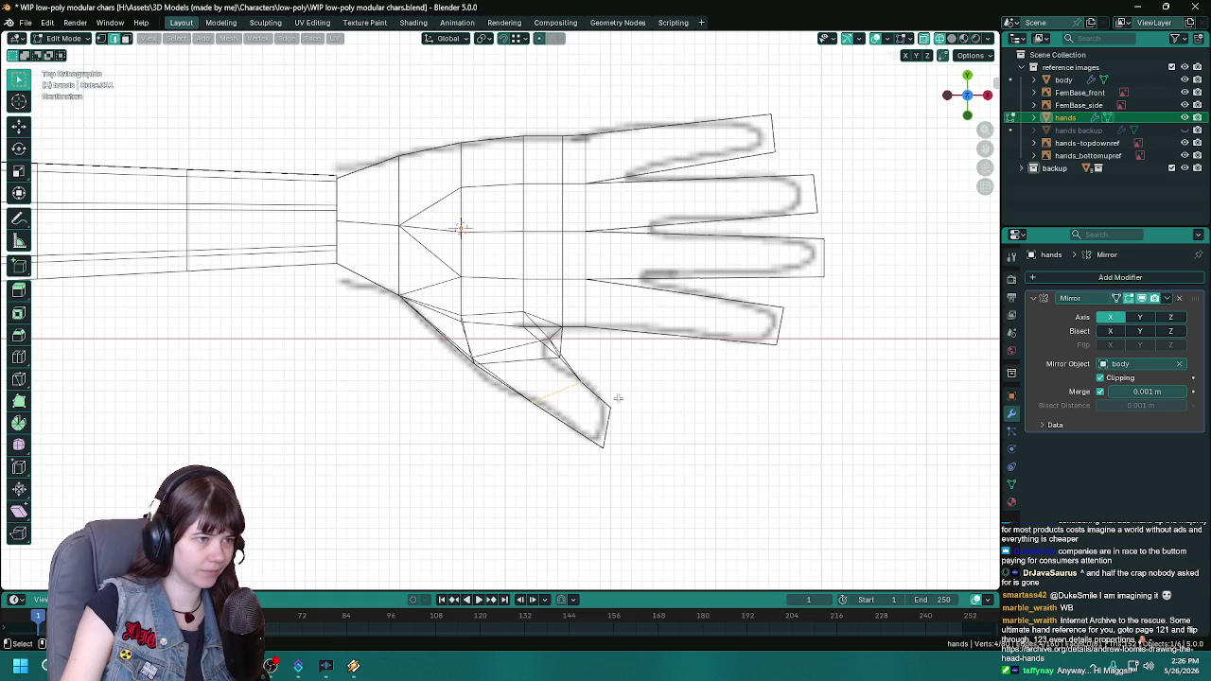
key(g)
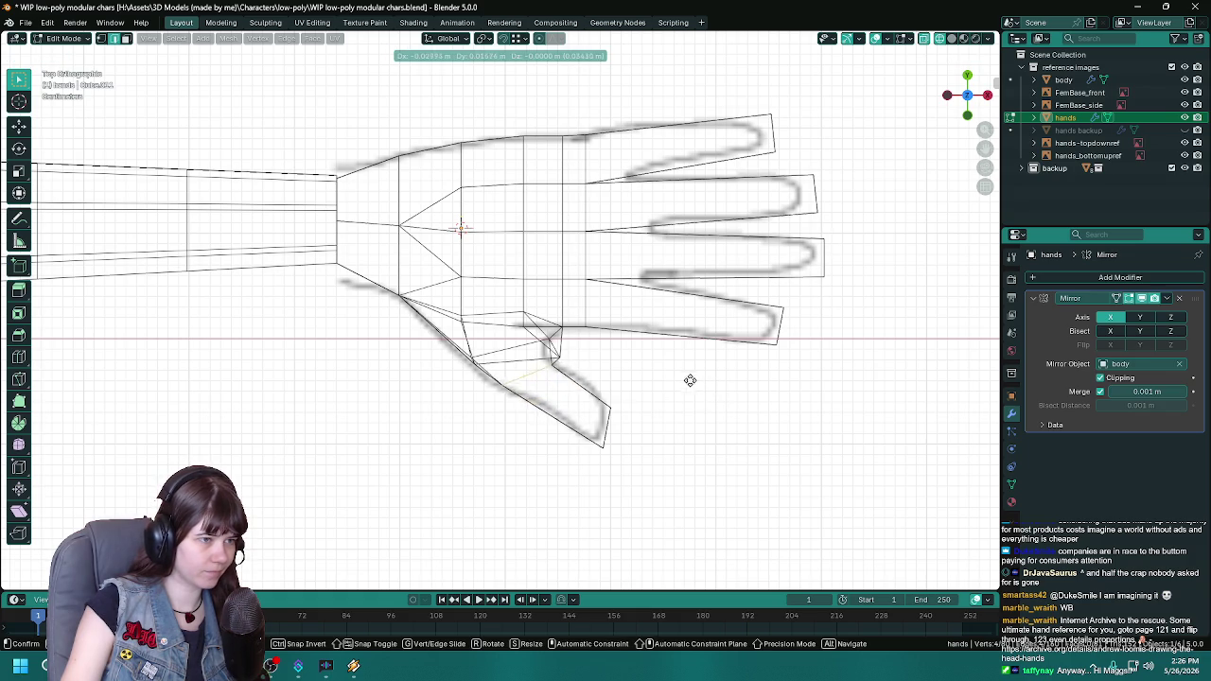
click(688, 378)
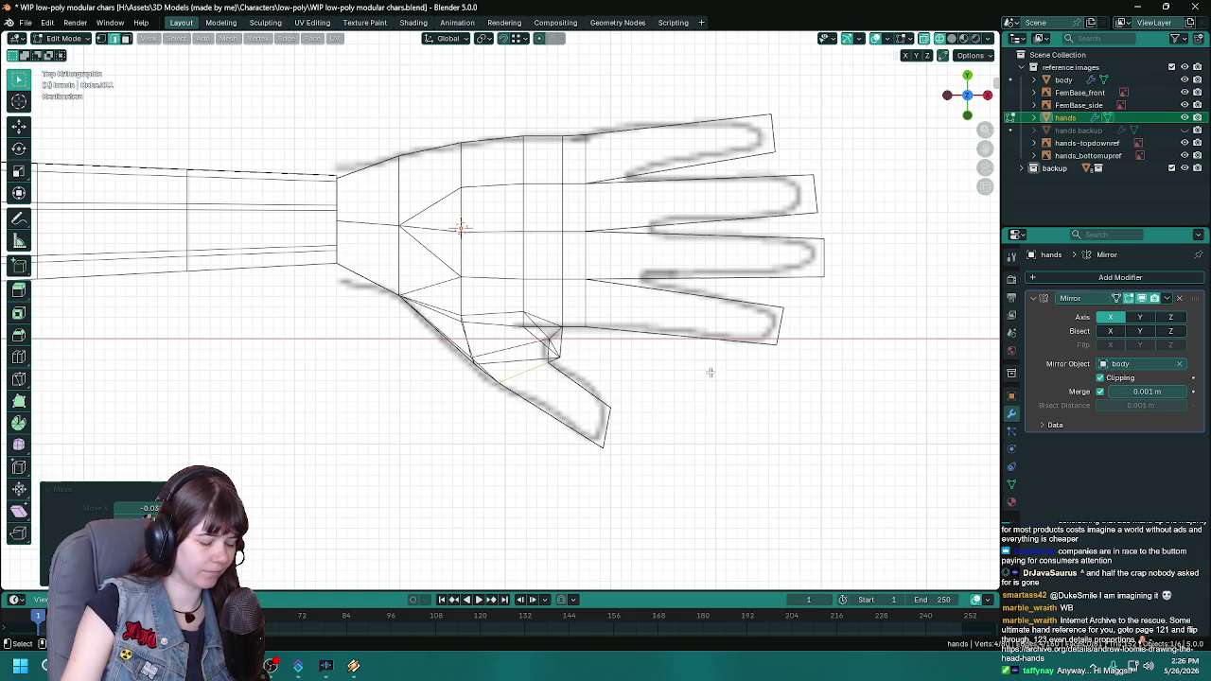
key(r)
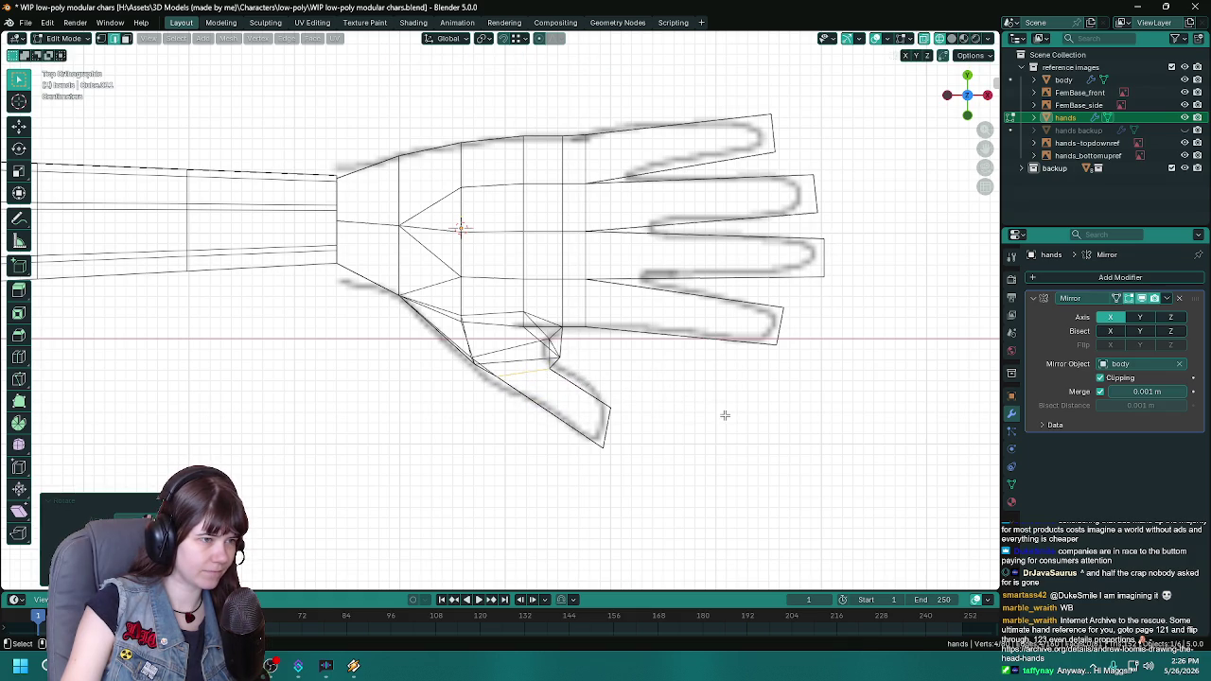
click(723, 415)
key(s)
click(781, 416)
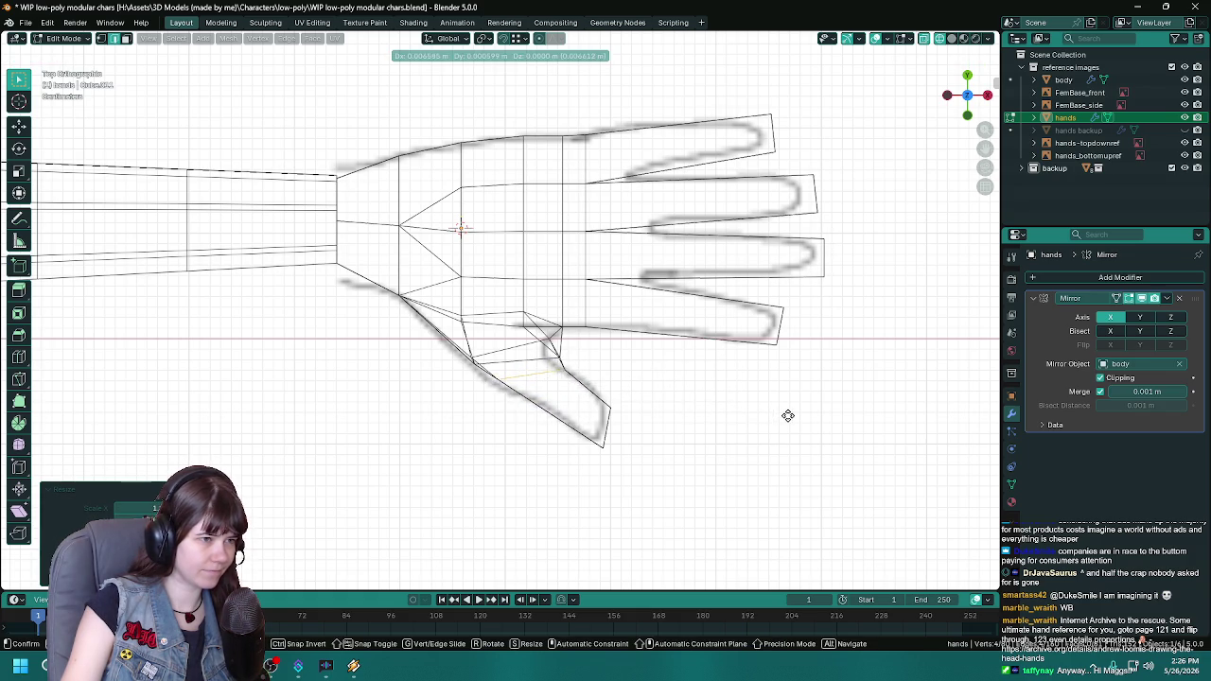
Step: Move and rotate the thumb tip in top view to match the reference, then save
mouse_move(780, 416)
middle_down()
mouse_move(646, 435)
mouse_move(524, 393)
mouse_move(575, 465)
middle_up()
key(KP_7)
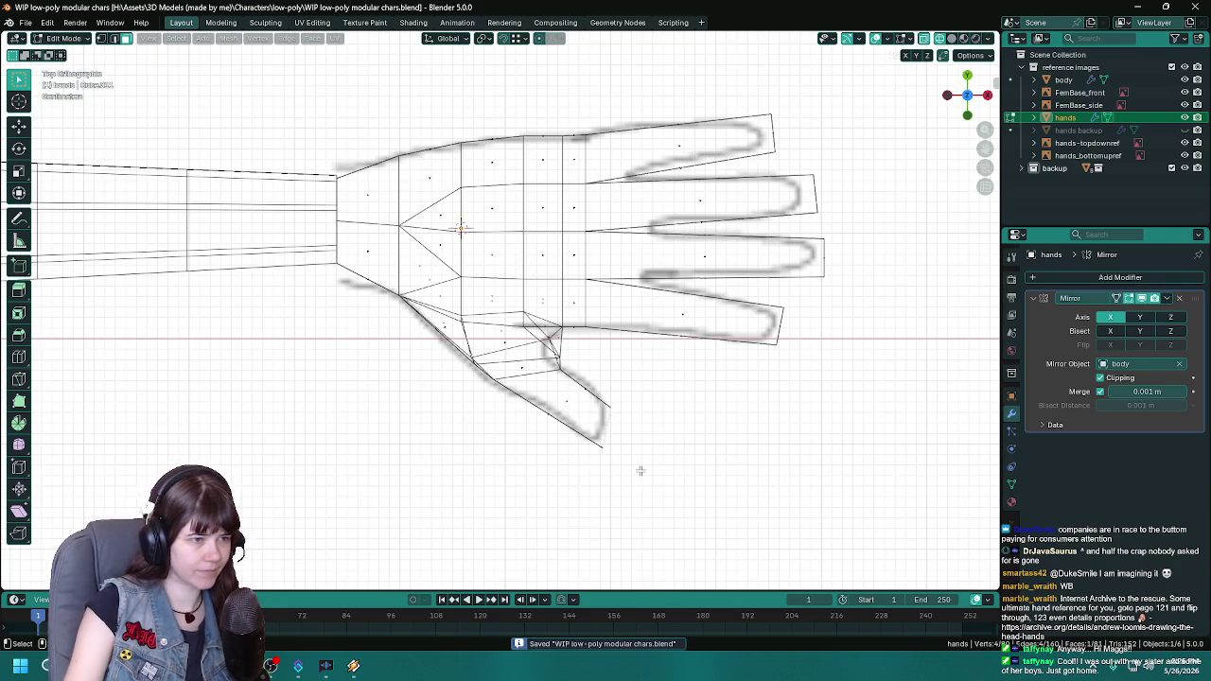
key(g)
click(653, 456)
key(r)
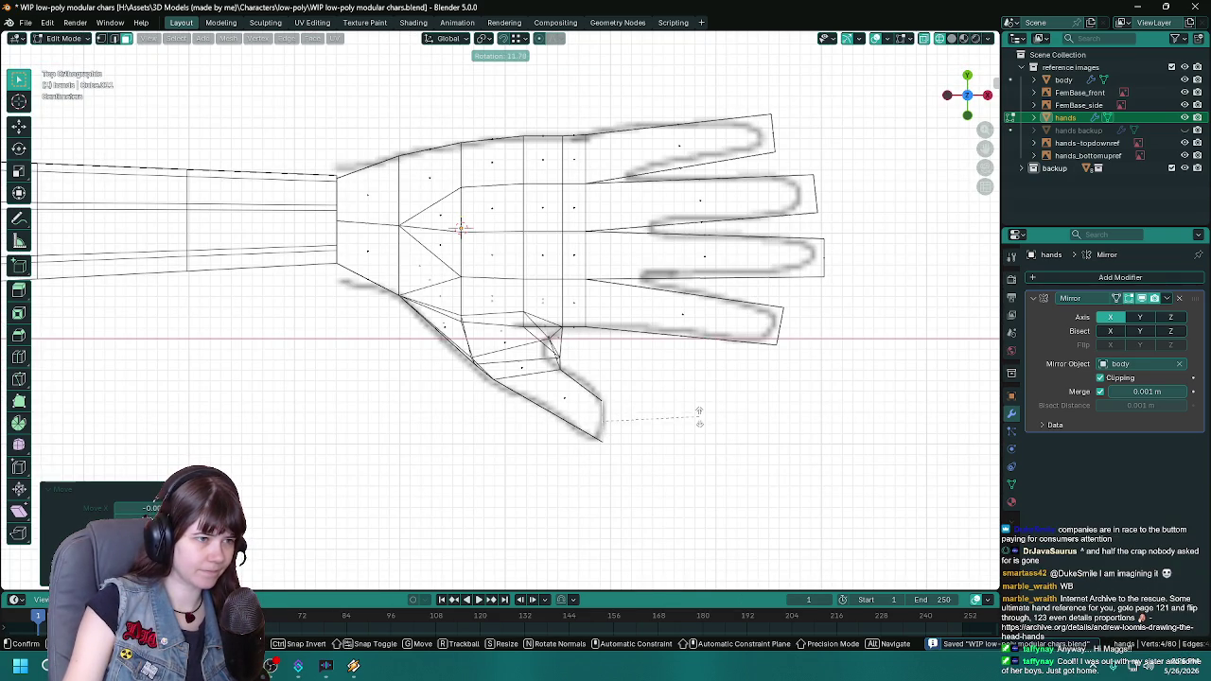
click(701, 422)
key(ctrl+s)
Step: Return to solid shading and check the whole hand object before resuming mesh editing
middle_drag(700, 427, 790, 420)
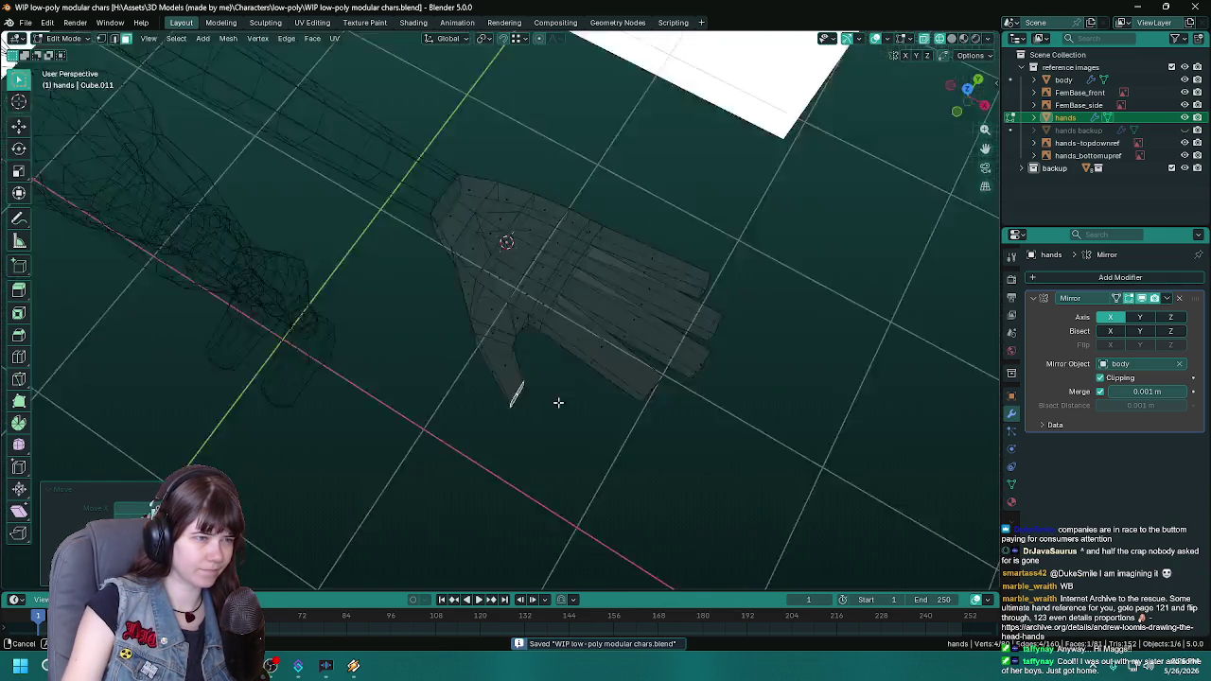
key(z)
click(685, 405)
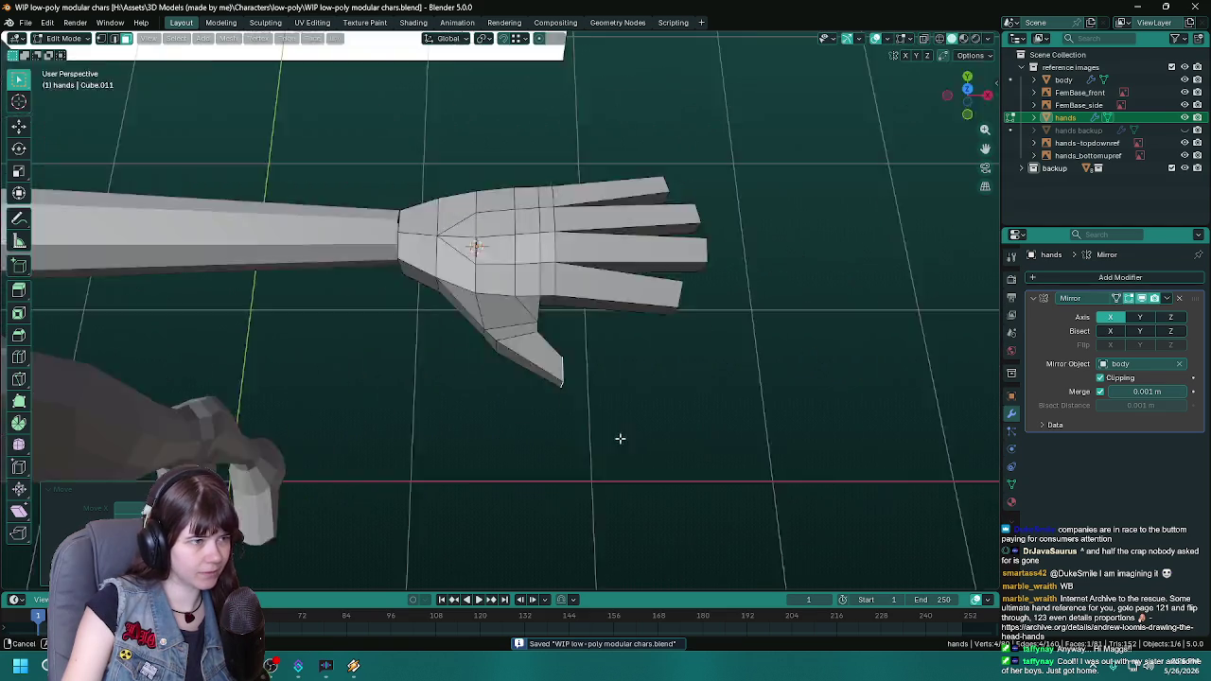
mouse_move(619, 438)
middle_down()
mouse_move(697, 427)
mouse_move(666, 446)
mouse_move(676, 410)
mouse_move(544, 348)
mouse_move(558, 333)
mouse_move(539, 370)
mouse_move(556, 365)
middle_up()
key(Tab)
scroll(664, 398, up, 3)
key(Tab)
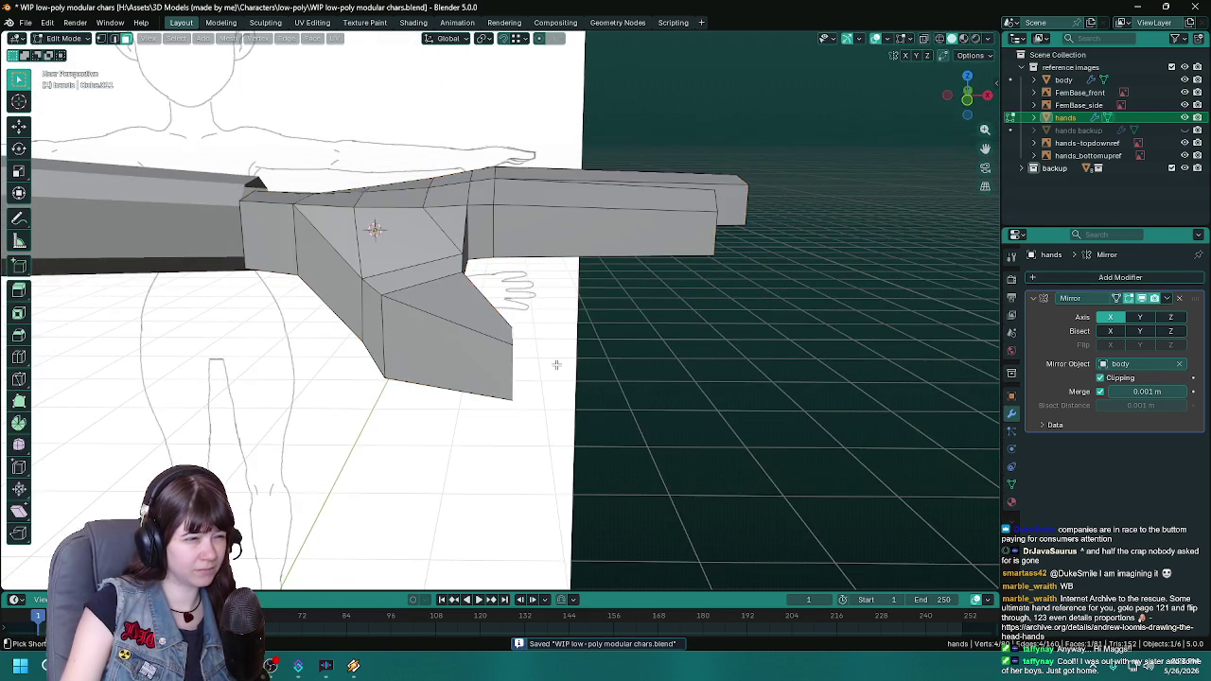
Step: Loop-cut the thumb at its default position, save, and begin repositioning the thumb tip
key(ctrl+r)
click(556, 365)
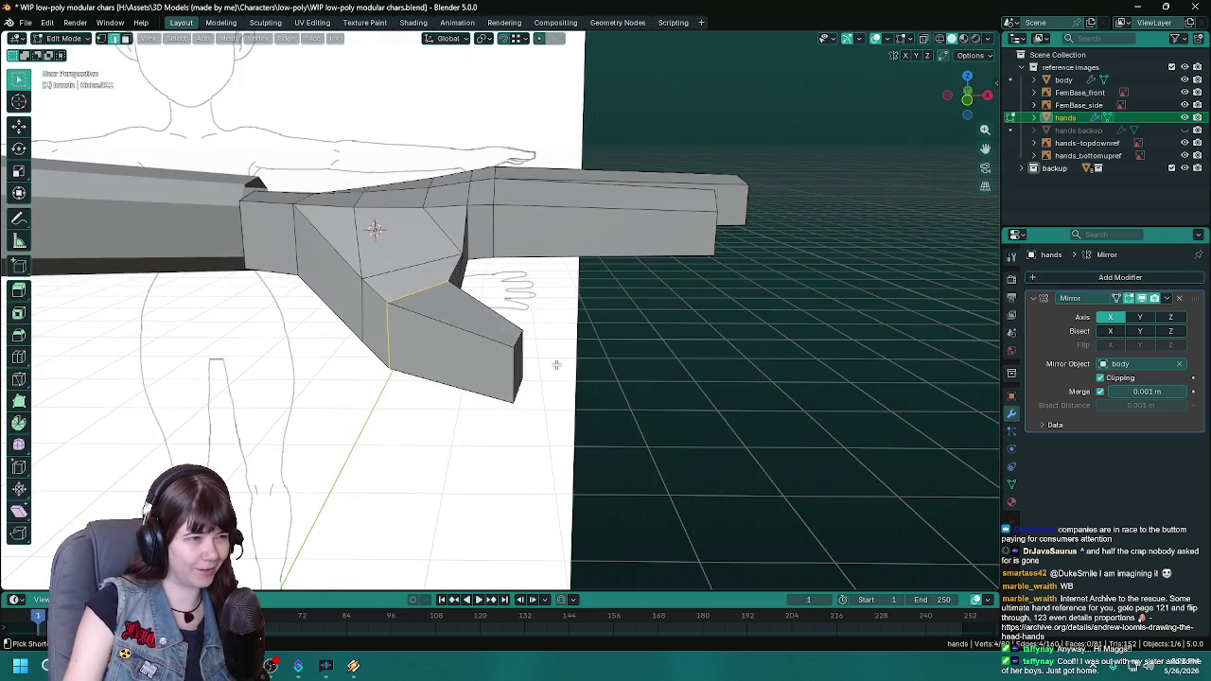
right_click(556, 364)
key(3)
key(ctrl+s)
middle_drag(557, 364, 449, 375)
key(alt+a)
key(KP_7)
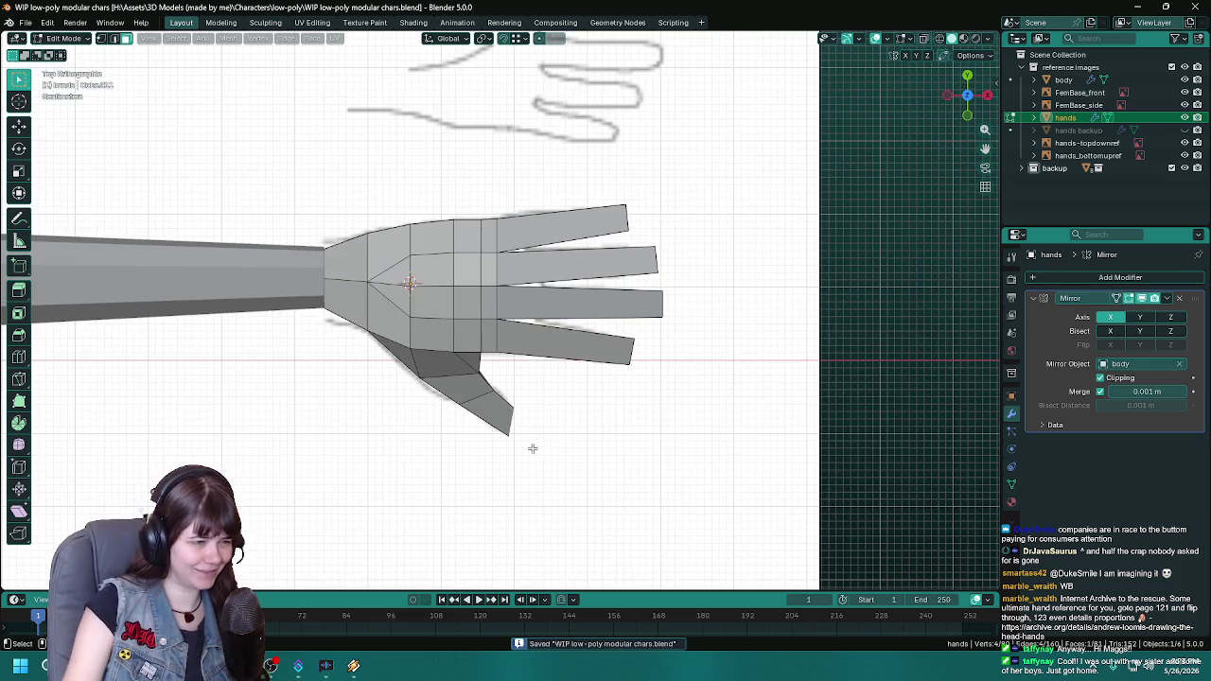
key(g)
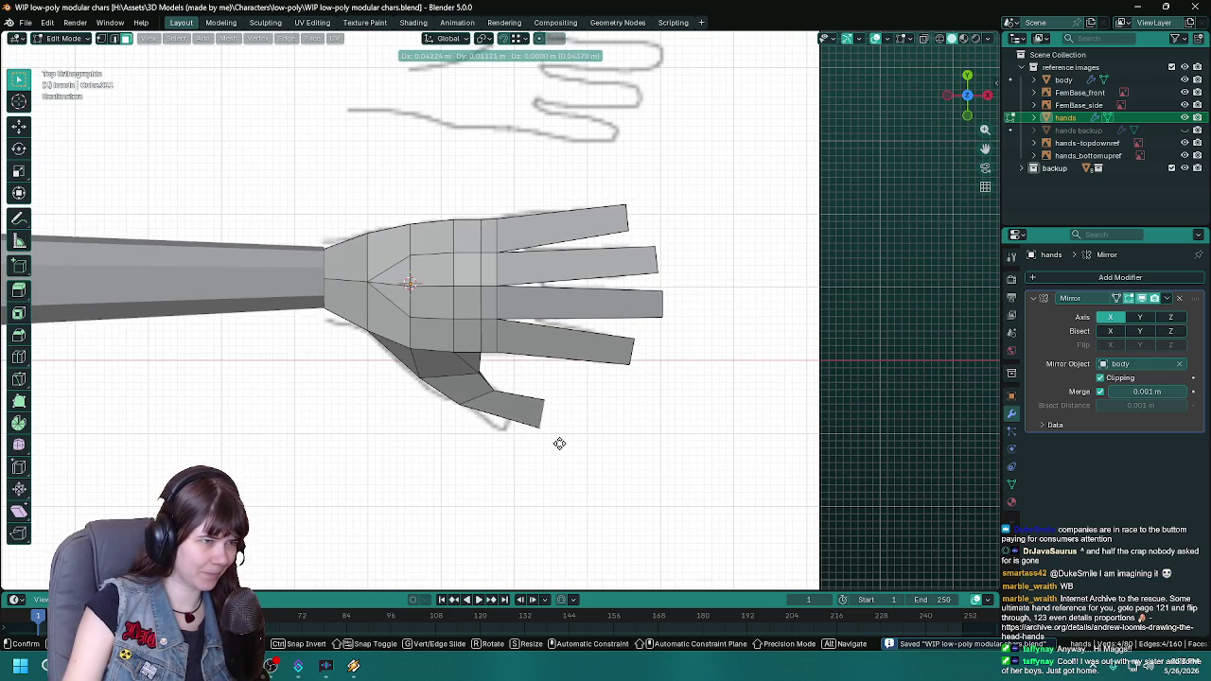
Step: Place the thumb tip, then select an edge on the thumb's underside and save
click(537, 459)
mouse_move(537, 459)
middle_down()
mouse_move(434, 333)
mouse_move(406, 275)
middle_up()
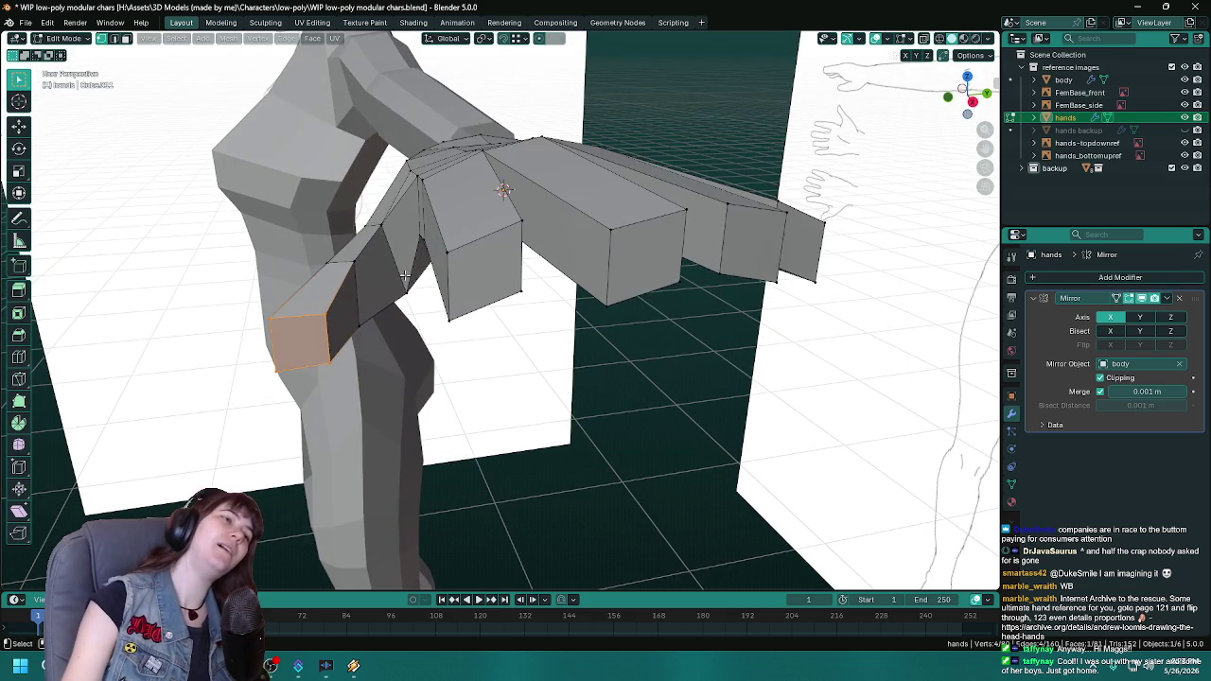
click(387, 223)
middle_drag(387, 223, 464, 379)
key(ctrl+s)
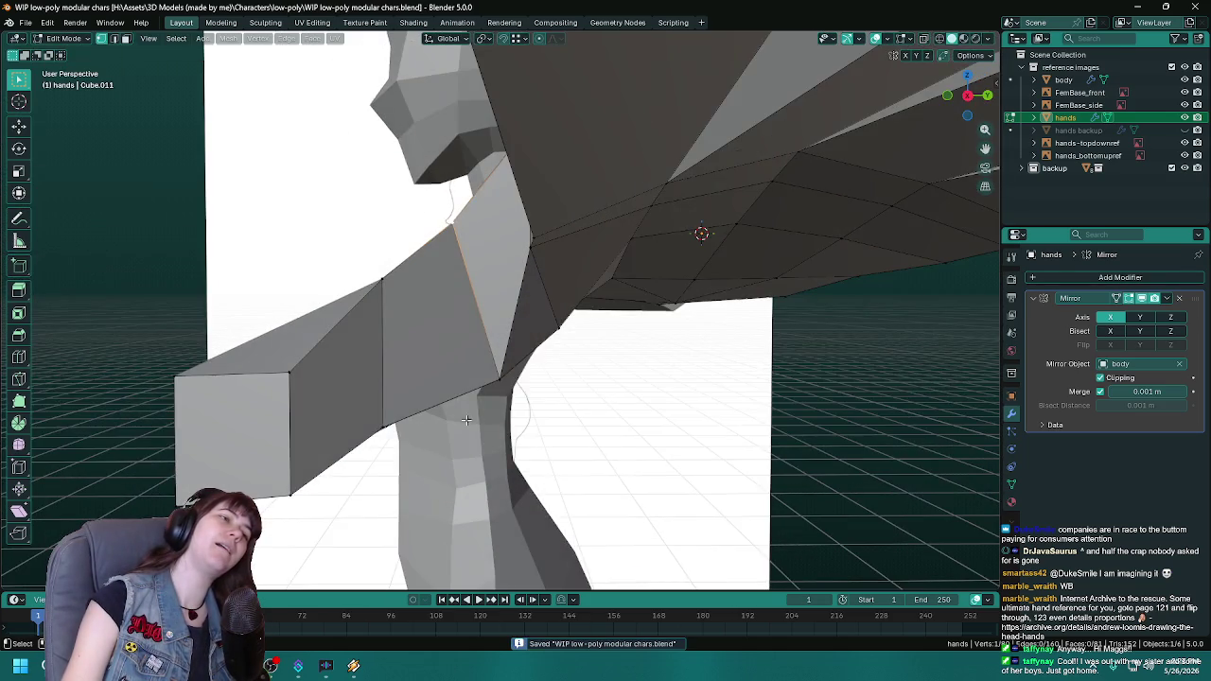
middle_drag(530, 407, 581, 448)
Step: Slide the underside vertex along its edge, nudge it along Y, then save and exit Edit Mode
key(shift+v)
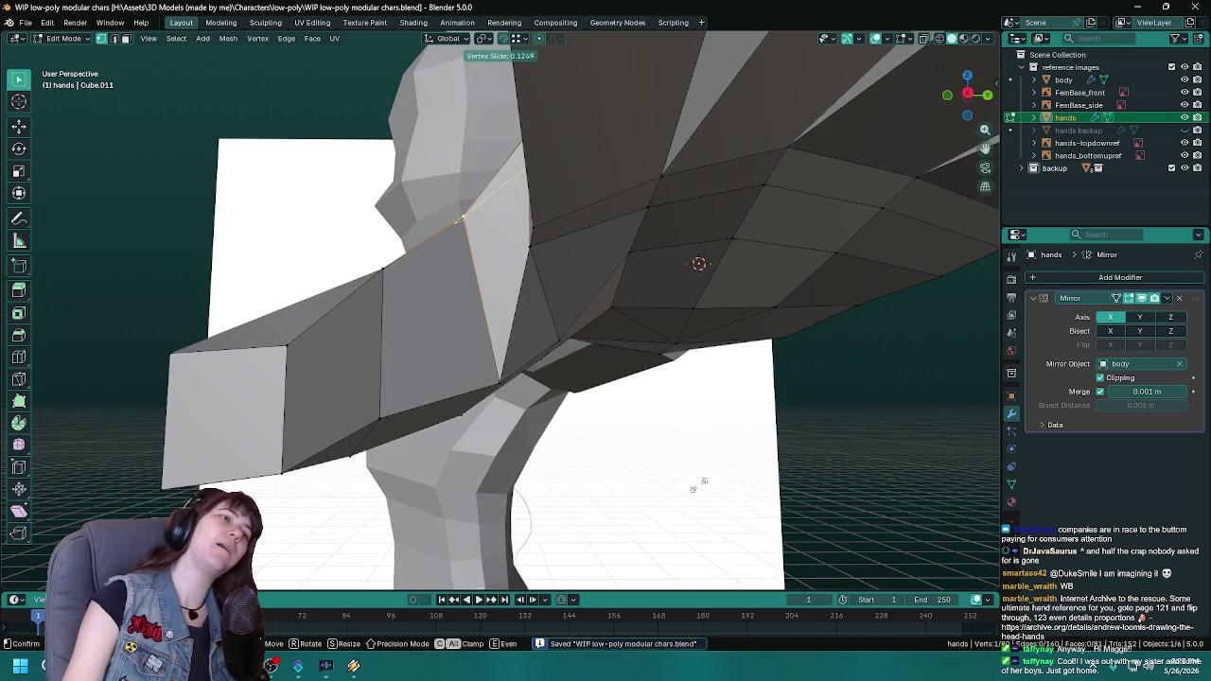
click(709, 483)
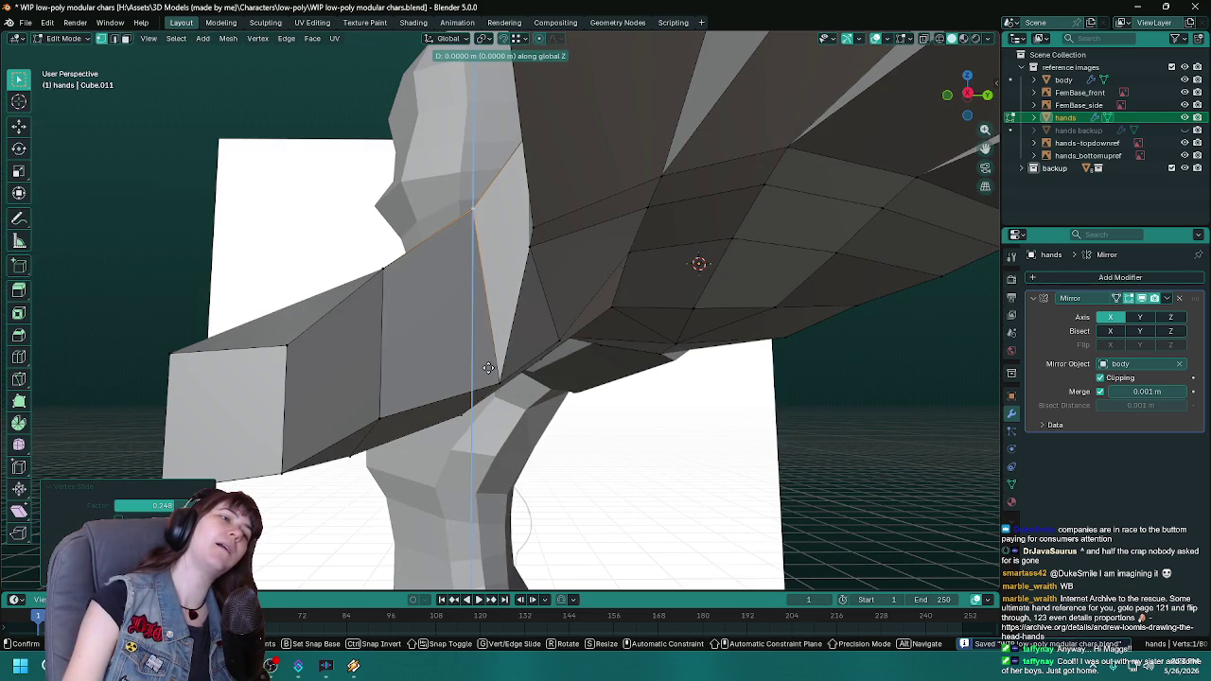
key(g)
key(y)
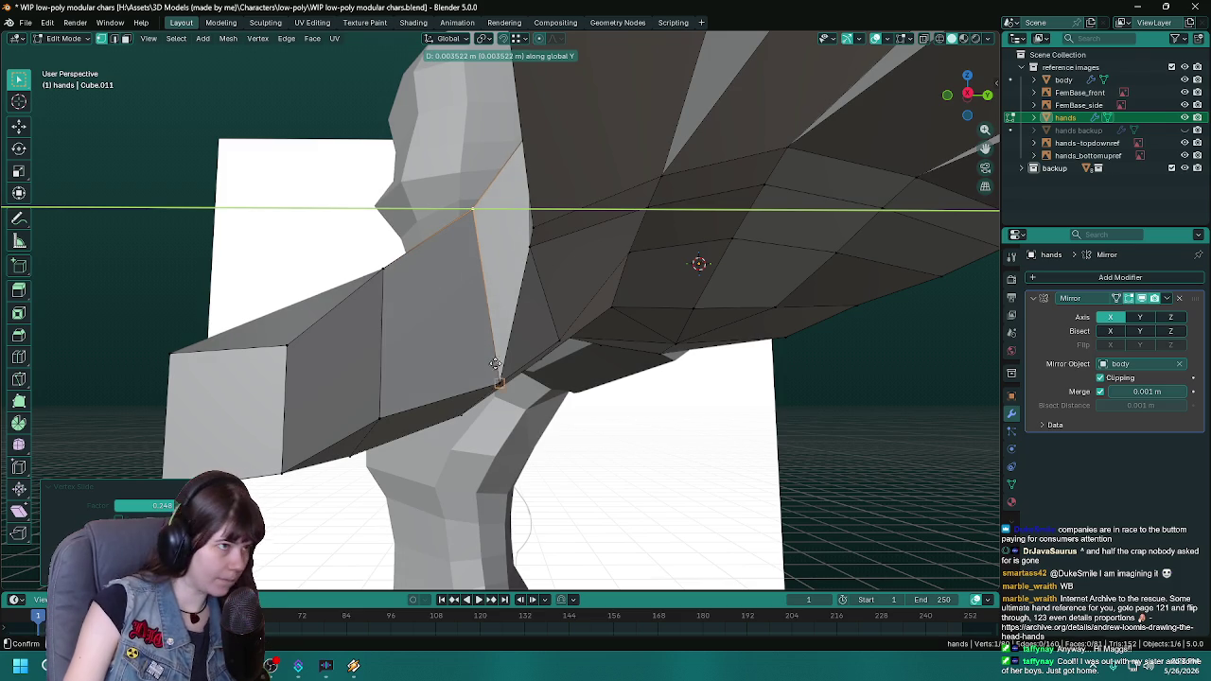
key(ctrl)
click(488, 386)
mouse_move(487, 386)
middle_down()
mouse_move(626, 478)
mouse_move(668, 487)
mouse_move(703, 437)
mouse_move(527, 451)
mouse_move(568, 459)
mouse_move(464, 446)
mouse_move(473, 473)
mouse_move(533, 487)
mouse_move(343, 470)
mouse_move(587, 492)
mouse_move(522, 467)
mouse_move(558, 492)
middle_up()
key(Tab)
key(ctrl+s)
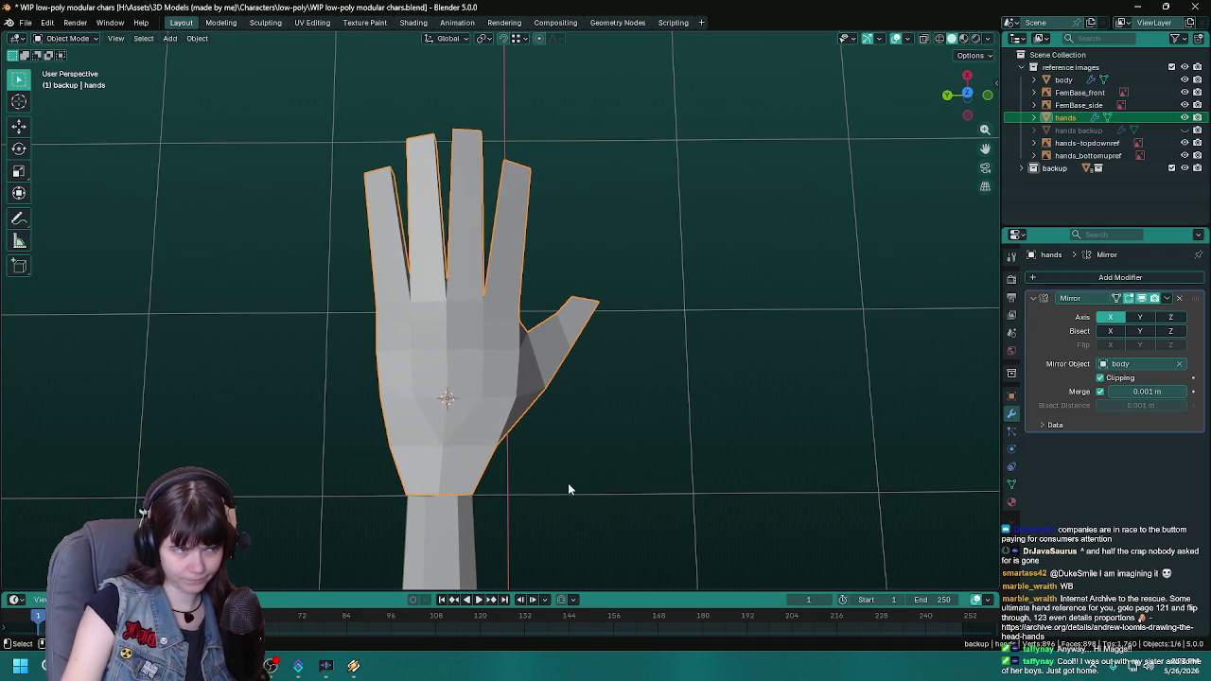
Step: Check the hand against the reference in top-down wireframe, then return to solid shading
key(z)
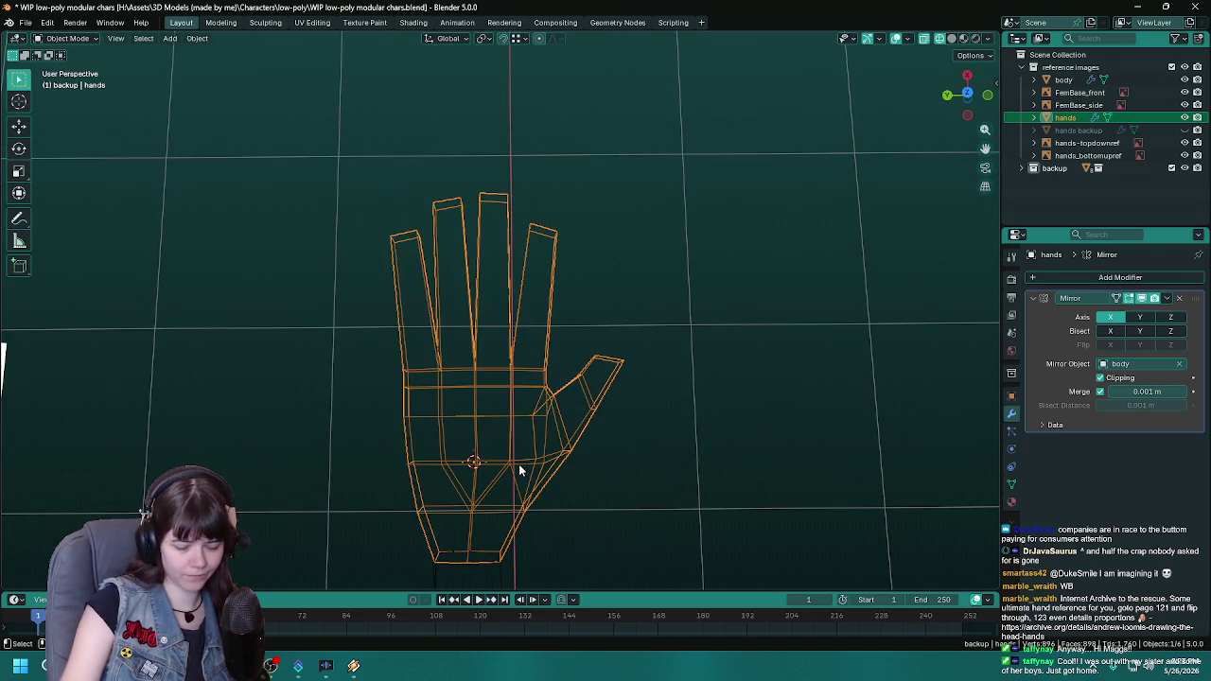
key(KP_7)
key(z)
click(609, 384)
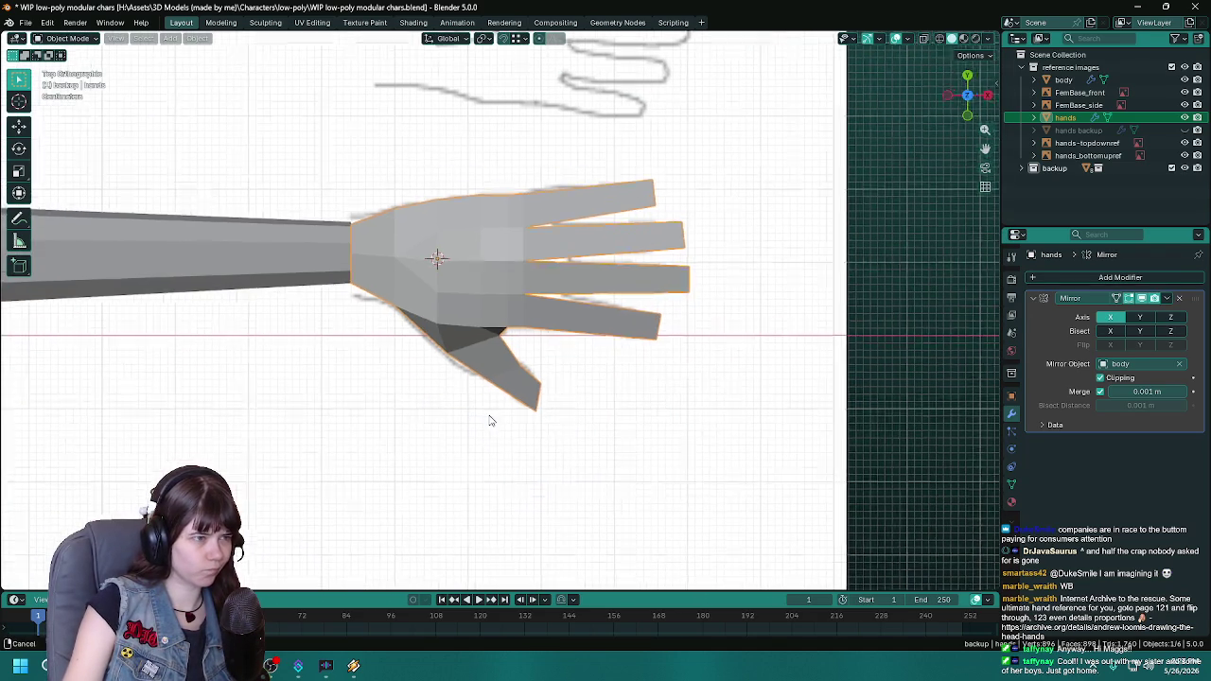
middle_drag(492, 419, 568, 418)
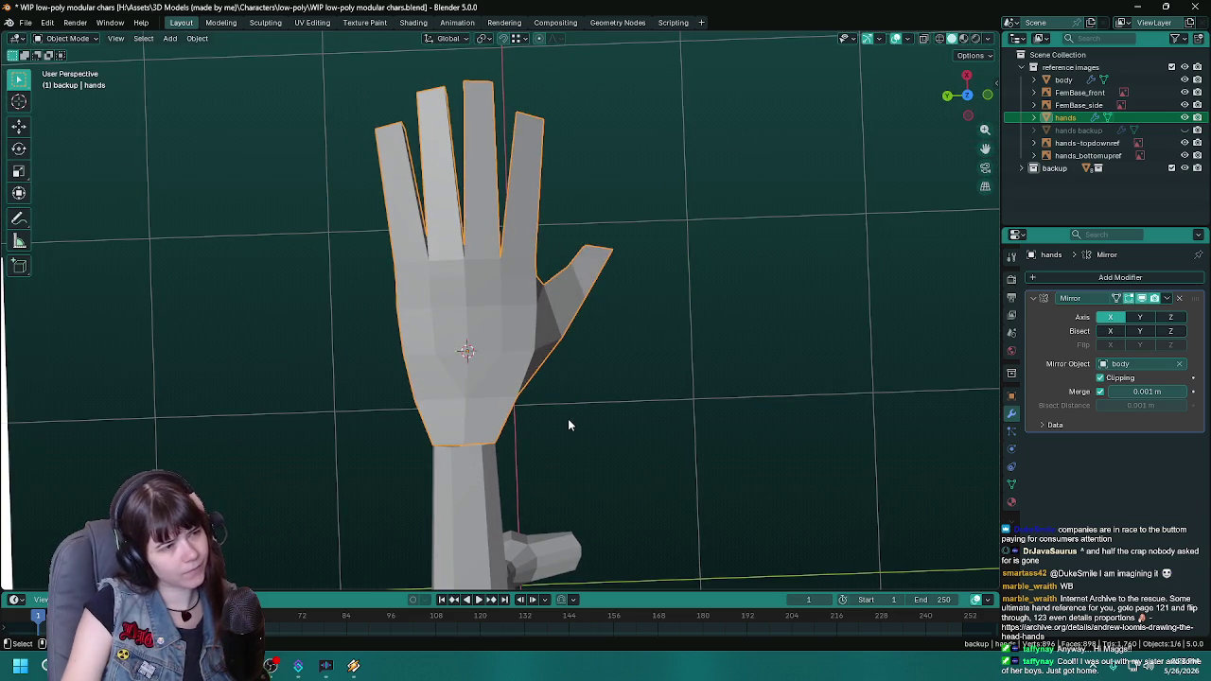
Step: Re-enter Edit Mode and select the face at the thumb tip
key(Tab)
key(z)
click(534, 311)
click(588, 265)
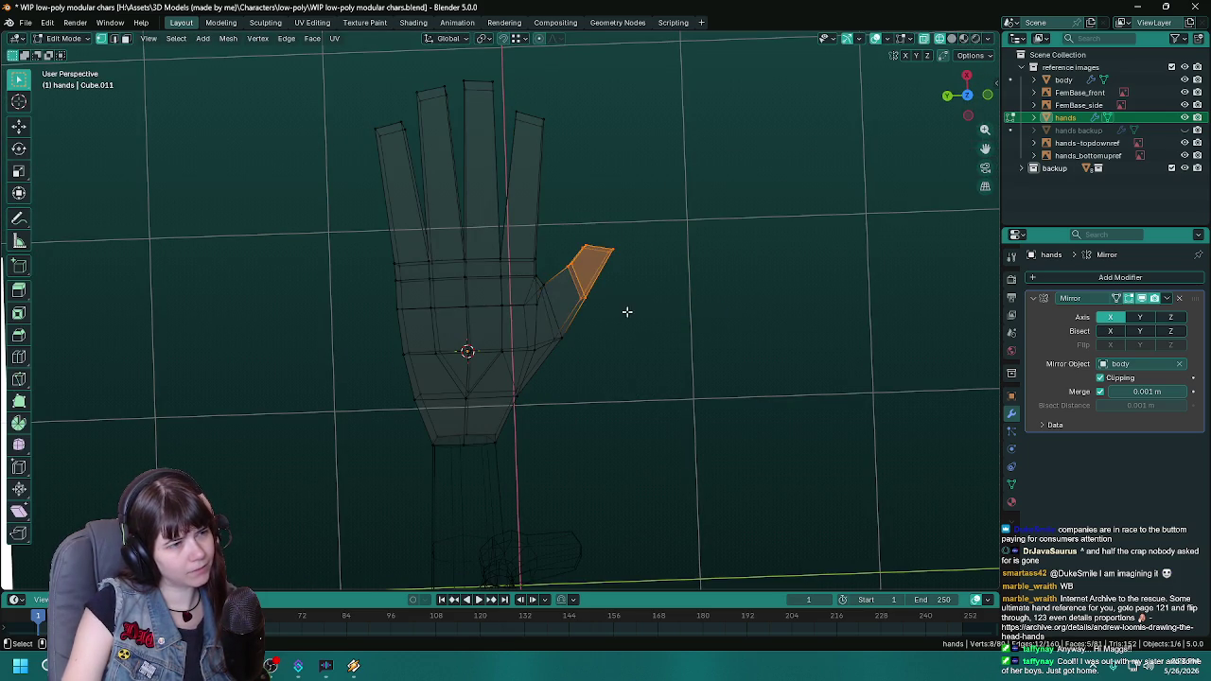
key(z)
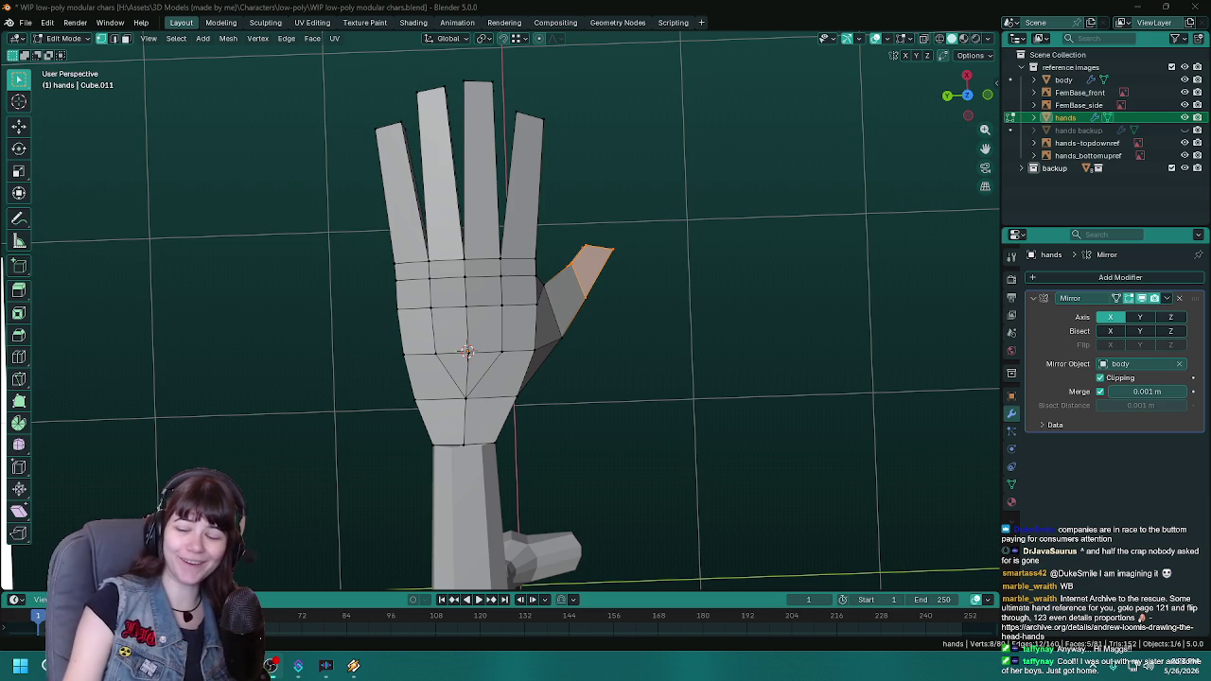
Step: Using the see-through view, select a single edge at the thumb tip
mouse_move(496, 398)
middle_down()
mouse_move(568, 359)
mouse_move(695, 443)
middle_up()
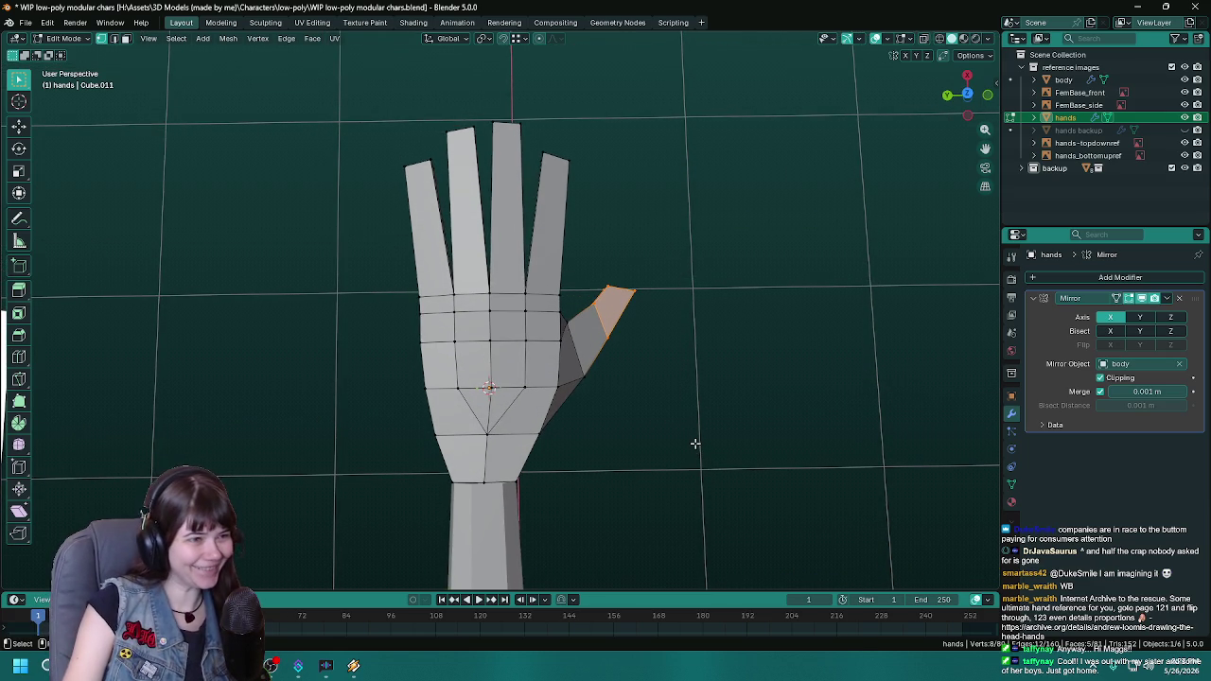
key(alt+z)
middle_drag(665, 292, 562, 302)
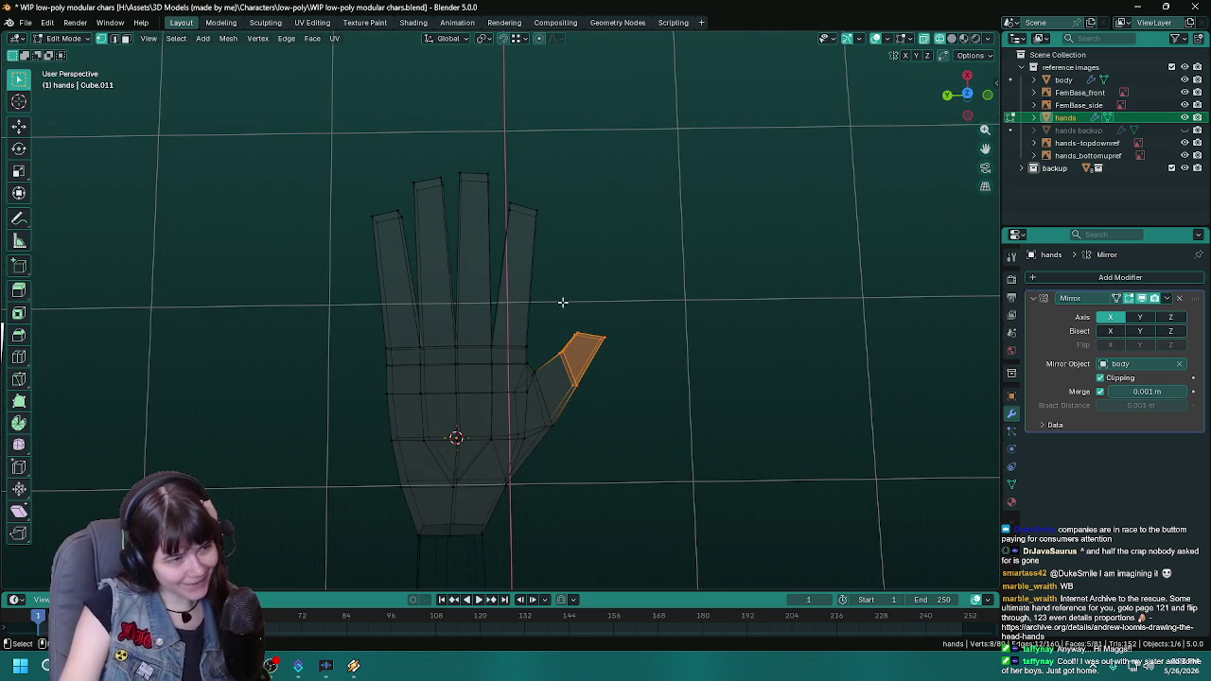
click(598, 336)
key(z)
click(748, 346)
mouse_move(748, 346)
middle_down()
mouse_move(717, 418)
mouse_move(712, 373)
mouse_move(674, 398)
mouse_move(662, 389)
middle_up()
Step: Nudge the thumb-tip edge into a new position
key(g)
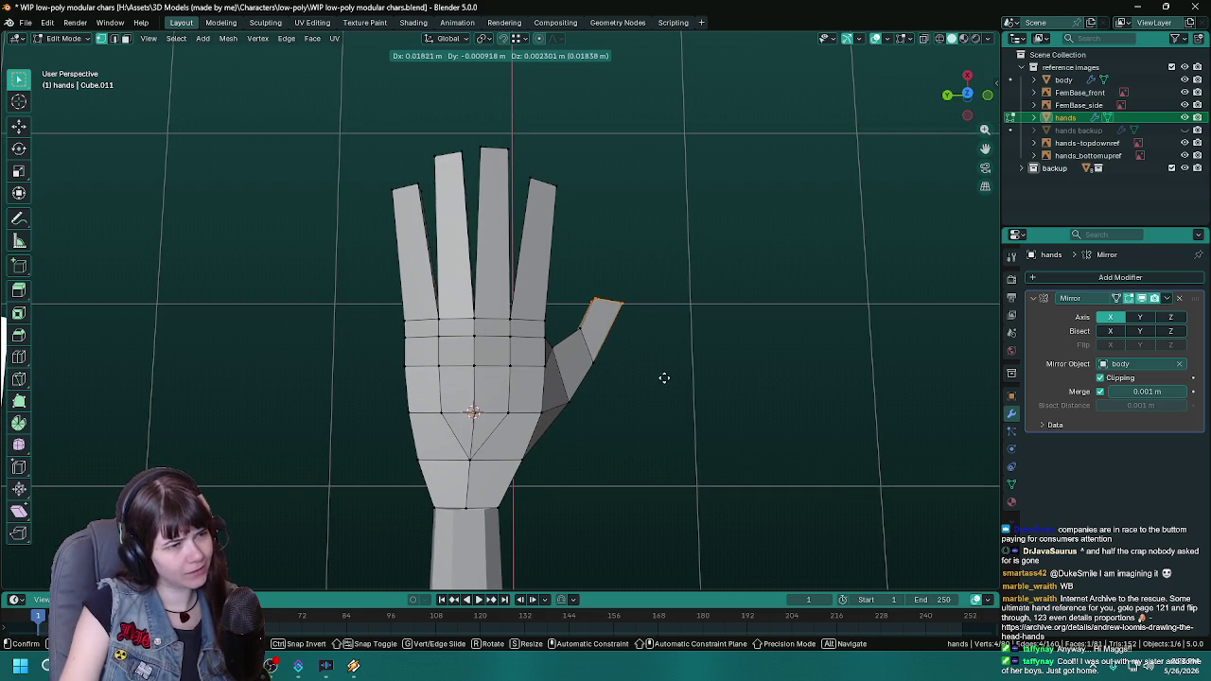
click(666, 377)
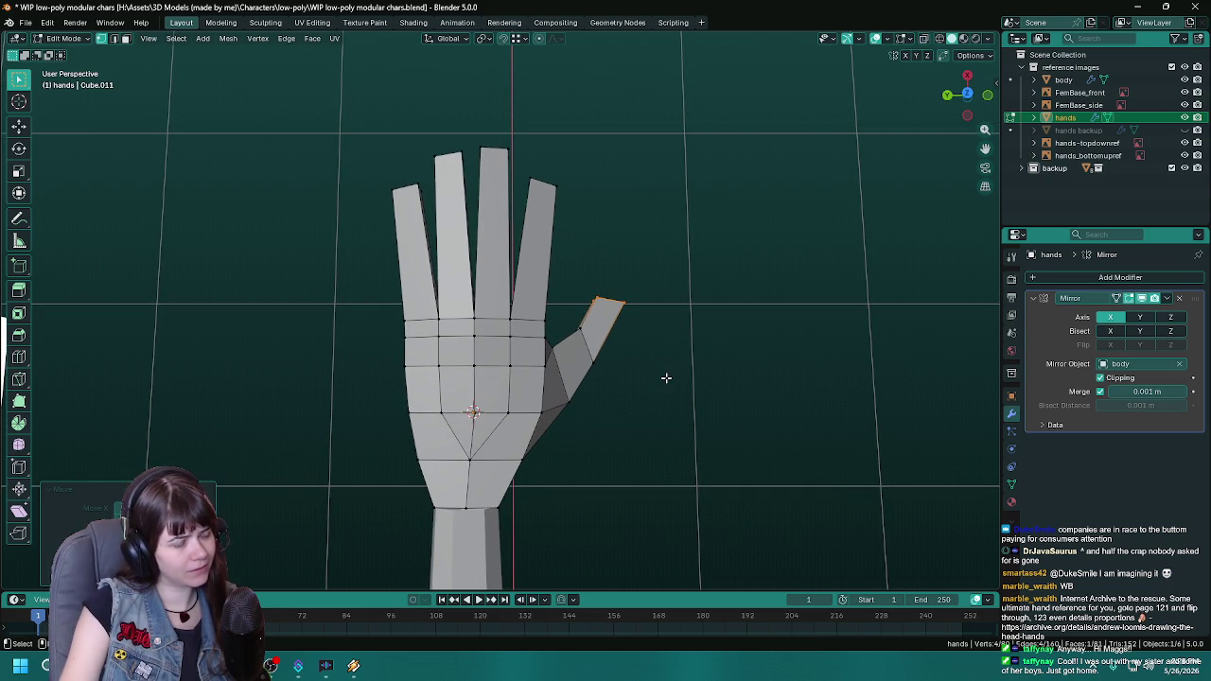
key(r)
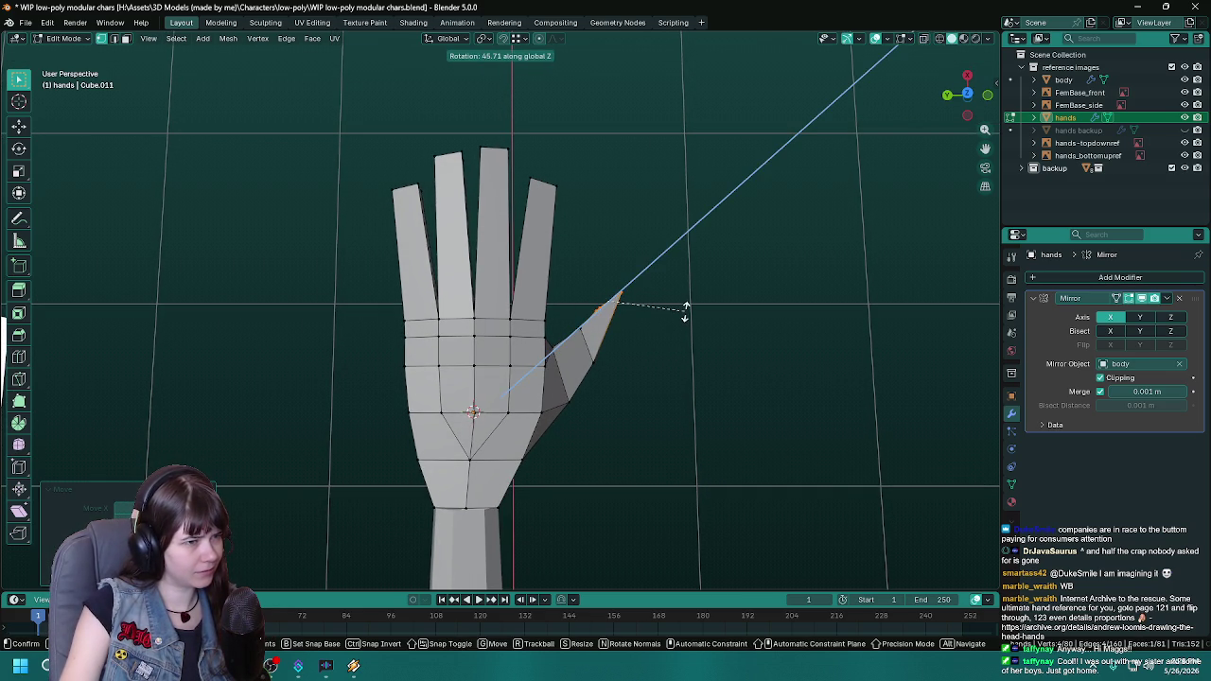
right_click(692, 334)
shift+middle_drag(691, 346, 684, 357)
Step: Rotate the thumb-tip edge outward around Z in two passes and save the file
key(r)
key(z)
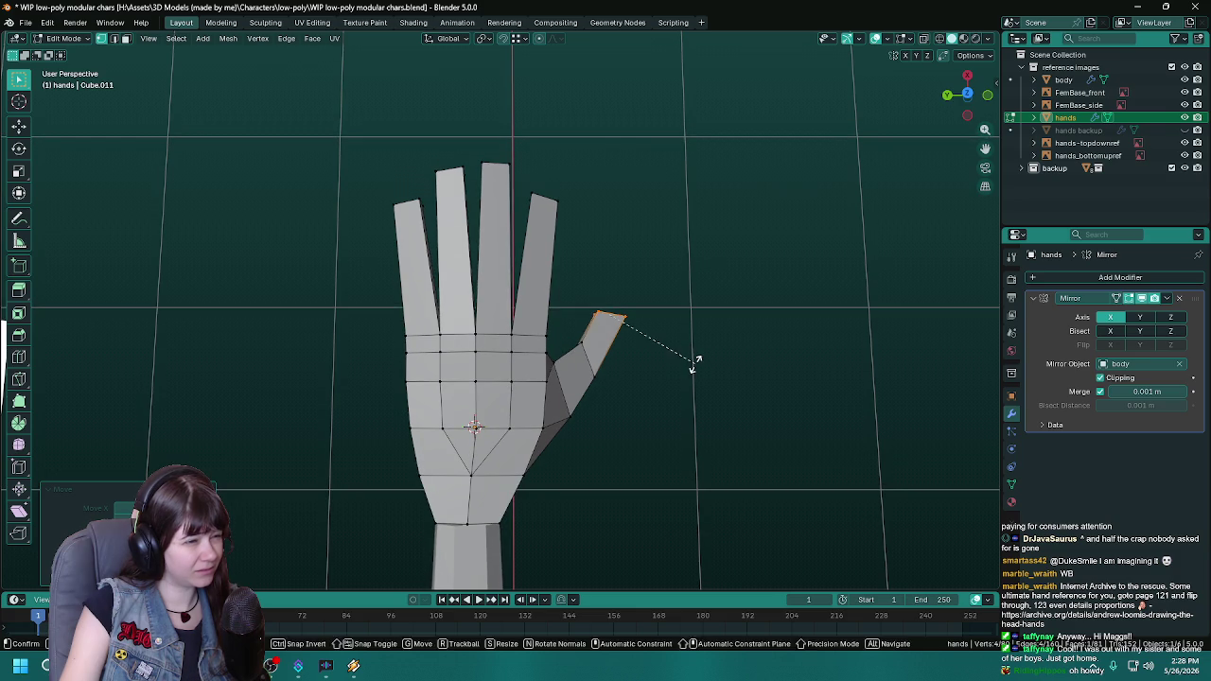
click(700, 339)
key(r)
key(z)
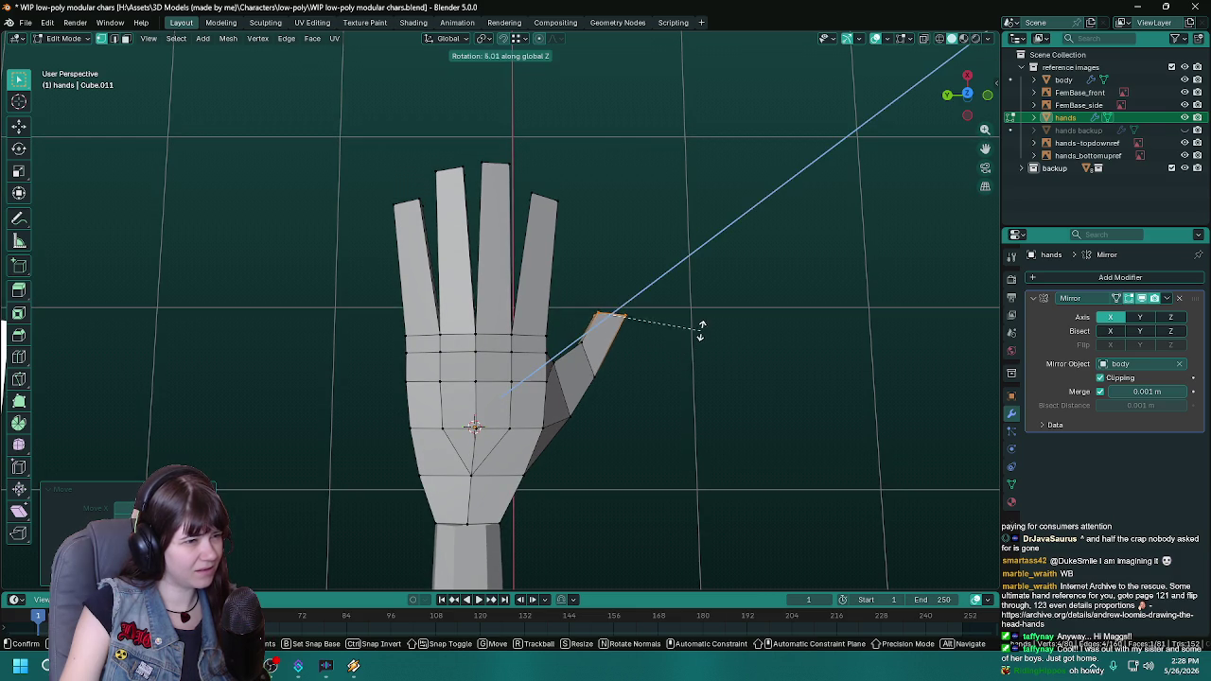
click(705, 317)
mouse_move(654, 338)
middle_down()
mouse_move(514, 297)
mouse_move(630, 318)
middle_up()
key(ctrl+s)
Step: Rotate the thumb tip further around Z and check the hand shape in Object Mode
key(Tab)
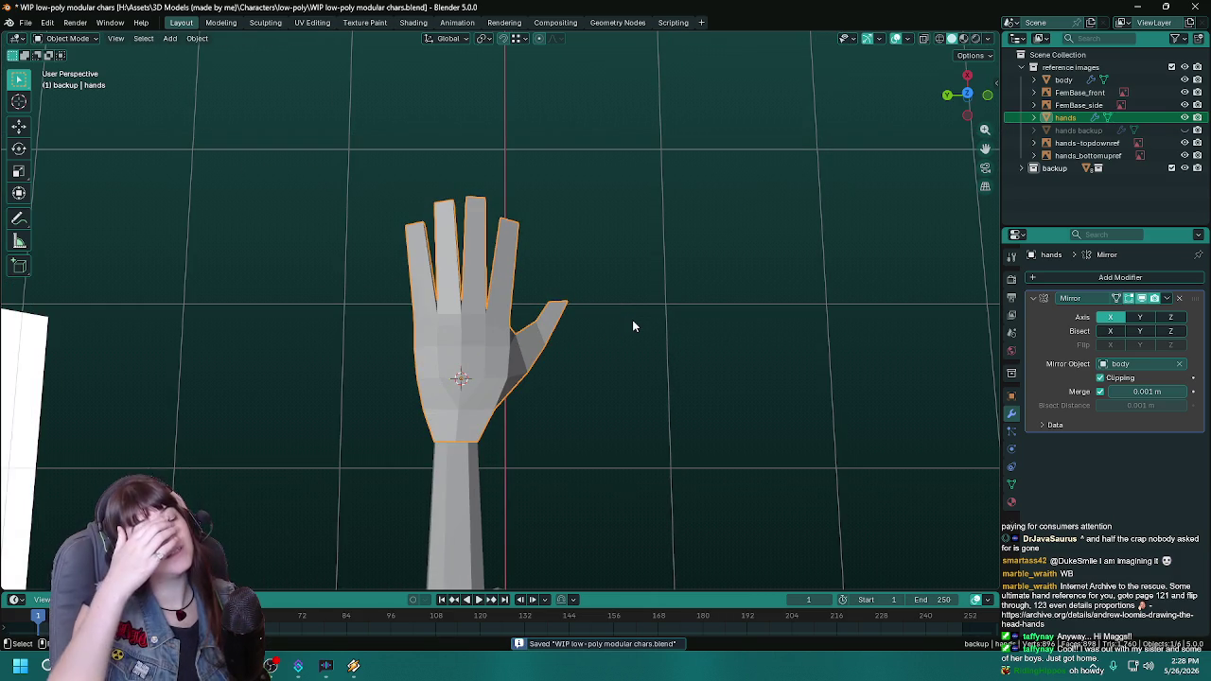
key(Tab)
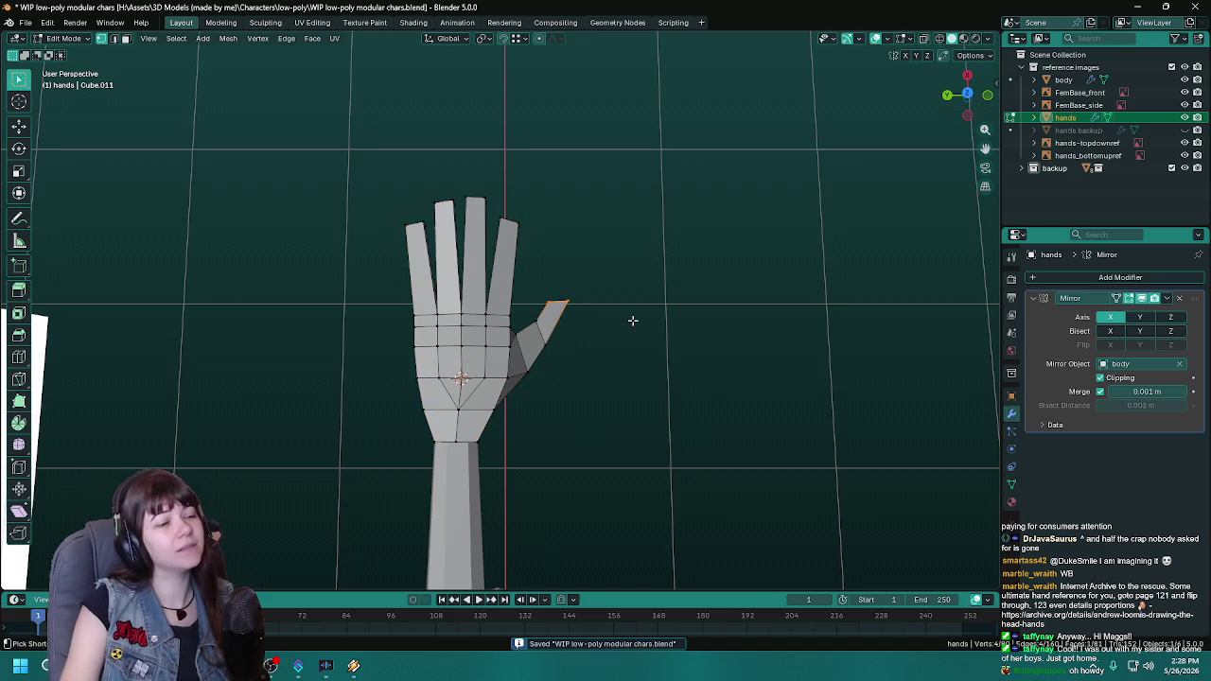
key(r)
key(z)
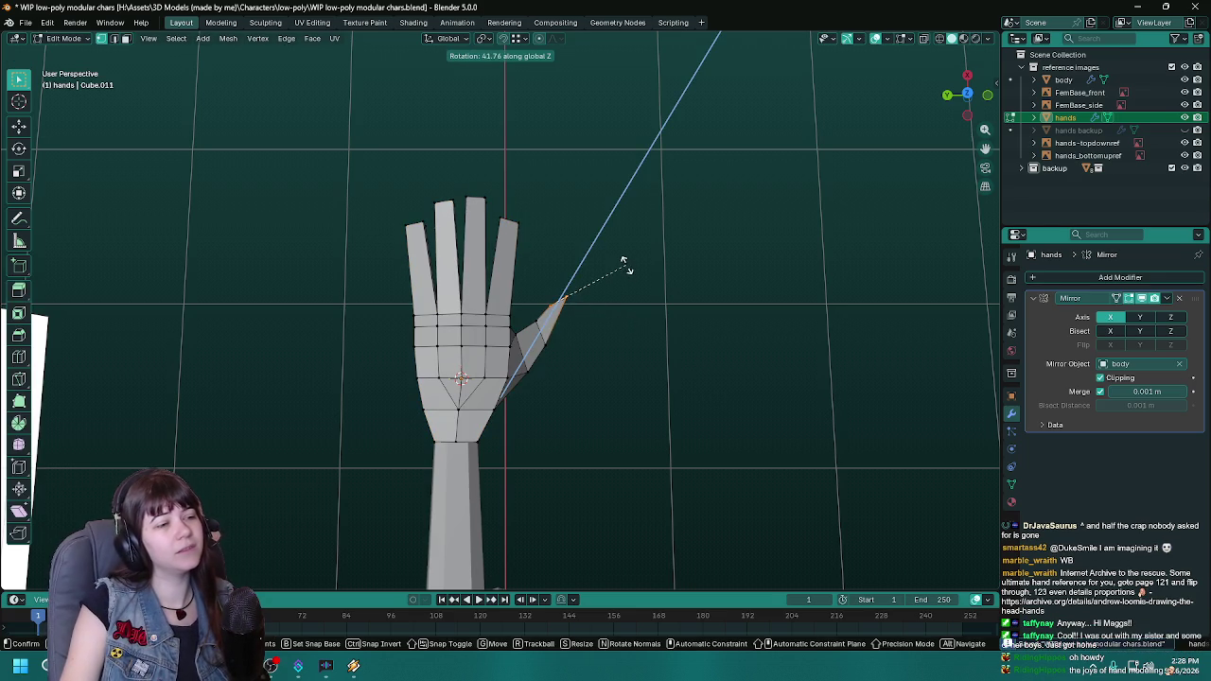
click(625, 269)
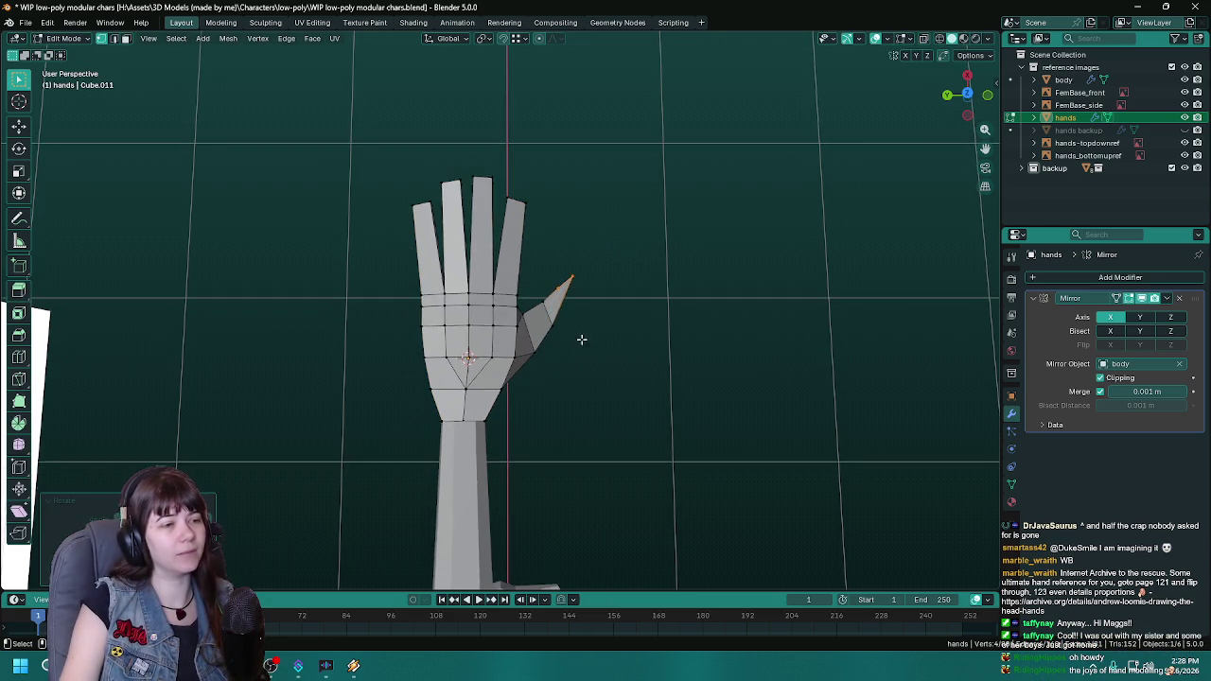
key(Tab)
scroll(595, 346, up, 3)
scroll(603, 418, up, 1)
scroll(604, 419, down, 3)
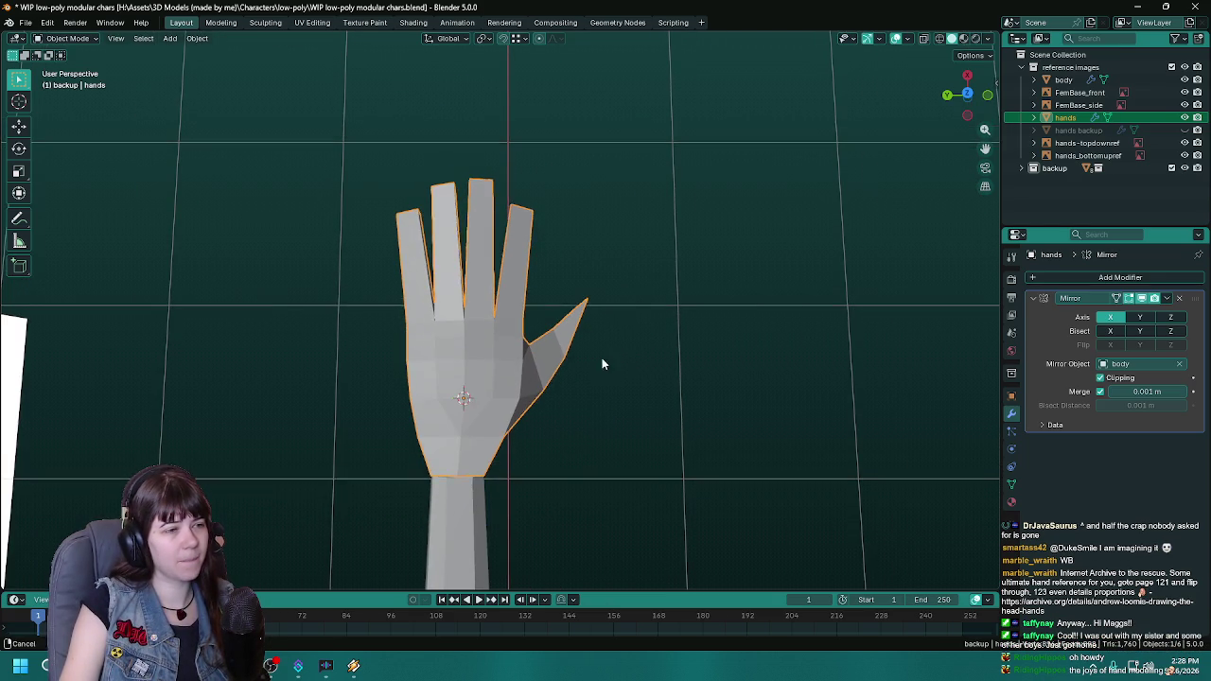
Step: Give the thumb tip a final Z rotation, then orbit closer to the hand
key(Tab)
key(r)
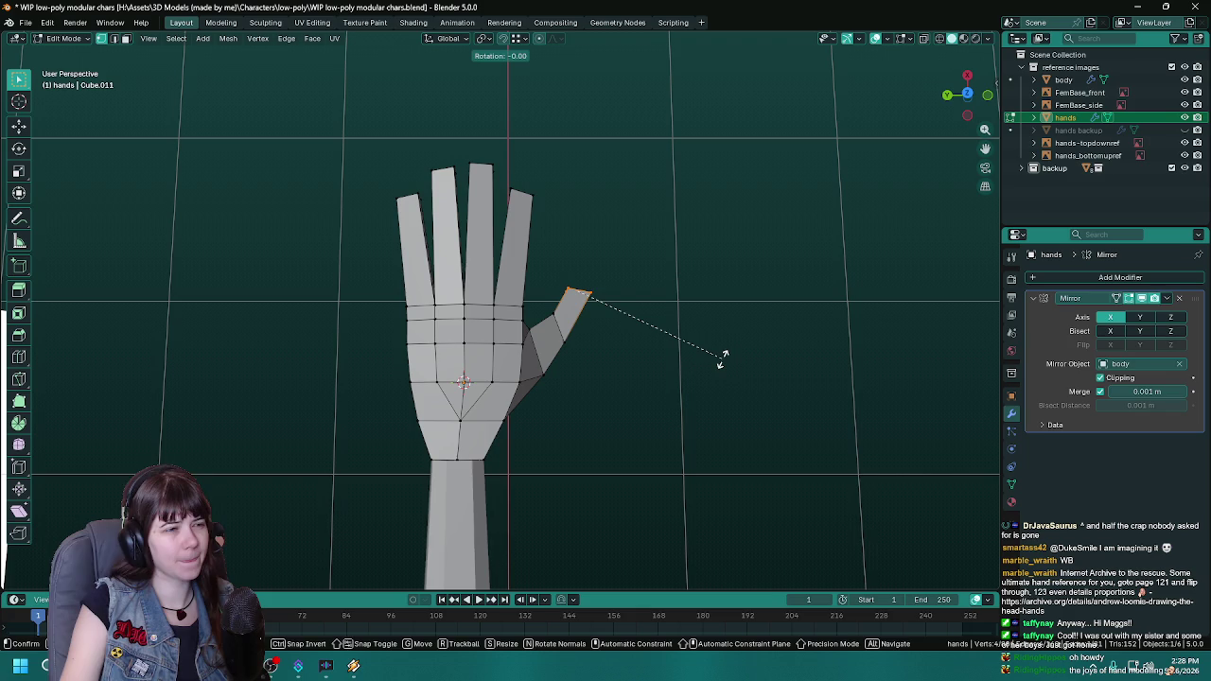
right_click(722, 357)
key(r)
key(z)
click(730, 317)
middle_drag(730, 317, 697, 398)
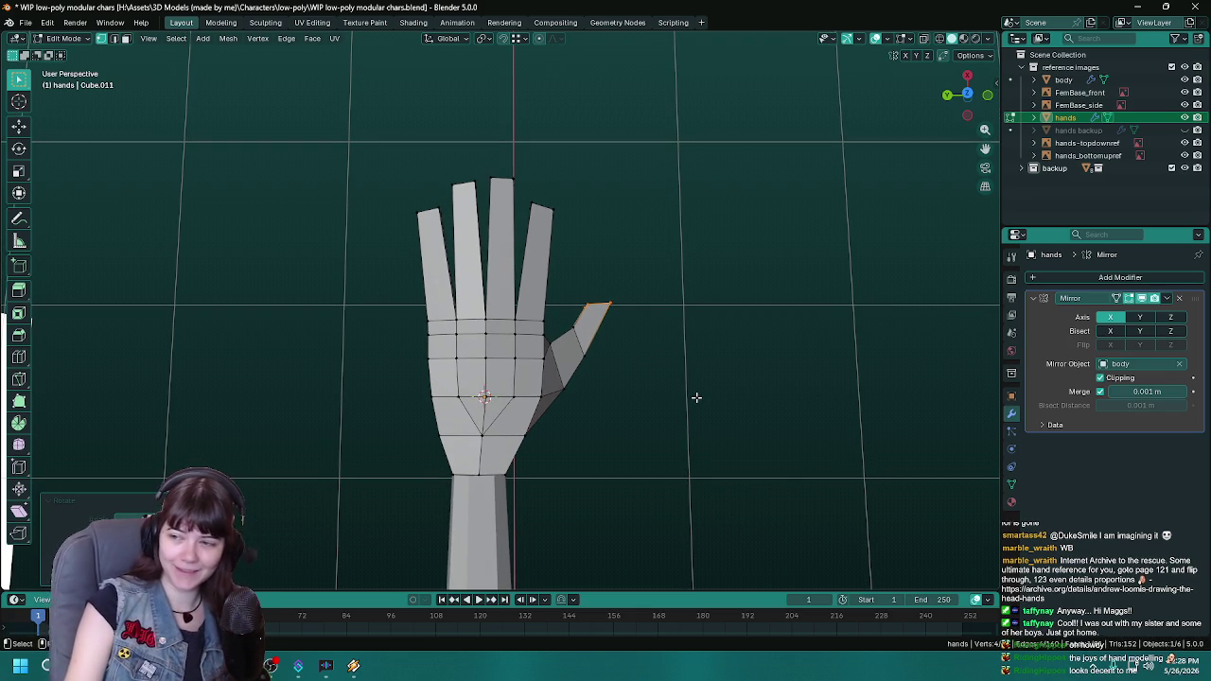
middle_drag(670, 398, 505, 329)
scroll(634, 388, up, 2)
Step: Select the short edge at the thumb base using X-ray, then save
key(alt+z)
click(506, 335)
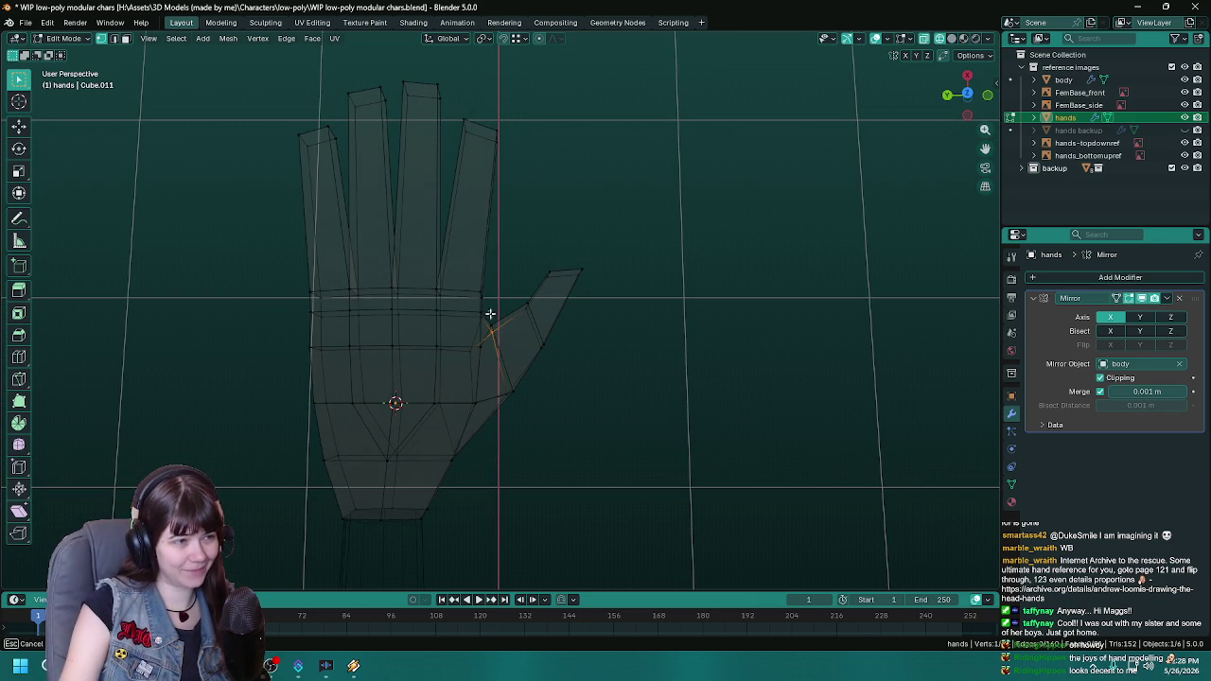
key(alt+z)
mouse_move(619, 338)
middle_down()
mouse_move(673, 381)
mouse_move(638, 400)
middle_up()
key(ctrl+s)
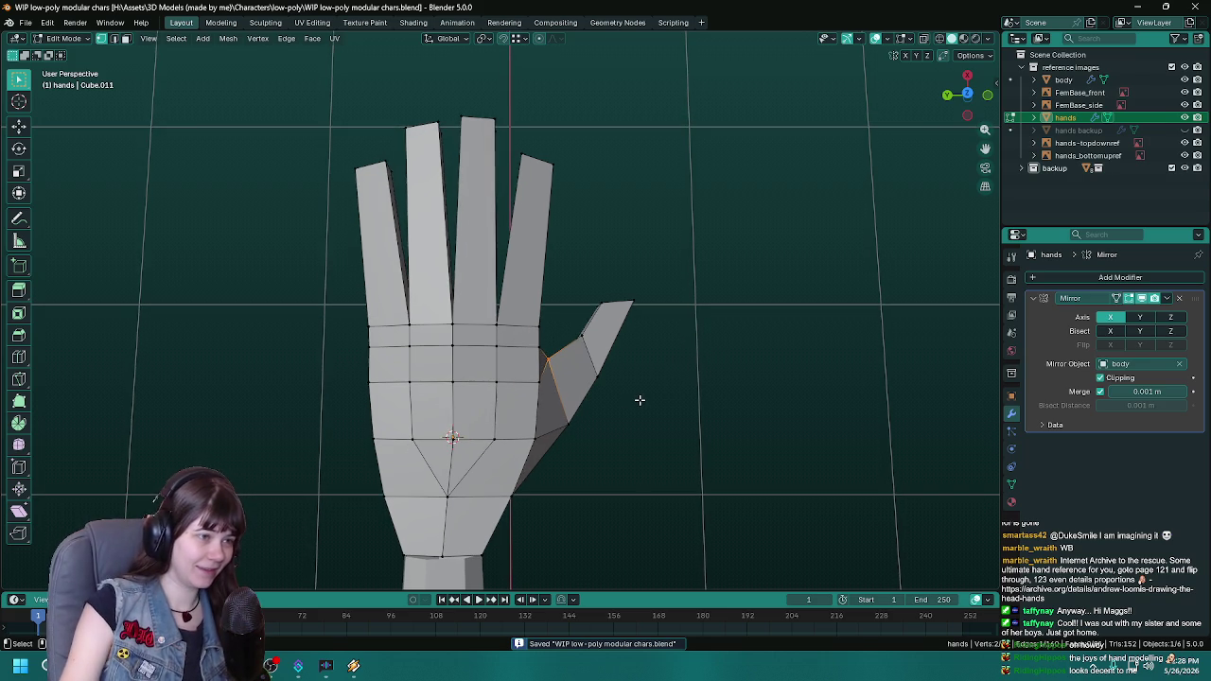
Step: Move the thumb-base edge and vertices horizontally with G Shift+Z, then review the hand
key(g)
key(shift+z)
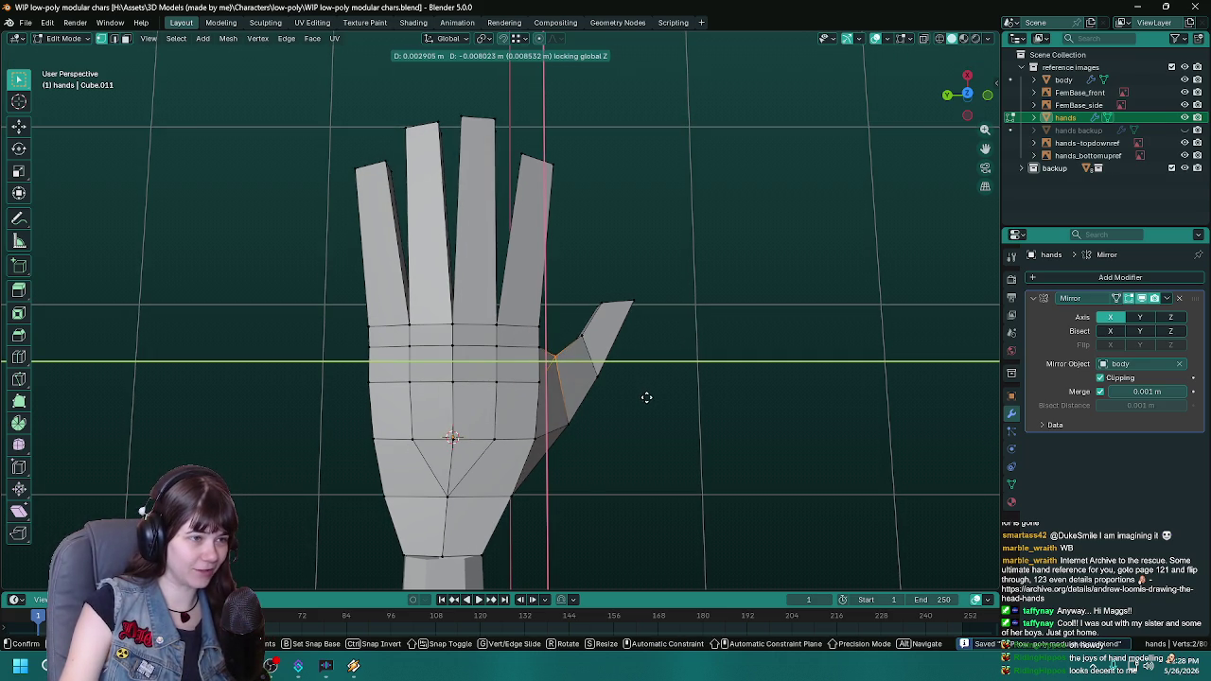
click(646, 403)
scroll(646, 400, down, 2)
mouse_move(646, 400)
middle_down()
mouse_move(576, 392)
mouse_move(618, 402)
middle_up()
key(g)
key(shift+z)
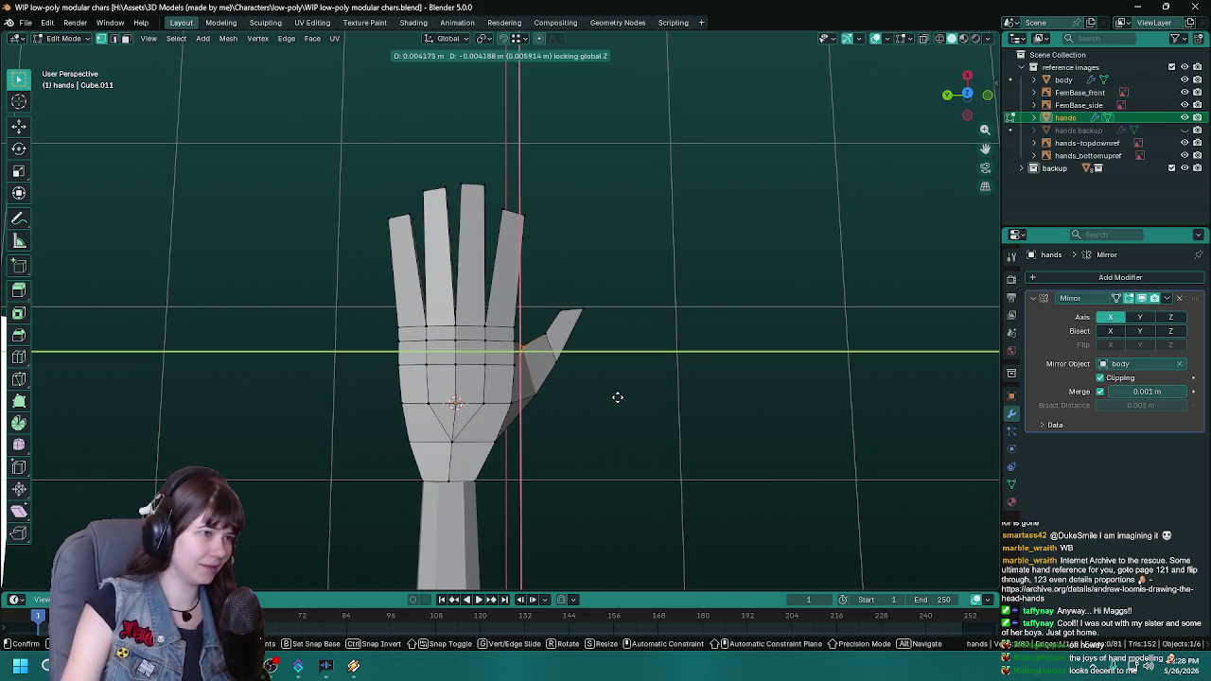
click(617, 398)
key(Tab)
scroll(586, 428, down, 3)
scroll(598, 408, up, 4)
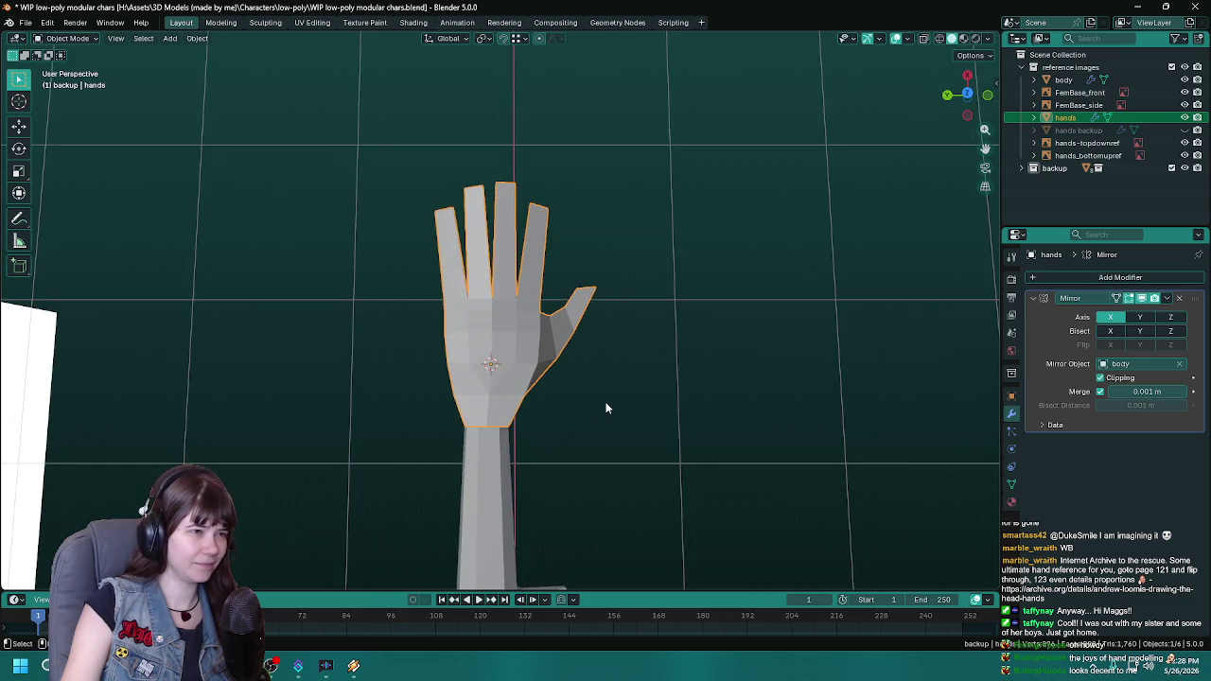
shift+middle_drag(607, 408, 585, 419)
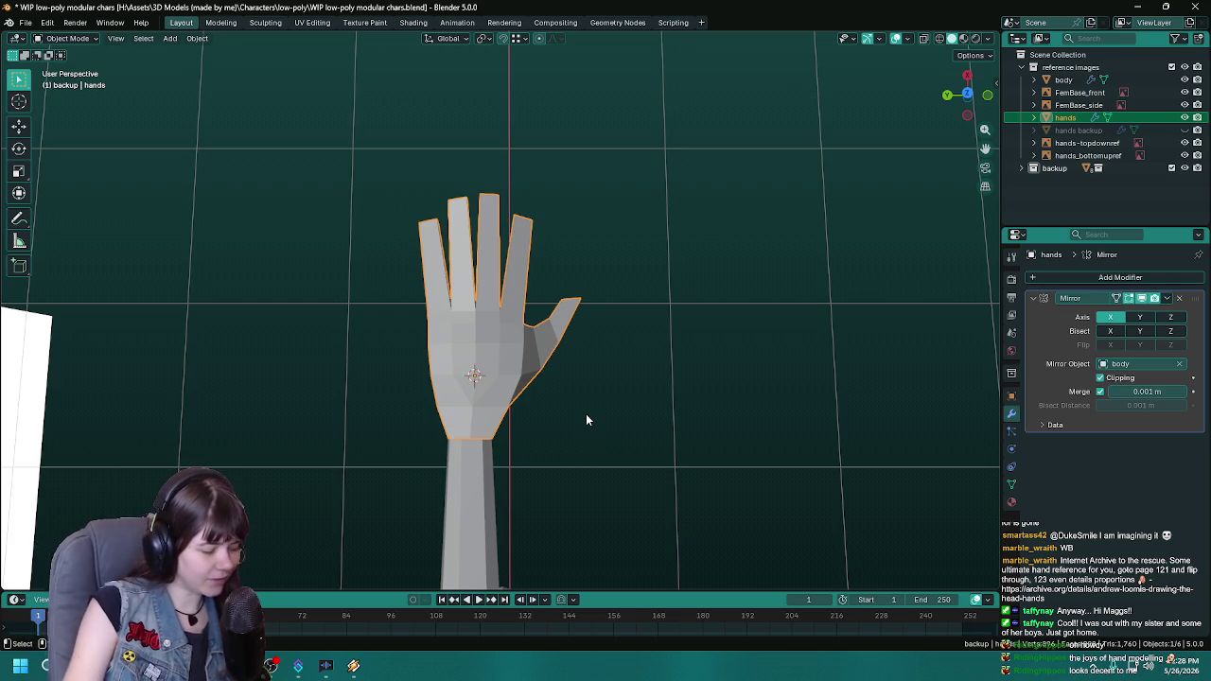
Step: Shift the thumb-base vertices horizontally again, off the Z axis, and save the file
key(Tab)
scroll(580, 414, up, 1)
scroll(578, 412, up, 1)
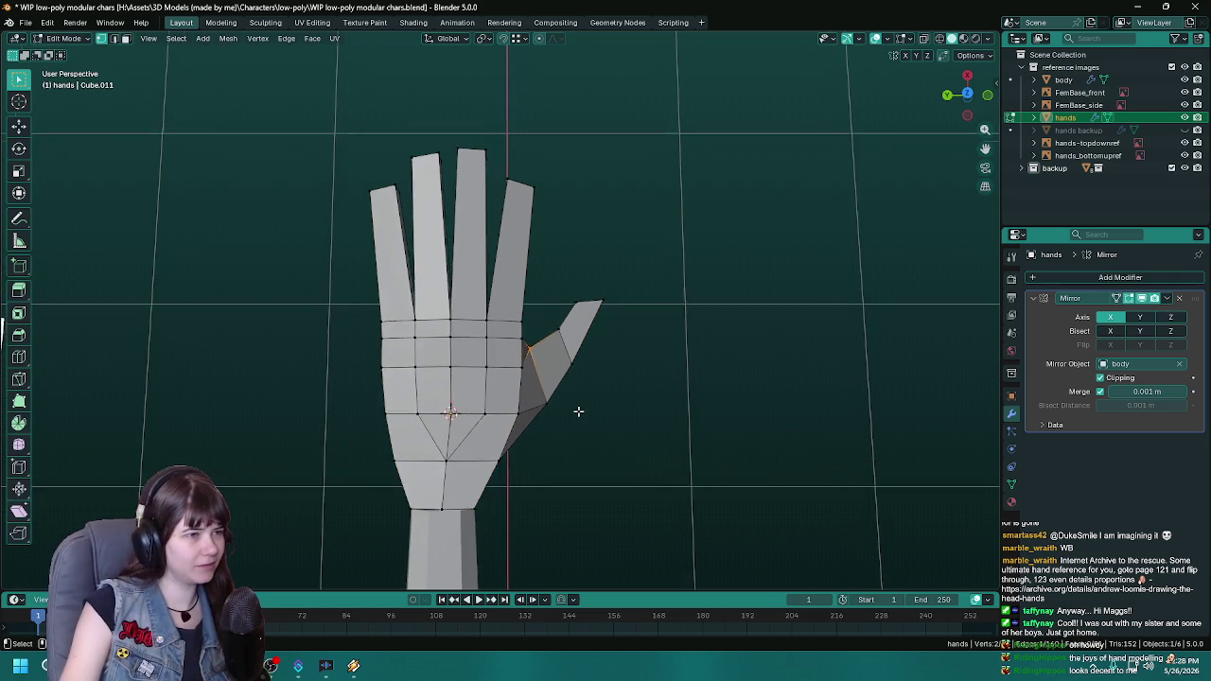
scroll(579, 412, up, 1)
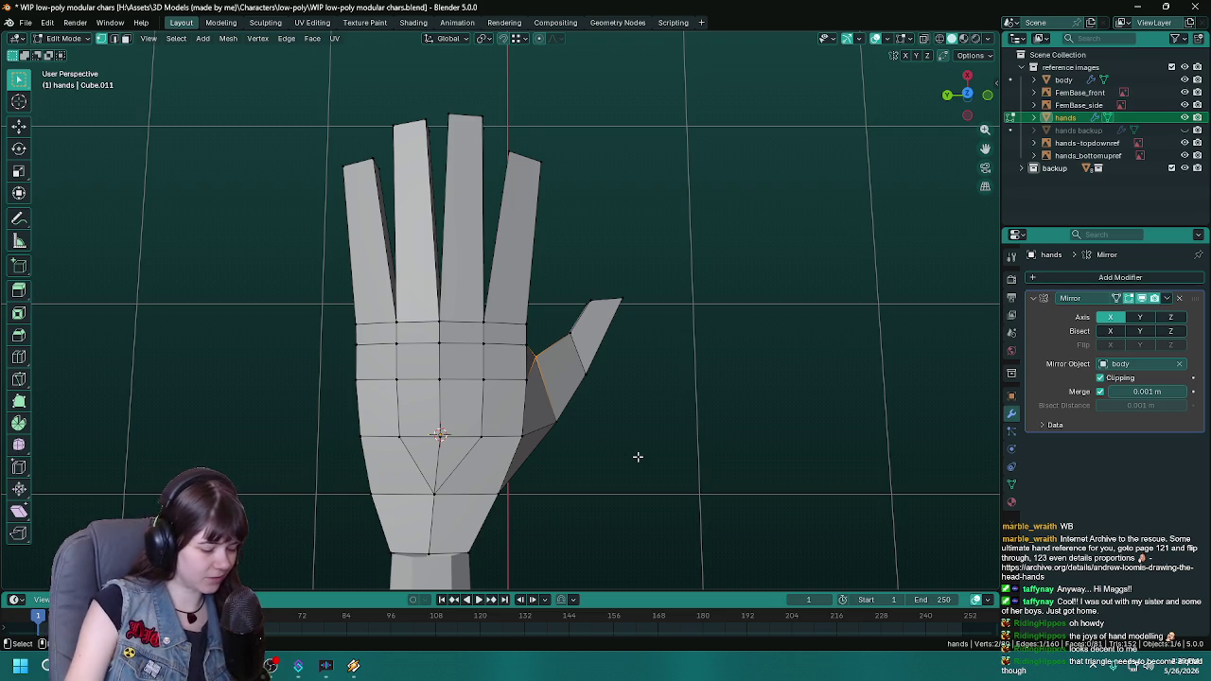
key(g)
key(g)
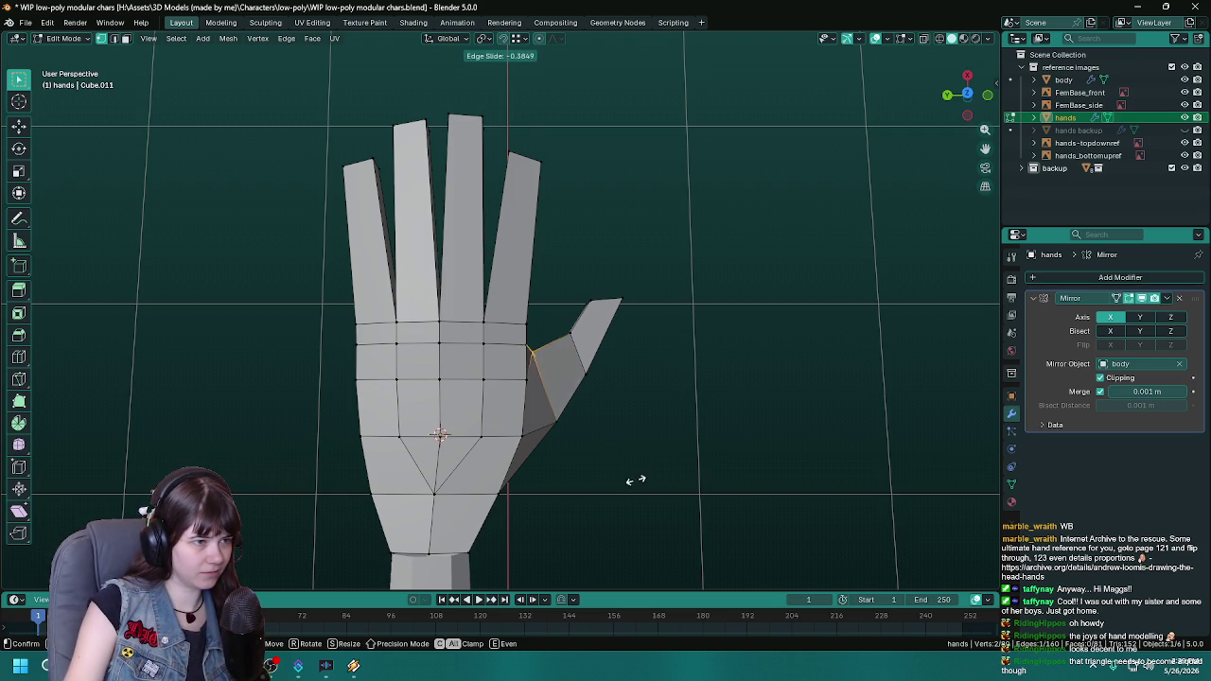
key(Escape)
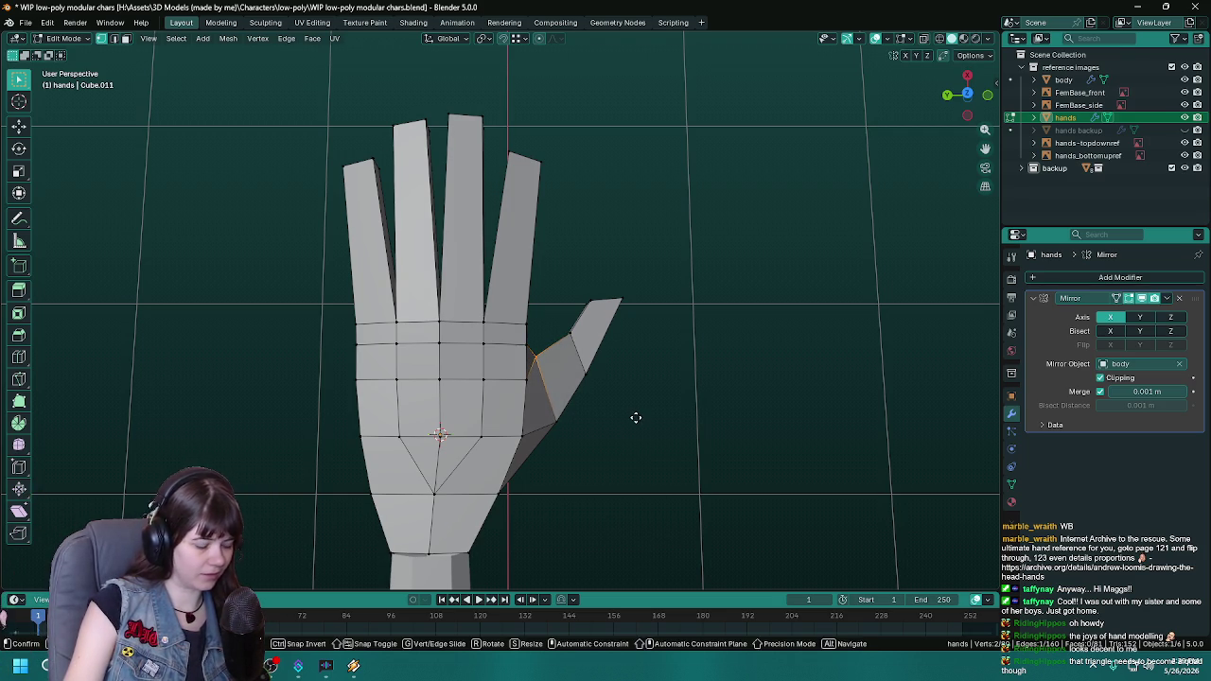
key(g)
key(shift+z)
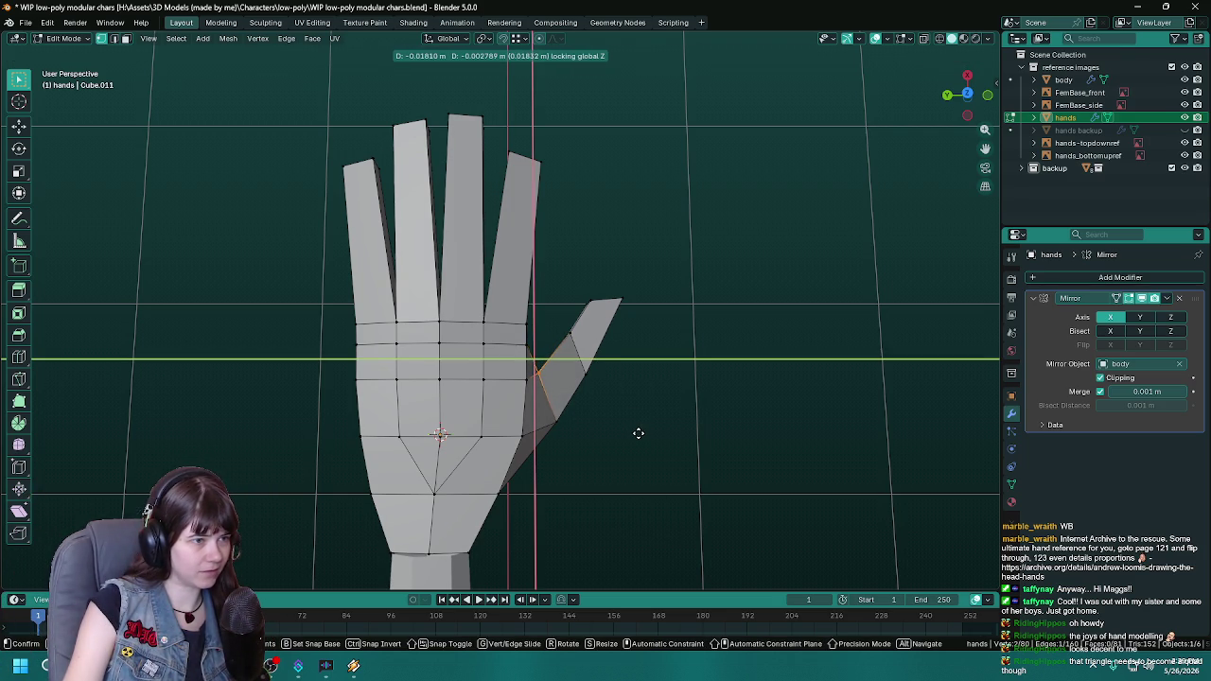
click(639, 433)
key(Tab)
scroll(661, 432, down, 4)
key(ctrl+s)
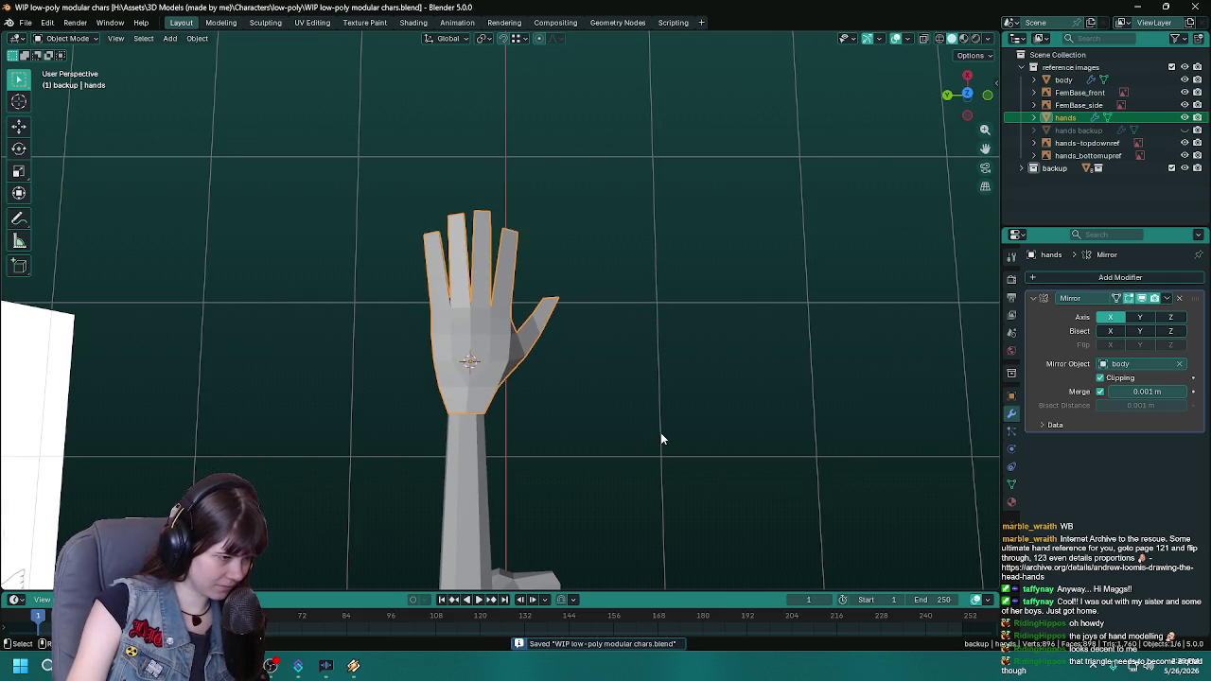
Step: Move the thumb-base vertices horizontally once more, frame the selection, and save
scroll(661, 432, up, 4)
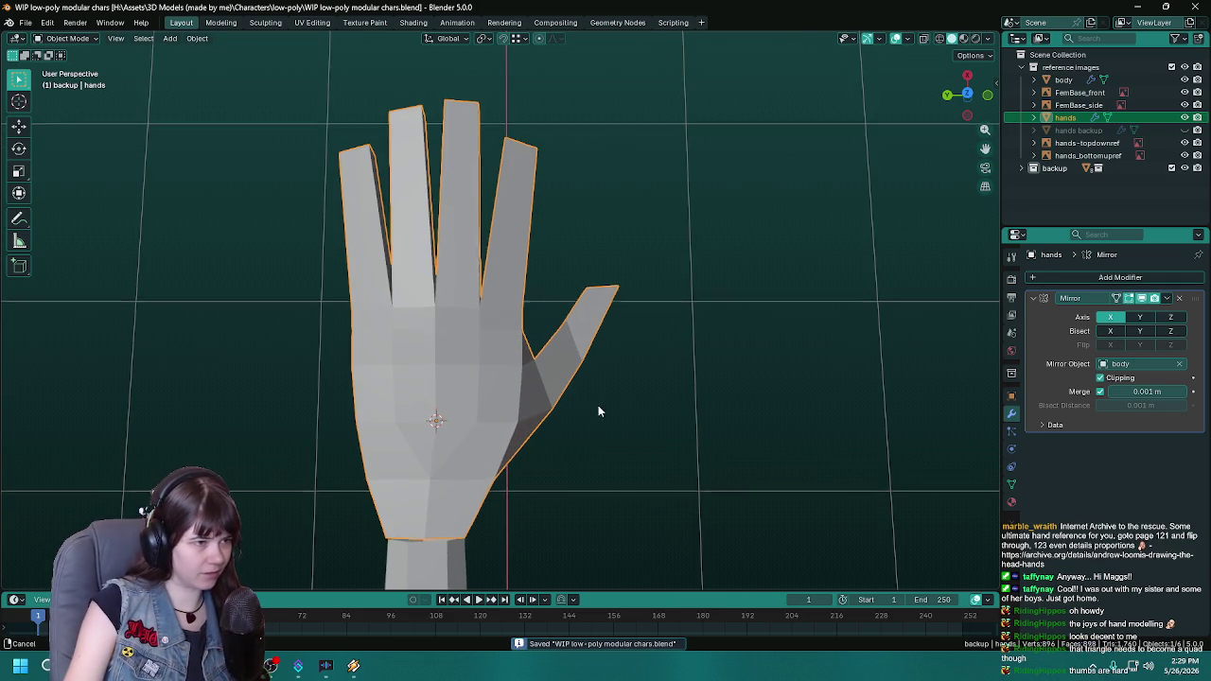
key(Tab)
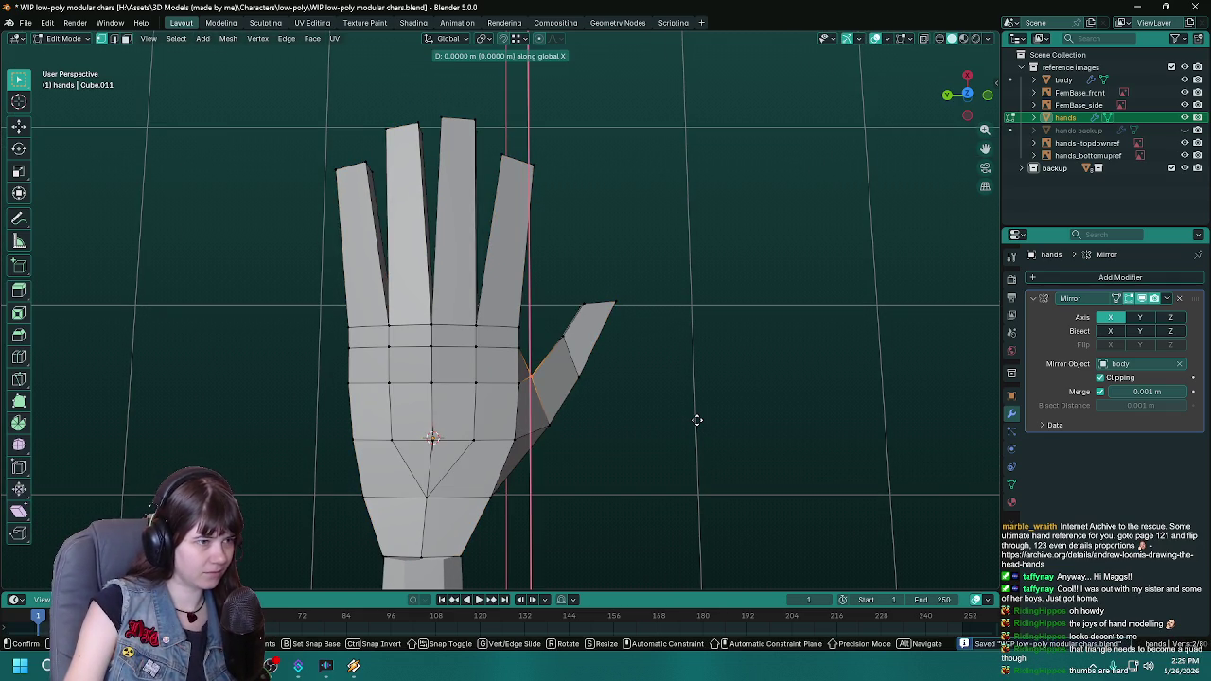
key(g)
key(shift+z)
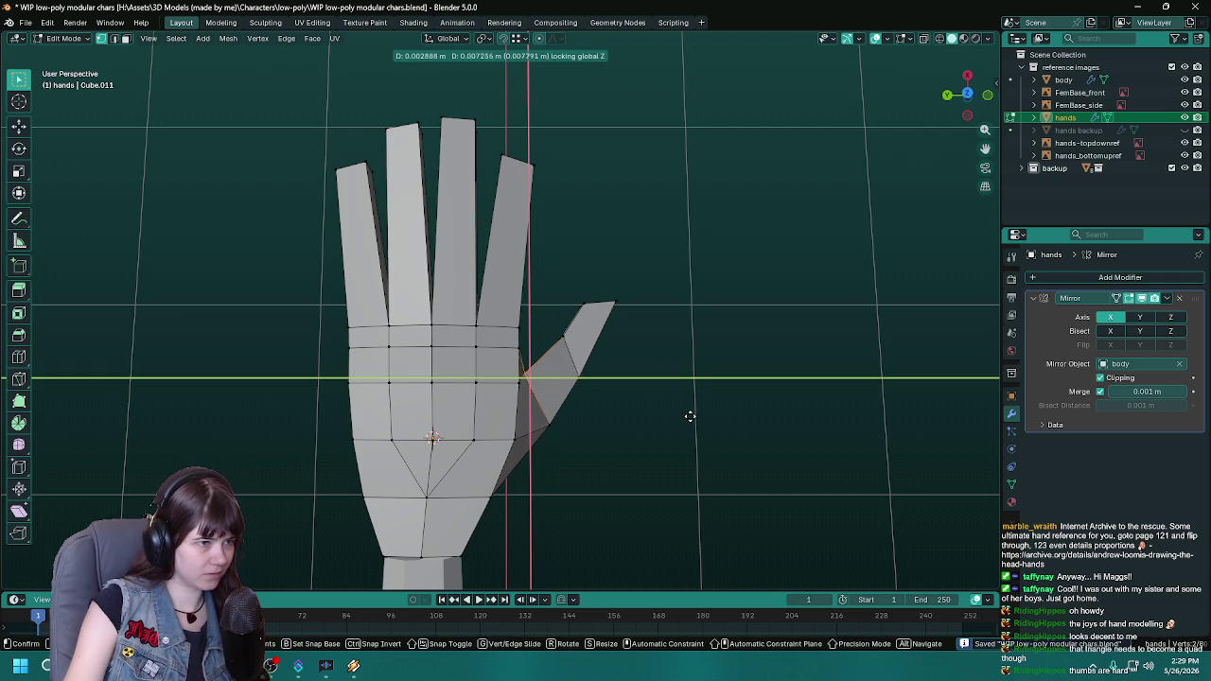
click(689, 416)
scroll(711, 444, down, 3)
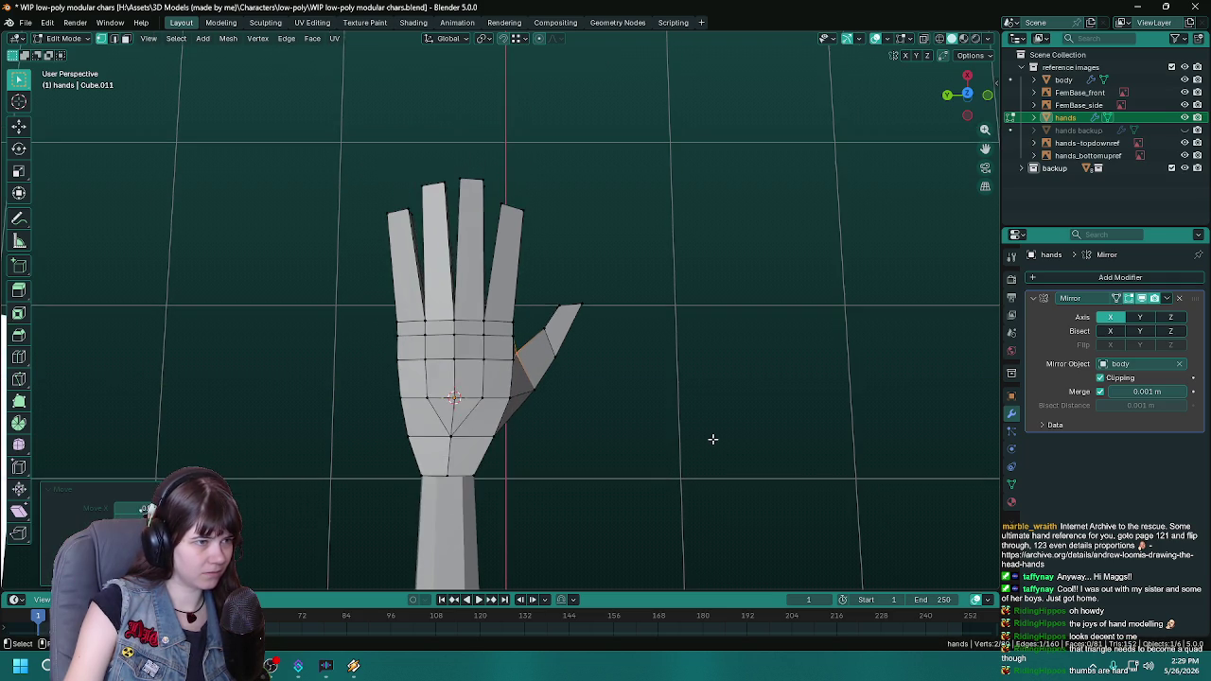
key(Tab)
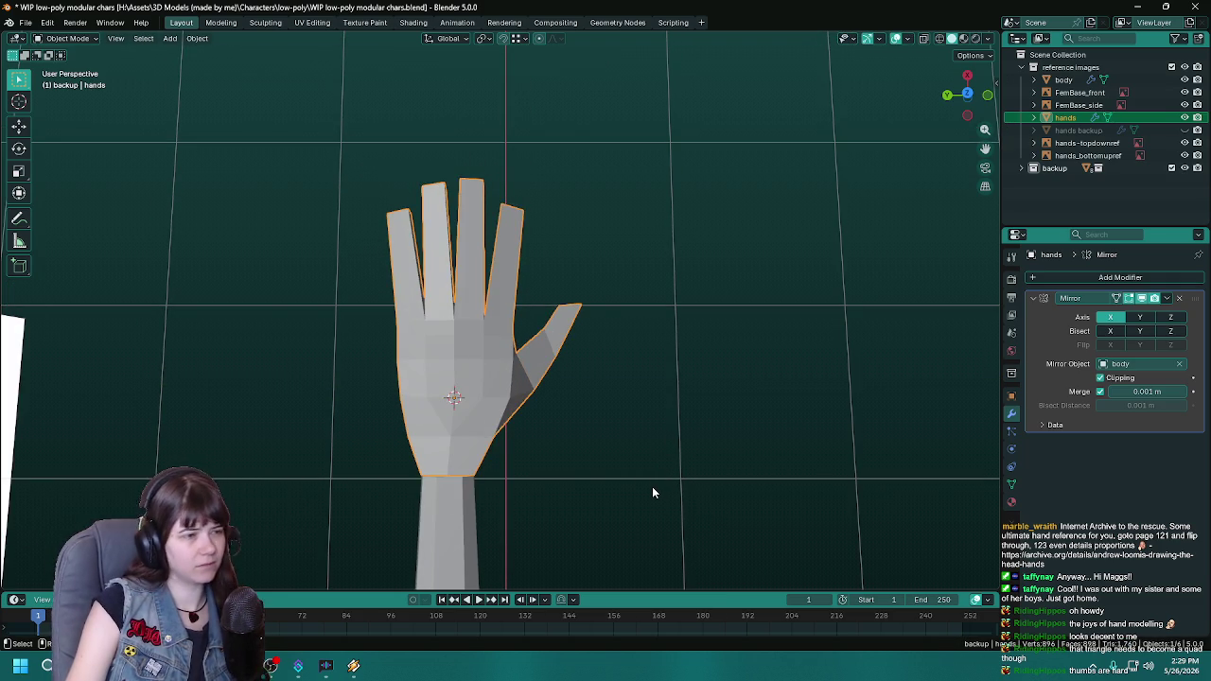
mouse_move(652, 487)
middle_down()
mouse_move(362, 393)
mouse_move(435, 291)
mouse_move(490, 363)
mouse_move(643, 378)
mouse_move(575, 432)
mouse_move(722, 495)
mouse_move(725, 303)
mouse_move(499, 367)
mouse_move(373, 216)
mouse_move(483, 388)
mouse_move(549, 356)
mouse_move(749, 346)
middle_up()
key(Tab)
key(KP_Decimal)
key(ctrl+s)
Step: Move the selected thumb vertex vertically in two G Z moves, saving in between
key(g)
key(z)
click(769, 511)
key(ctrl+s)
key(g)
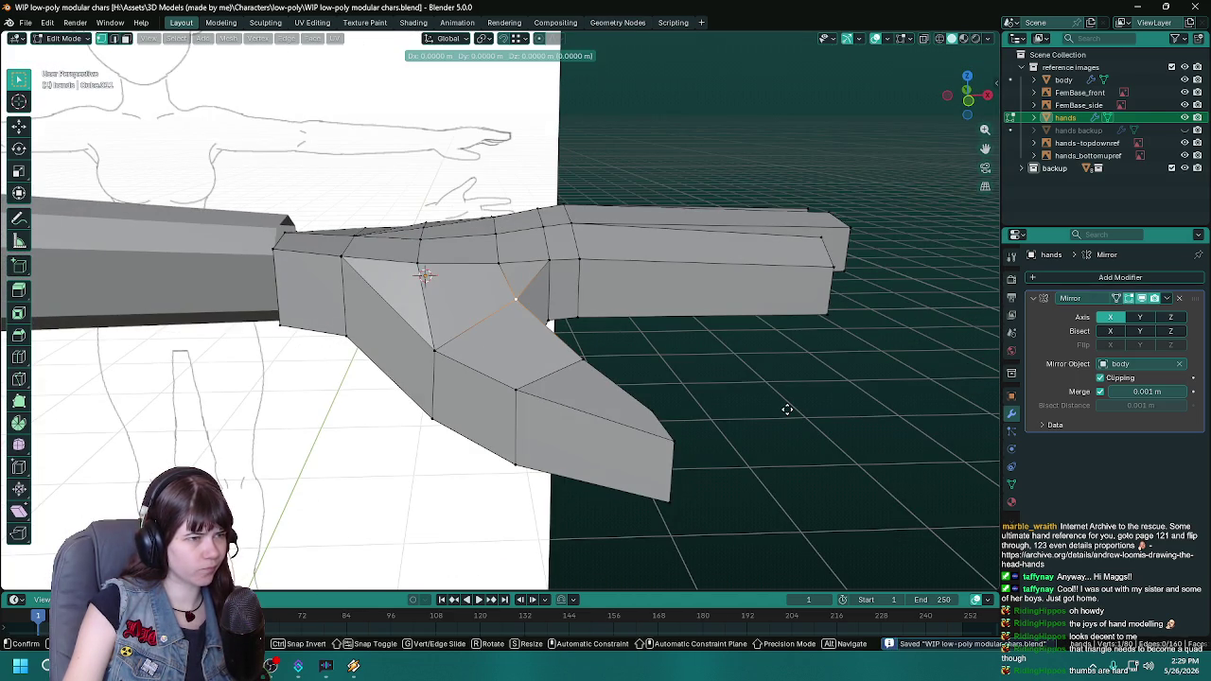
key(z)
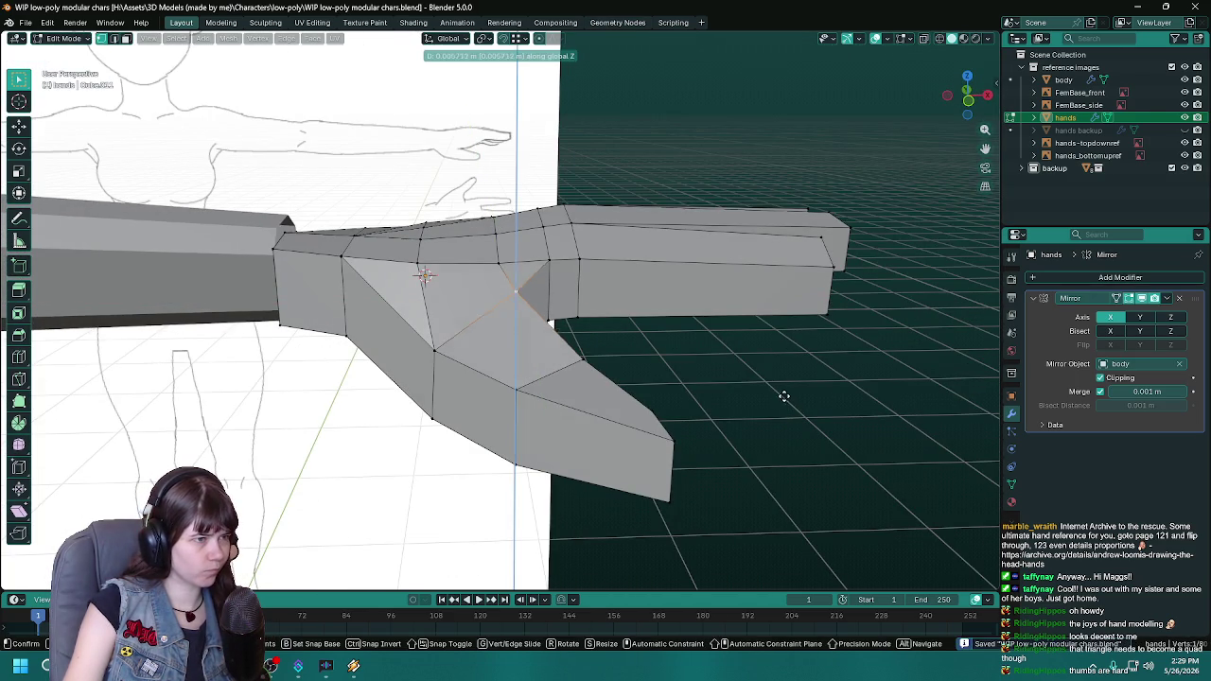
click(786, 388)
Step: From a low side view, shift the thumb vertex horizontally, save, then slide it along its edge
mouse_move(787, 388)
middle_down()
mouse_move(685, 335)
mouse_move(600, 425)
mouse_move(620, 346)
middle_up()
key(g)
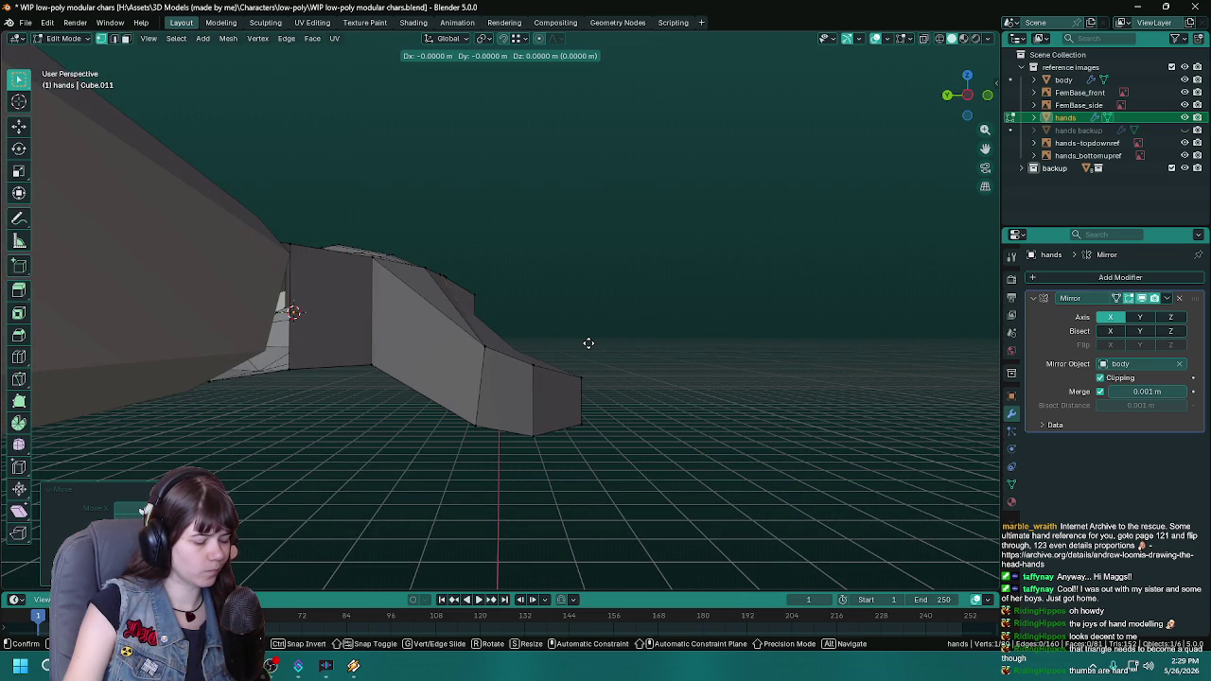
key(shift+z)
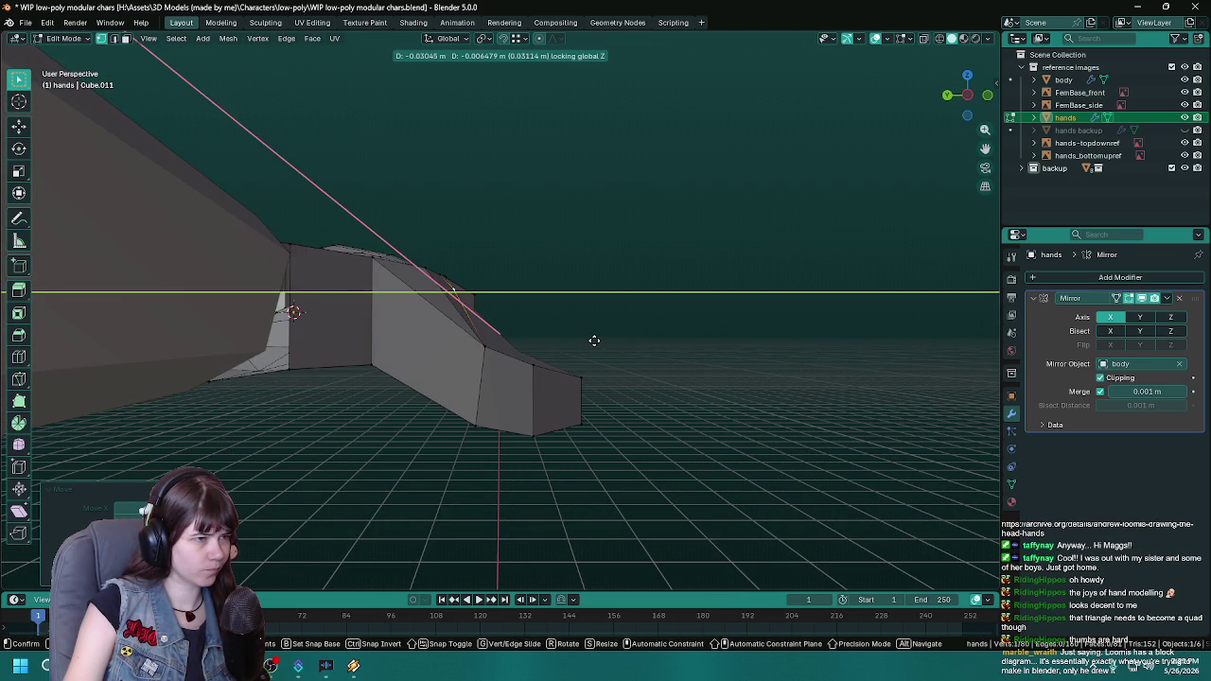
click(595, 341)
mouse_move(638, 351)
middle_down()
mouse_move(419, 392)
mouse_move(395, 344)
mouse_move(354, 326)
mouse_move(357, 351)
mouse_move(397, 274)
mouse_move(369, 269)
mouse_move(506, 346)
mouse_move(349, 398)
mouse_move(373, 425)
middle_up()
key(ctrl+s)
key(g)
key(g)
click(361, 354)
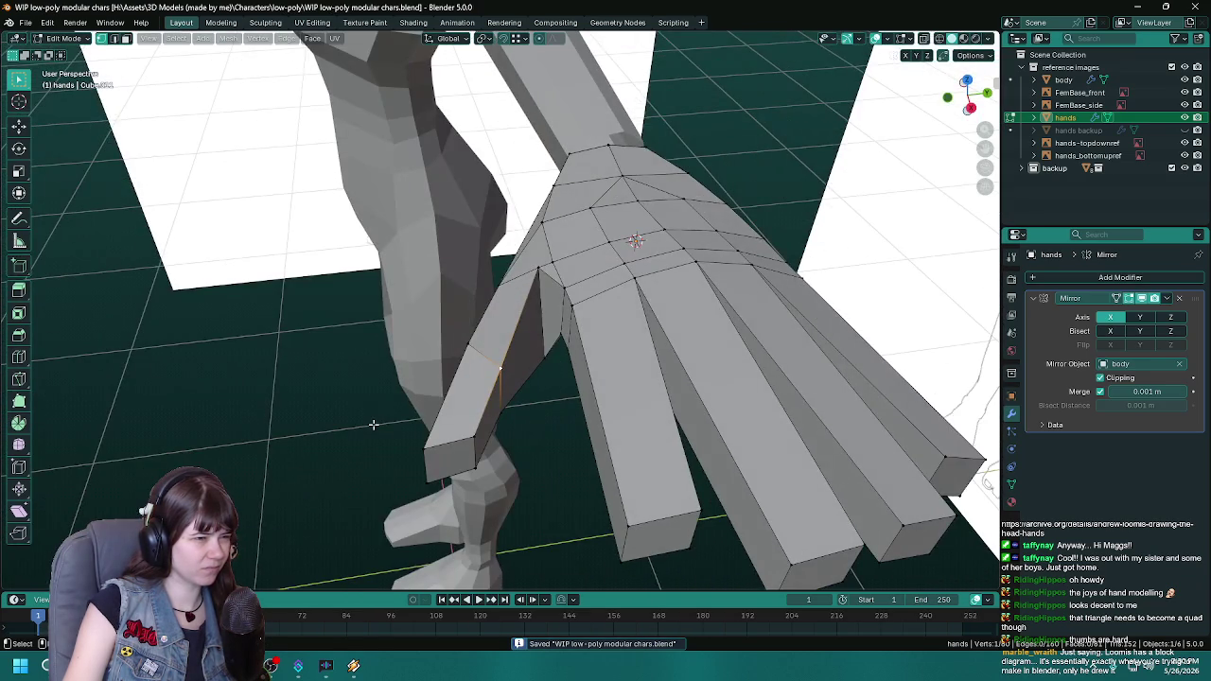
Step: Edge-slide the selected thumb edge toward the palm and save the file
key(2)
key(g)
key(g)
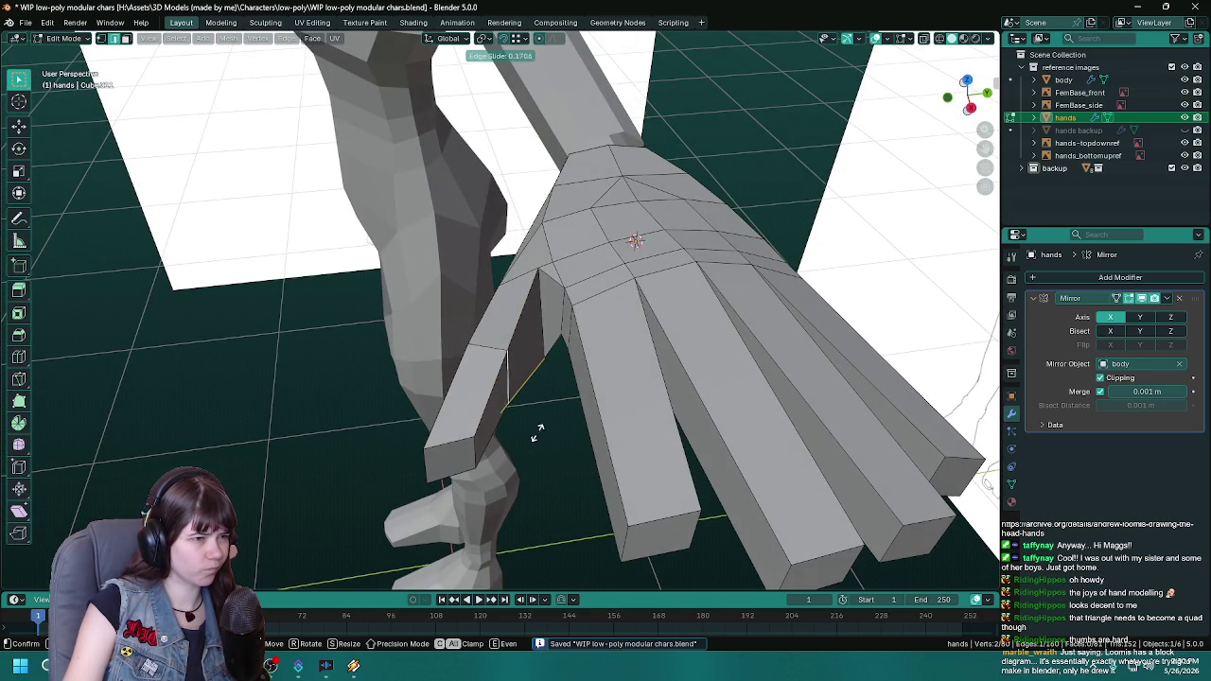
click(542, 427)
mouse_move(514, 425)
middle_down()
mouse_move(495, 425)
mouse_move(606, 424)
mouse_move(513, 412)
mouse_move(451, 451)
middle_up()
key(ctrl+s)
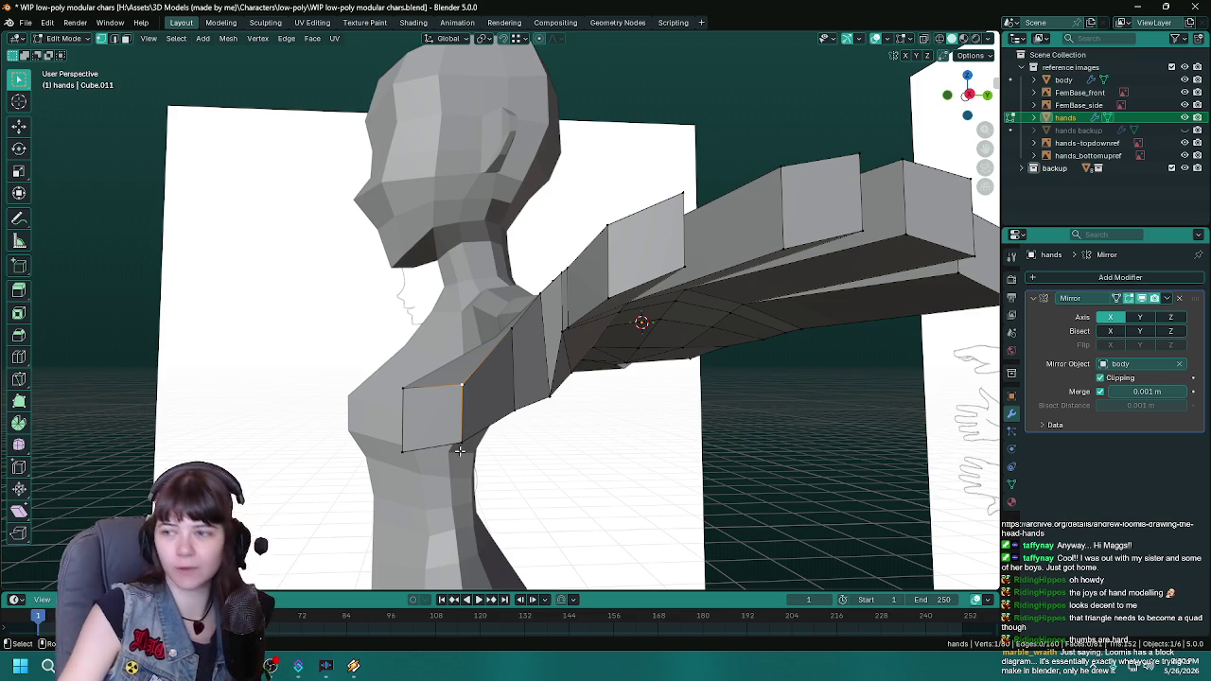
Step: Inspect the thumb from below and above, ending in vertex select mode
mouse_move(460, 451)
middle_down()
mouse_move(559, 441)
mouse_move(554, 368)
middle_up()
scroll(530, 380, up, 3)
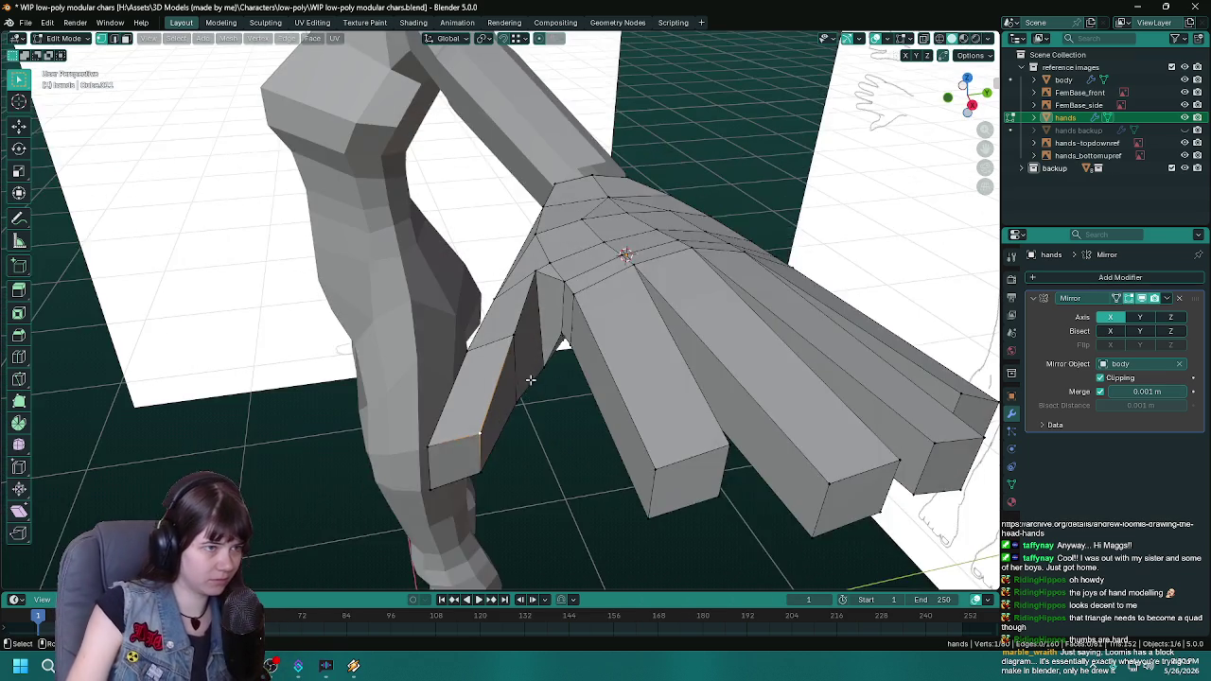
scroll(530, 380, up, 2)
key(3)
mouse_move(585, 265)
middle_down()
mouse_move(571, 313)
mouse_move(600, 349)
mouse_move(577, 381)
middle_up()
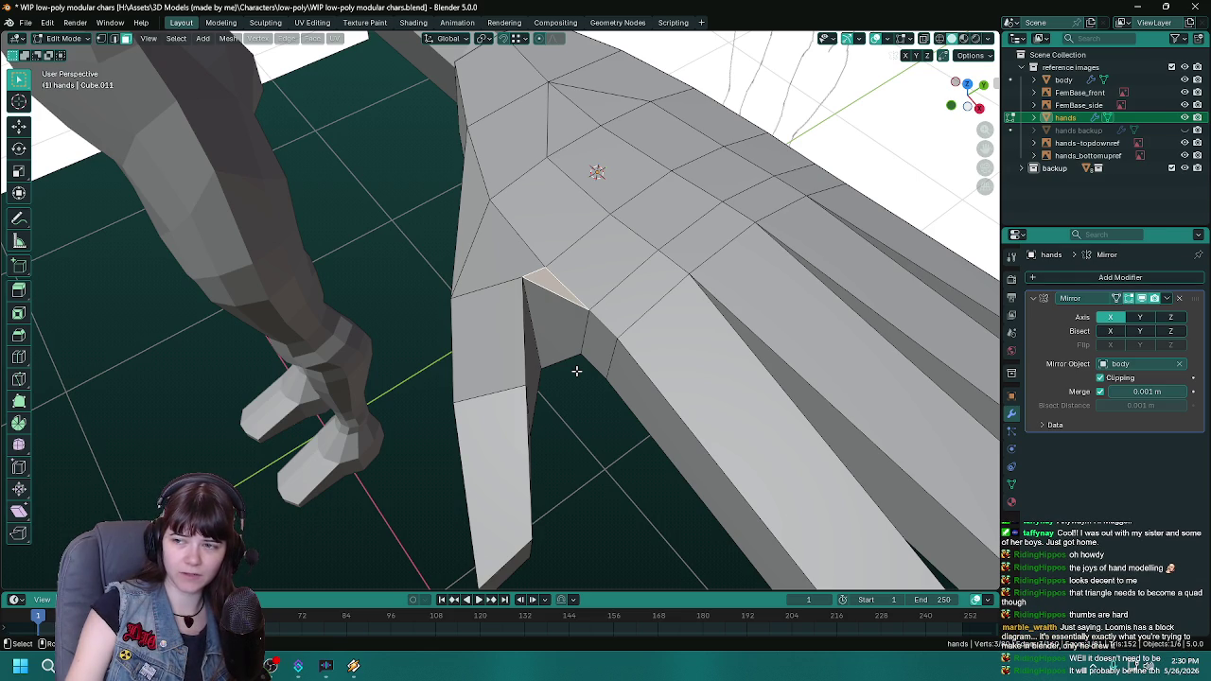
mouse_move(405, 352)
middle_down()
mouse_move(451, 400)
mouse_move(621, 410)
mouse_move(495, 391)
mouse_move(461, 367)
mouse_move(590, 441)
middle_up()
key(1)
Step: Move the thumb-base vertex sideways along X and save
mouse_move(484, 340)
middle_down()
mouse_move(527, 356)
mouse_move(571, 354)
middle_up()
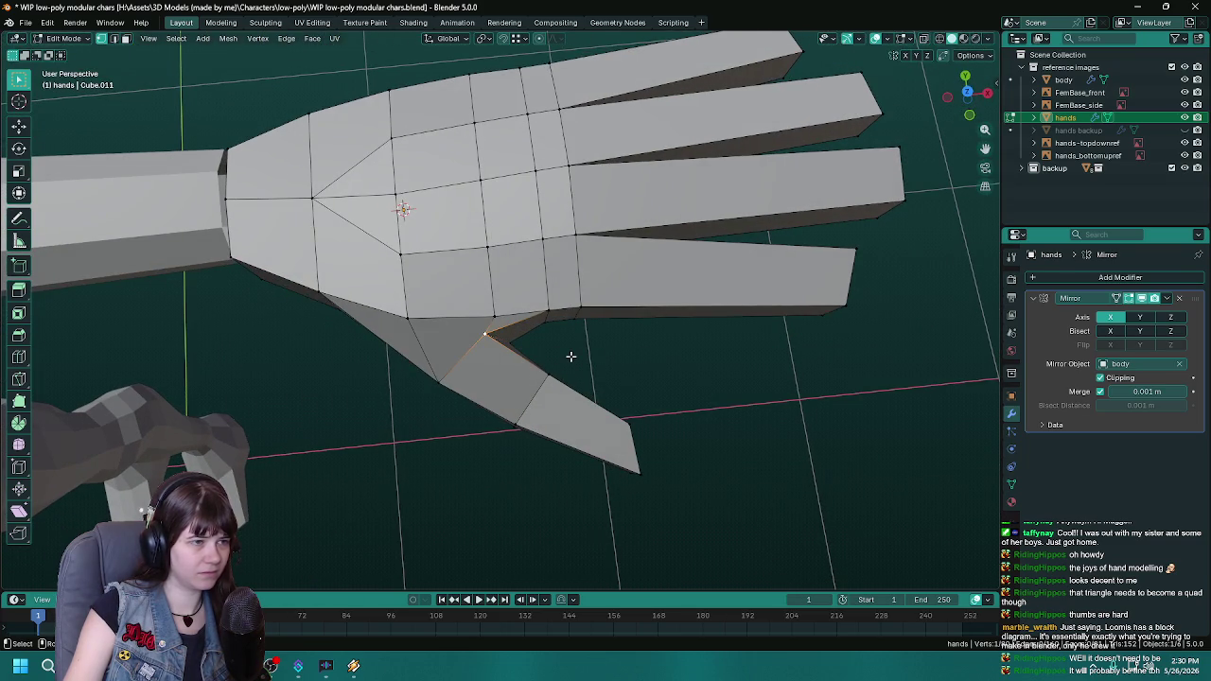
key(g)
key(x)
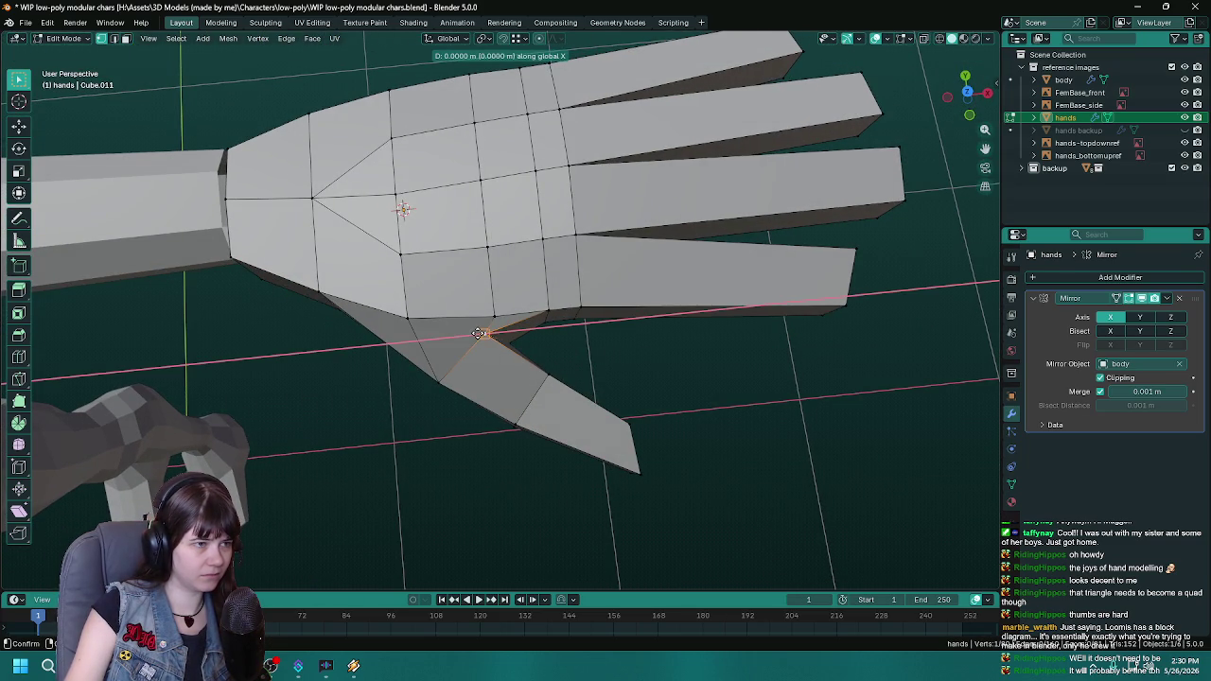
click(483, 333)
mouse_move(483, 333)
middle_down()
mouse_move(616, 347)
mouse_move(443, 354)
mouse_move(484, 387)
mouse_move(635, 419)
mouse_move(585, 418)
mouse_move(564, 356)
mouse_move(575, 384)
mouse_move(513, 423)
middle_up()
key(ctrl+s)
Step: Check the hand from the front view, then move the selected vertex horizontally at its current height
key(Tab)
key(KP_1)
key(Tab)
scroll(566, 422, up, 3)
scroll(584, 413, up, 2)
scroll(564, 356, up, 2)
scroll(601, 364, down, 3)
scroll(607, 365, down, 2)
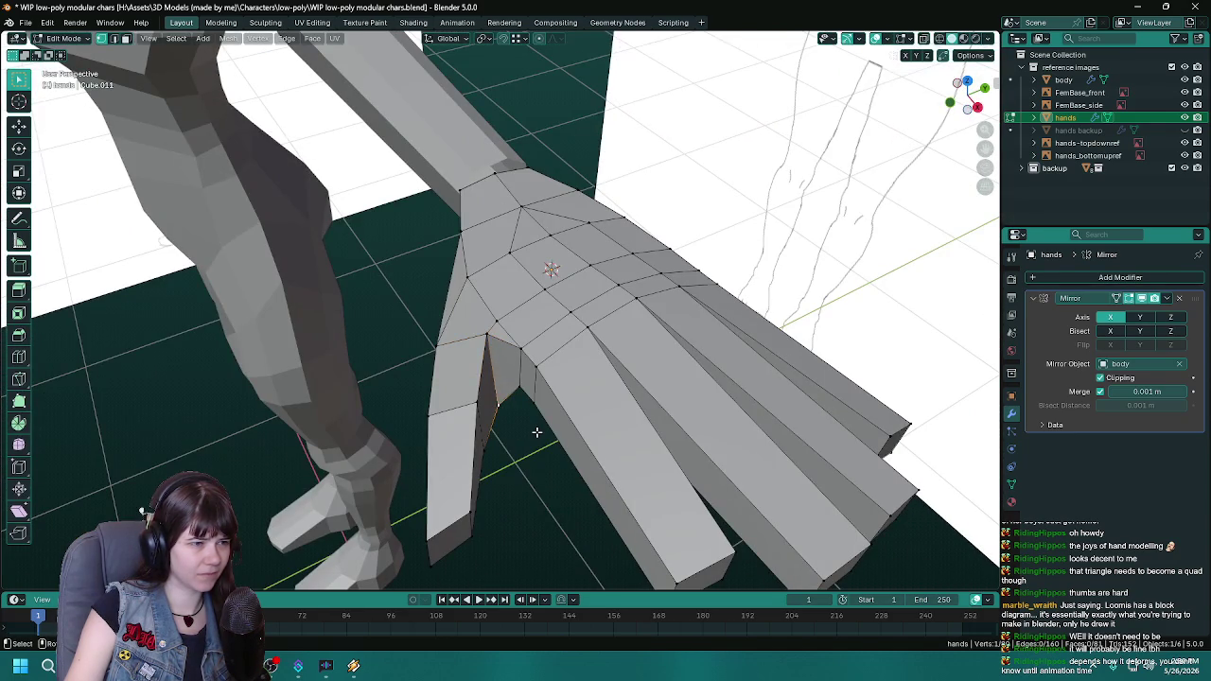
key(g)
key(shift+z)
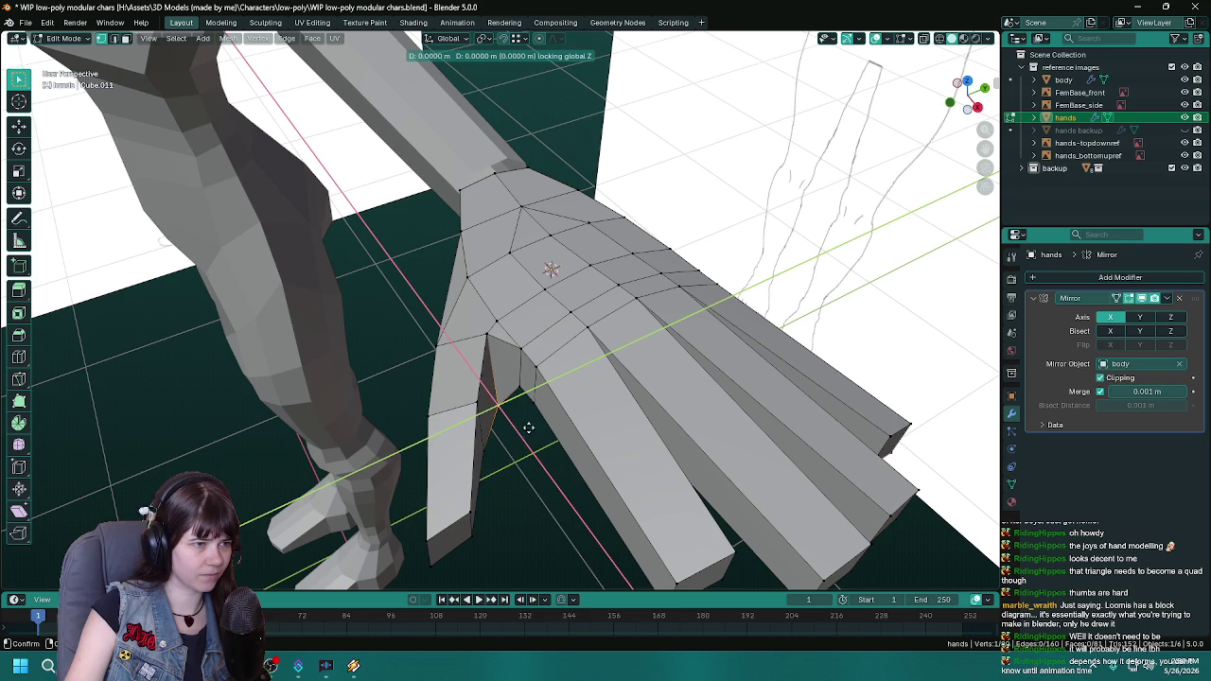
key(ctrl+s)
click(483, 335)
Step: Select another thumb-base vertex, return to Object Mode, and save the file
mouse_move(483, 335)
middle_down()
mouse_move(530, 506)
mouse_move(506, 447)
mouse_move(562, 411)
mouse_move(568, 448)
mouse_move(407, 382)
middle_up()
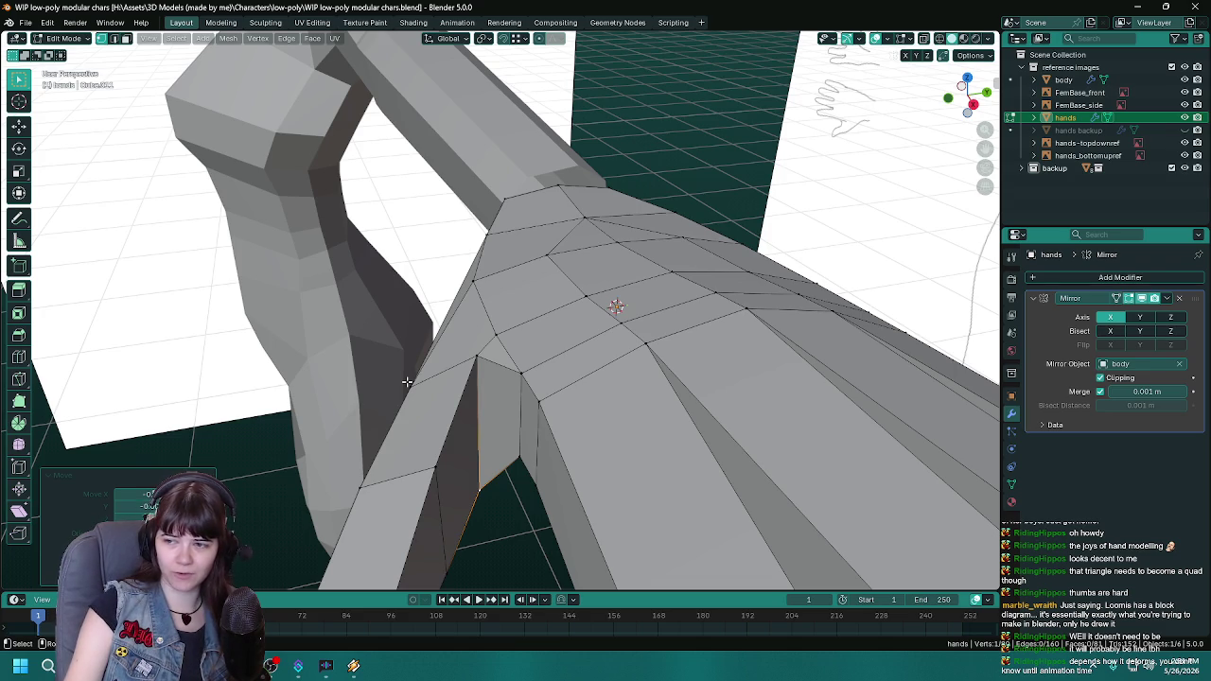
middle_drag(404, 381, 412, 409)
key(ctrl+s)
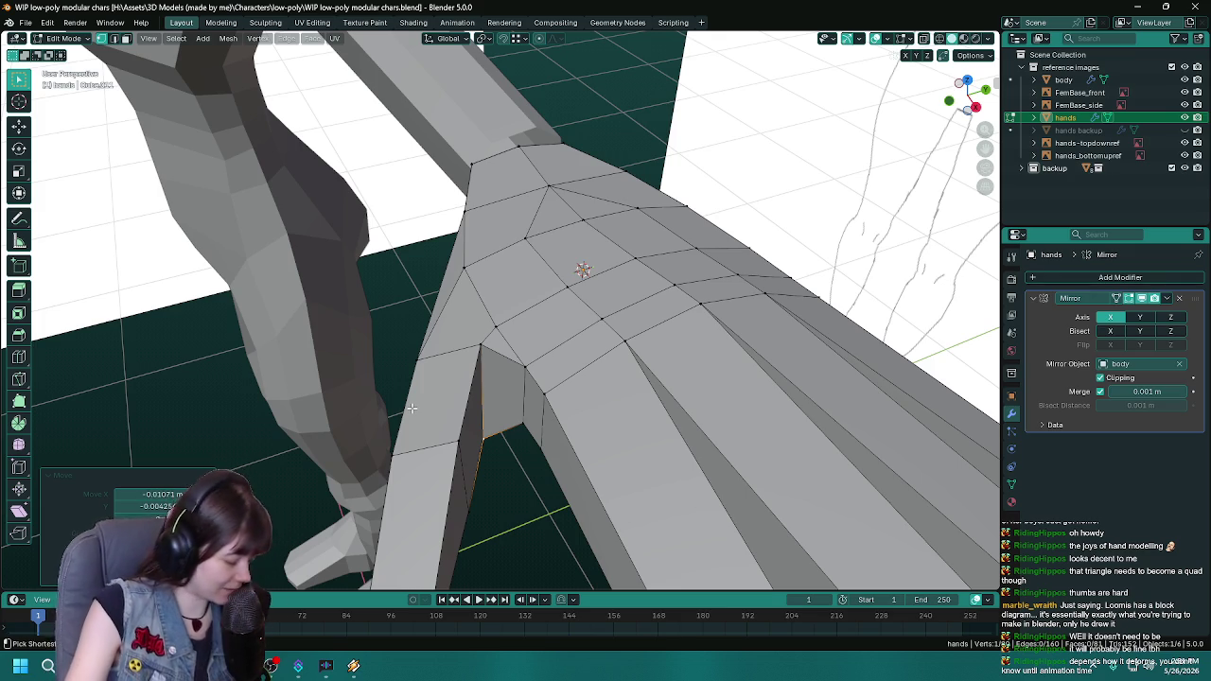
key(ctrl+s)
click(480, 348)
mouse_move(508, 415)
middle_down()
mouse_move(503, 287)
mouse_move(495, 360)
mouse_move(533, 441)
mouse_move(556, 341)
mouse_move(441, 331)
mouse_move(522, 292)
mouse_move(490, 314)
mouse_move(383, 332)
mouse_move(532, 344)
mouse_move(579, 372)
mouse_move(538, 338)
mouse_move(526, 345)
middle_up()
key(Tab)
key(ctrl+s)
Step: In Edit Mode, move the thumb's underside edges slightly up along Z and save
key(Tab)
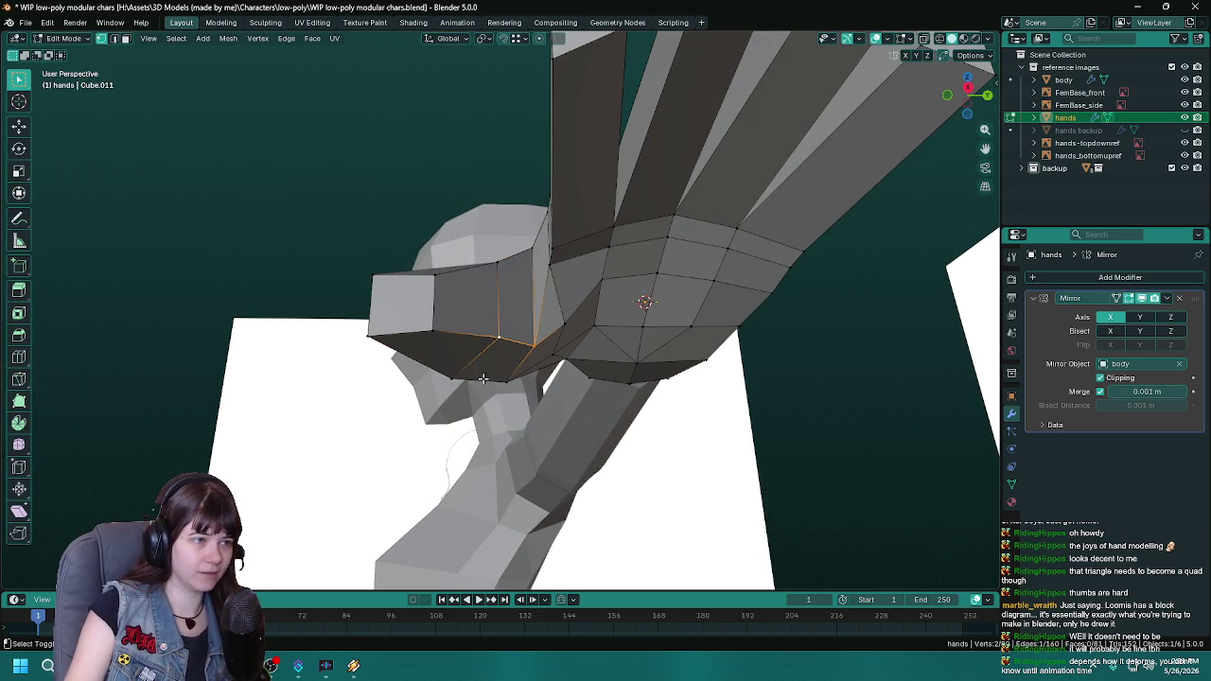
click(493, 386)
mouse_move(493, 386)
middle_down()
mouse_move(434, 366)
mouse_move(624, 418)
middle_up()
key(ctrl+s)
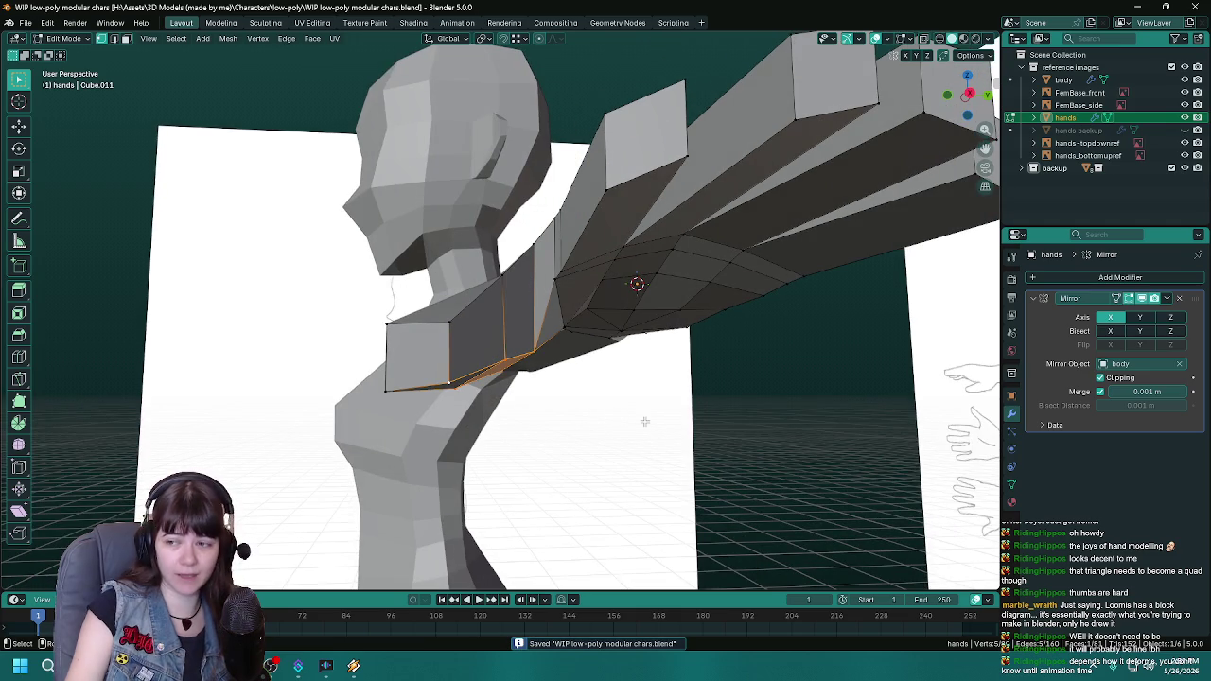
key(g)
key(z)
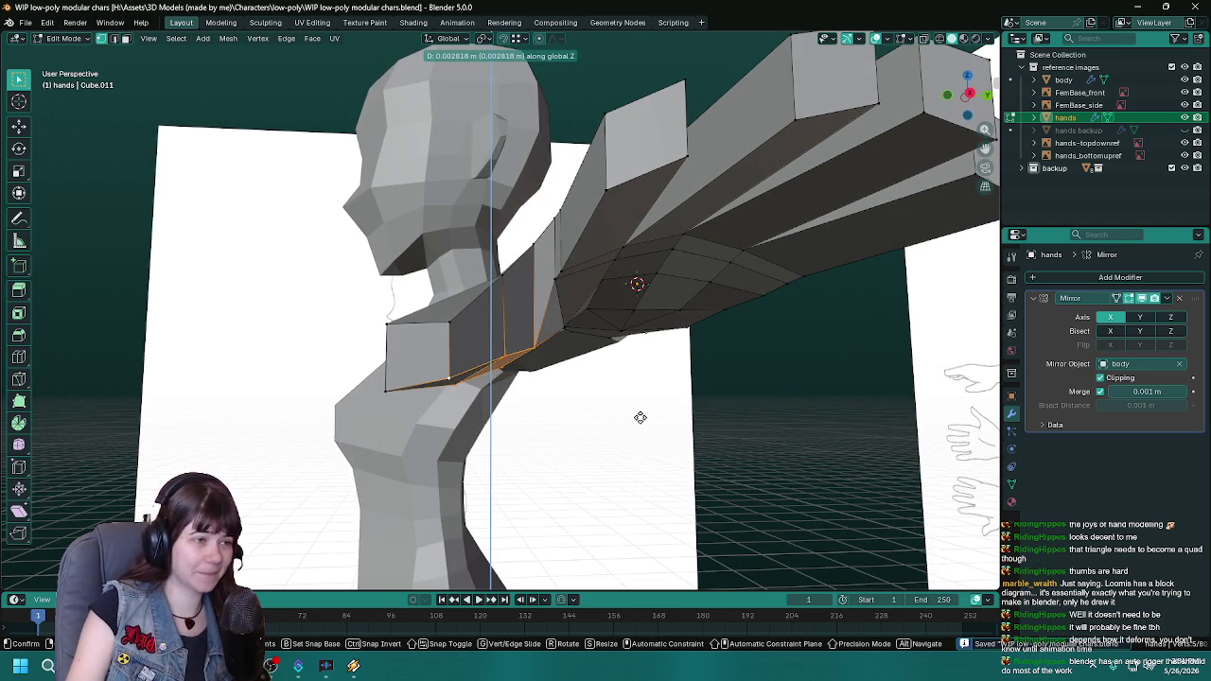
click(641, 413)
key(ctrl+s)
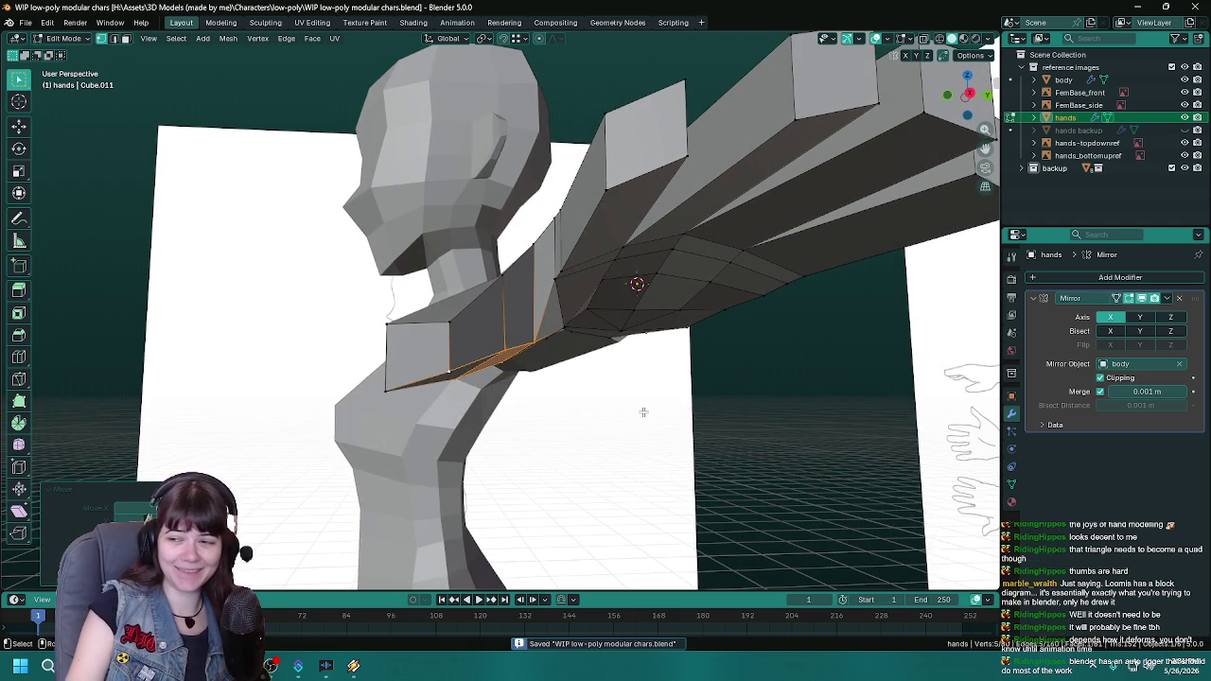
Step: Check the thumb from the side, in perspective and from underneath, saving again
mouse_move(643, 412)
middle_down()
mouse_move(512, 395)
mouse_move(547, 444)
middle_up()
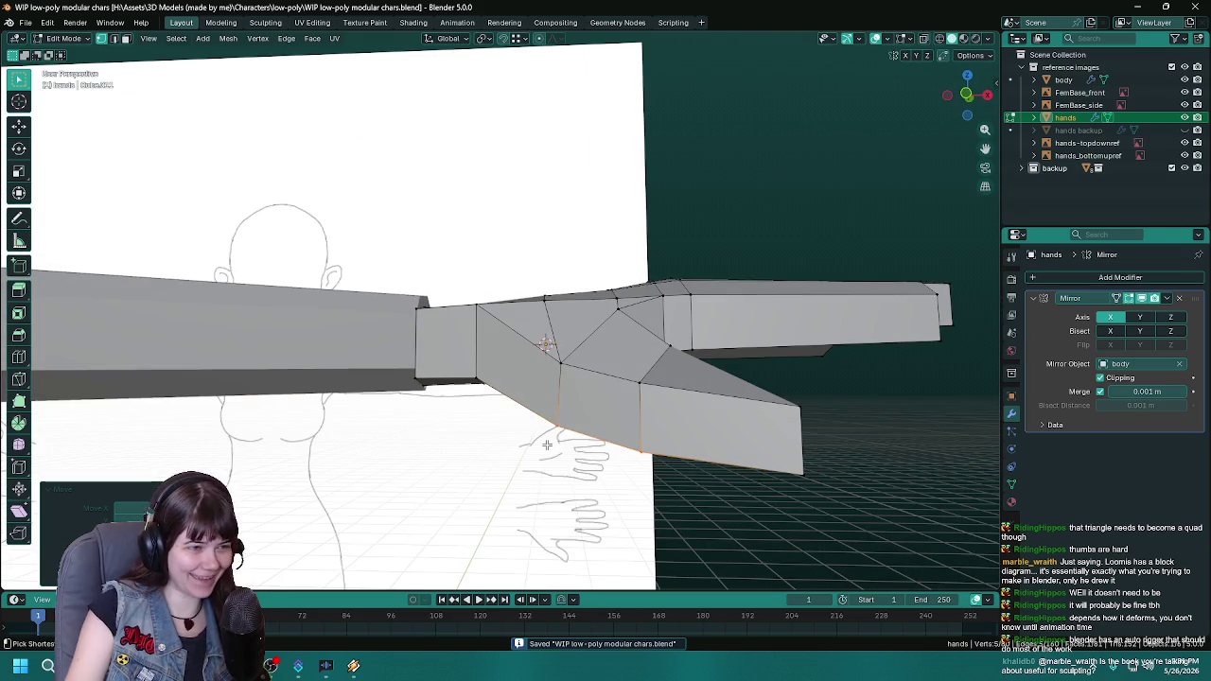
mouse_move(547, 445)
middle_down()
mouse_move(667, 460)
mouse_move(526, 438)
middle_up()
key(ctrl+s)
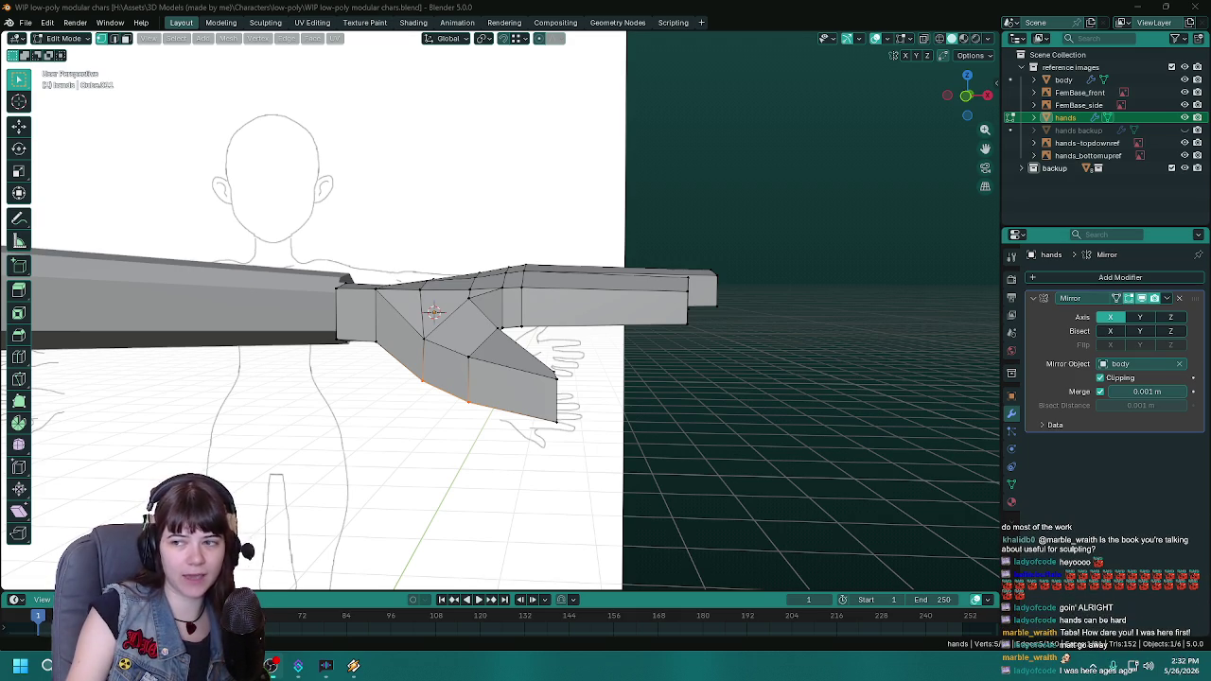
mouse_move(587, 386)
middle_down()
mouse_move(486, 441)
mouse_move(537, 385)
mouse_move(544, 441)
middle_up()
key(ctrl+s)
scroll(544, 426, up, 4)
key(g)
scroll(558, 421, down, 3)
mouse_move(578, 400)
middle_down()
mouse_move(467, 393)
mouse_move(565, 413)
mouse_move(557, 380)
middle_up()
scroll(562, 400, down, 3)
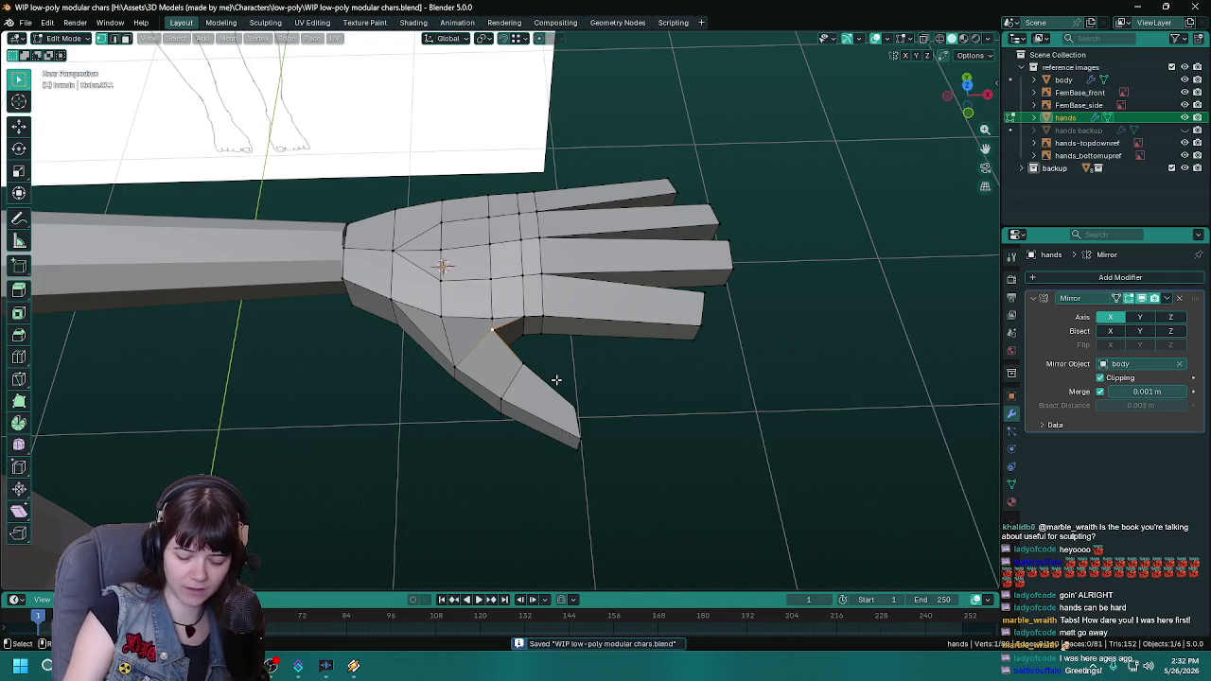
Step: View the palm upright in Object Mode, then return to Edit Mode and save
scroll(530, 350, down, 2)
key(Tab)
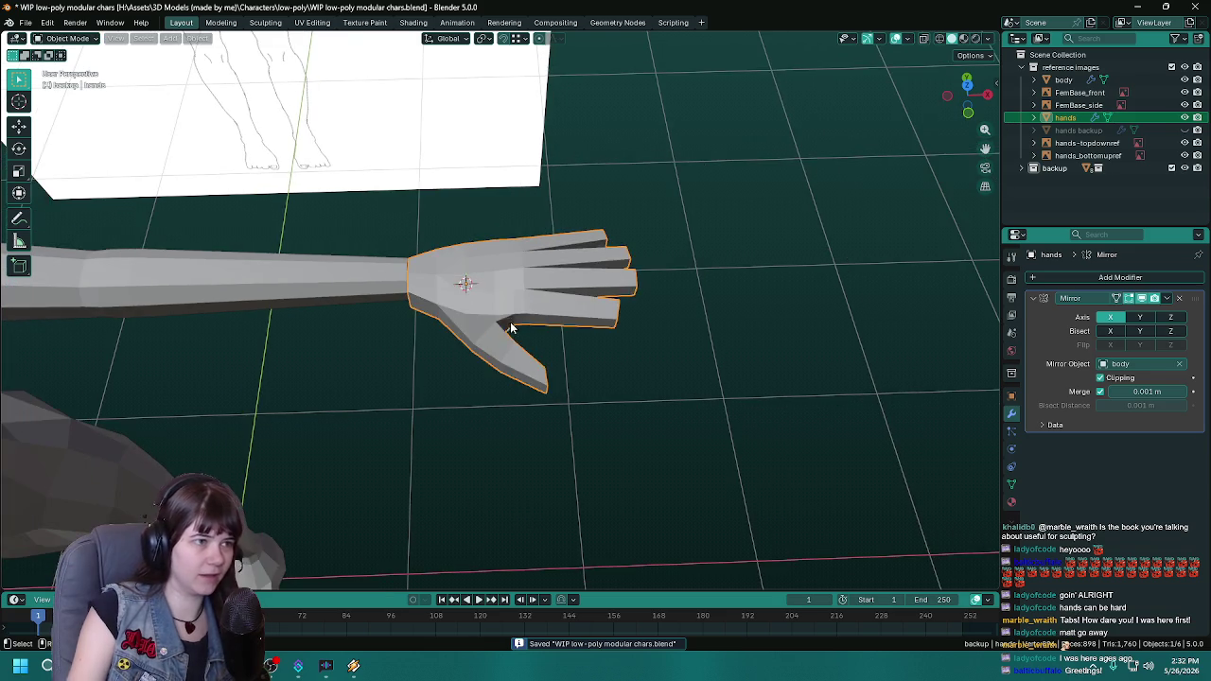
mouse_move(511, 327)
middle_down()
mouse_move(473, 378)
mouse_move(638, 384)
mouse_move(579, 432)
mouse_move(533, 406)
mouse_move(535, 384)
mouse_move(400, 236)
mouse_move(527, 386)
mouse_move(441, 419)
mouse_move(481, 335)
mouse_move(555, 406)
mouse_move(579, 410)
mouse_move(532, 426)
mouse_move(533, 407)
middle_up()
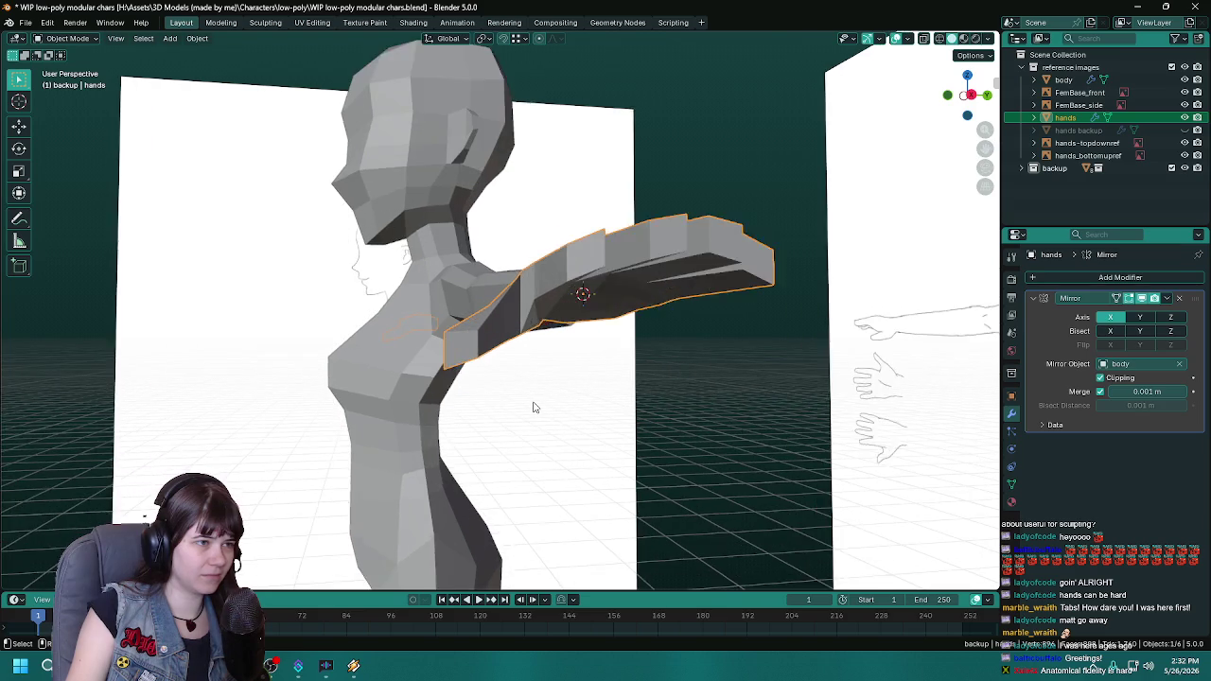
scroll(533, 407, up, 2)
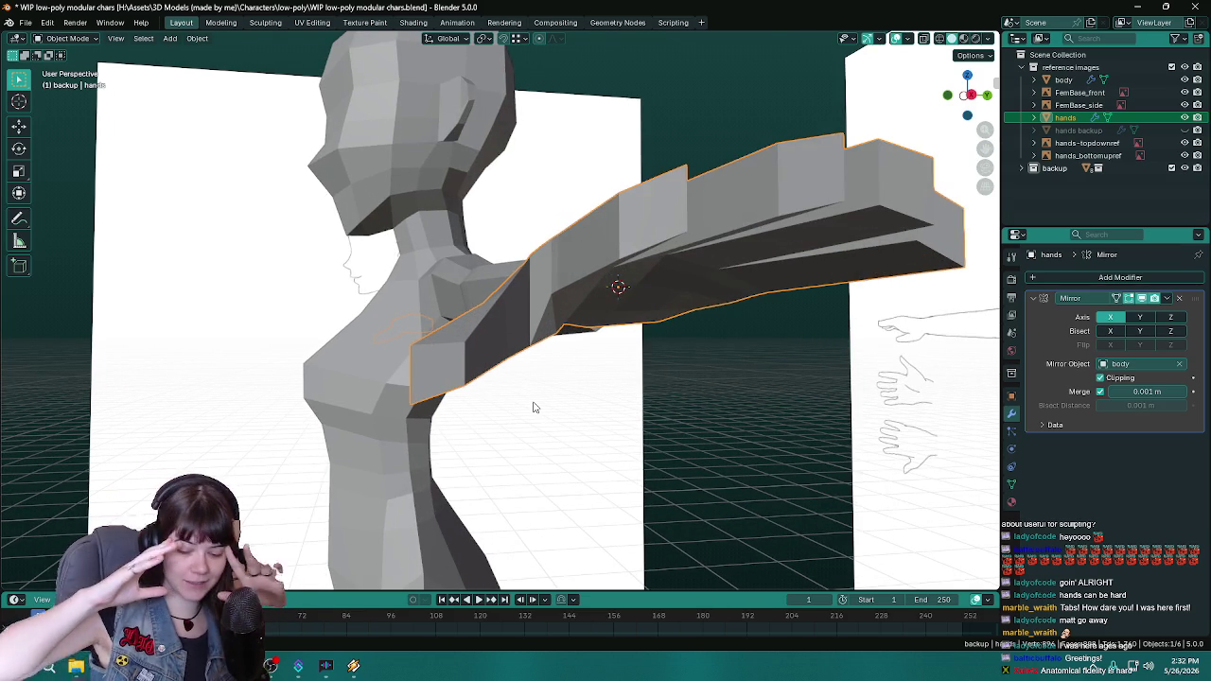
scroll(524, 366, up, 1)
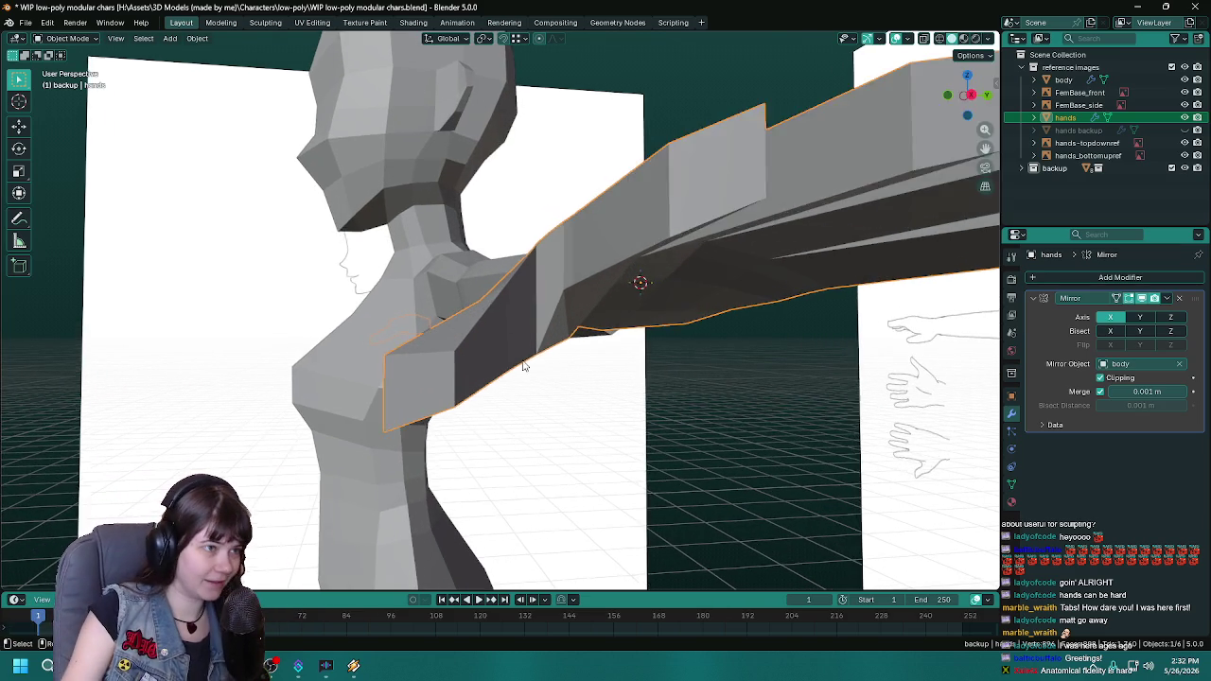
middle_drag(524, 366, 530, 295)
key(Tab)
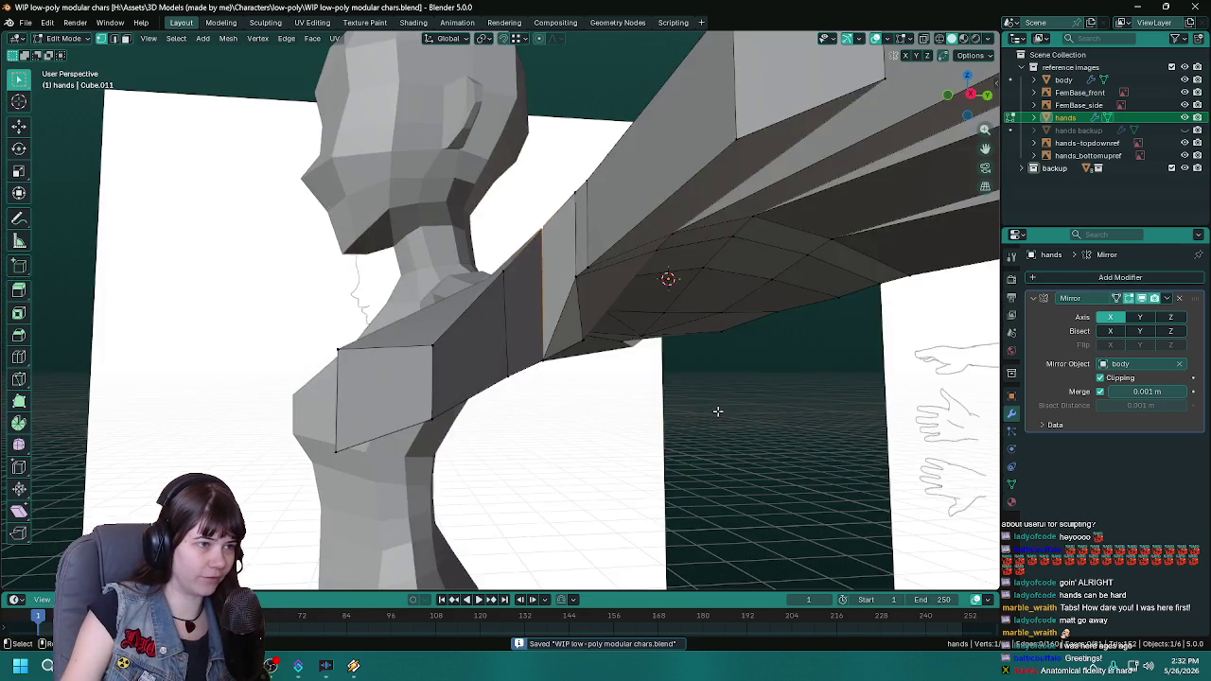
mouse_move(594, 454)
middle_down()
mouse_move(662, 436)
mouse_move(572, 366)
middle_up()
key(ctrl+s)
Step: Slide the thumb-base vertex along its neighbouring edge to smooth the thumb-palm join
key(g)
key(g)
click(705, 421)
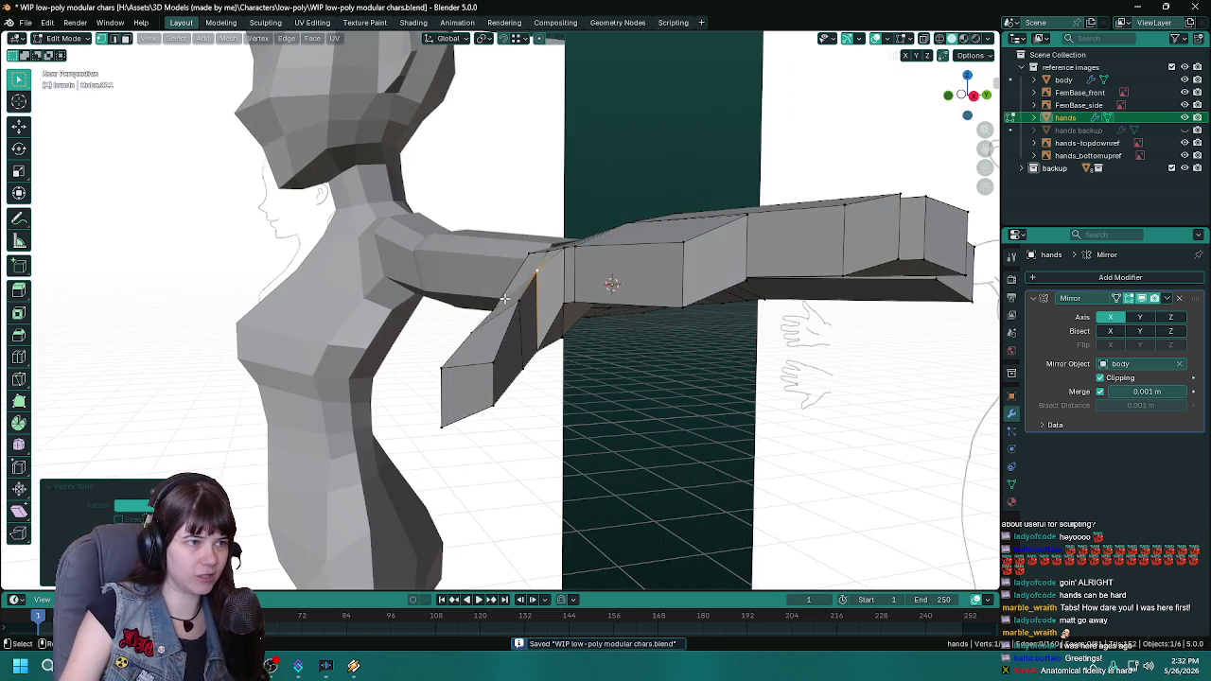
middle_drag(590, 359, 671, 400)
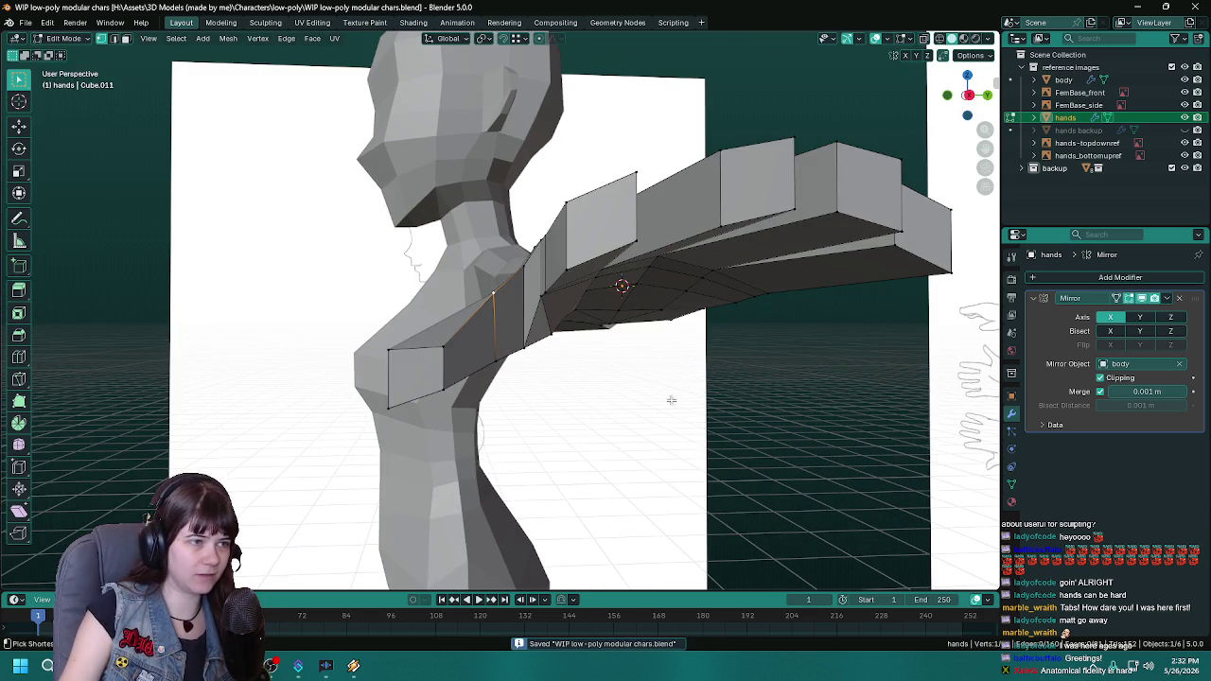
key(shift+v)
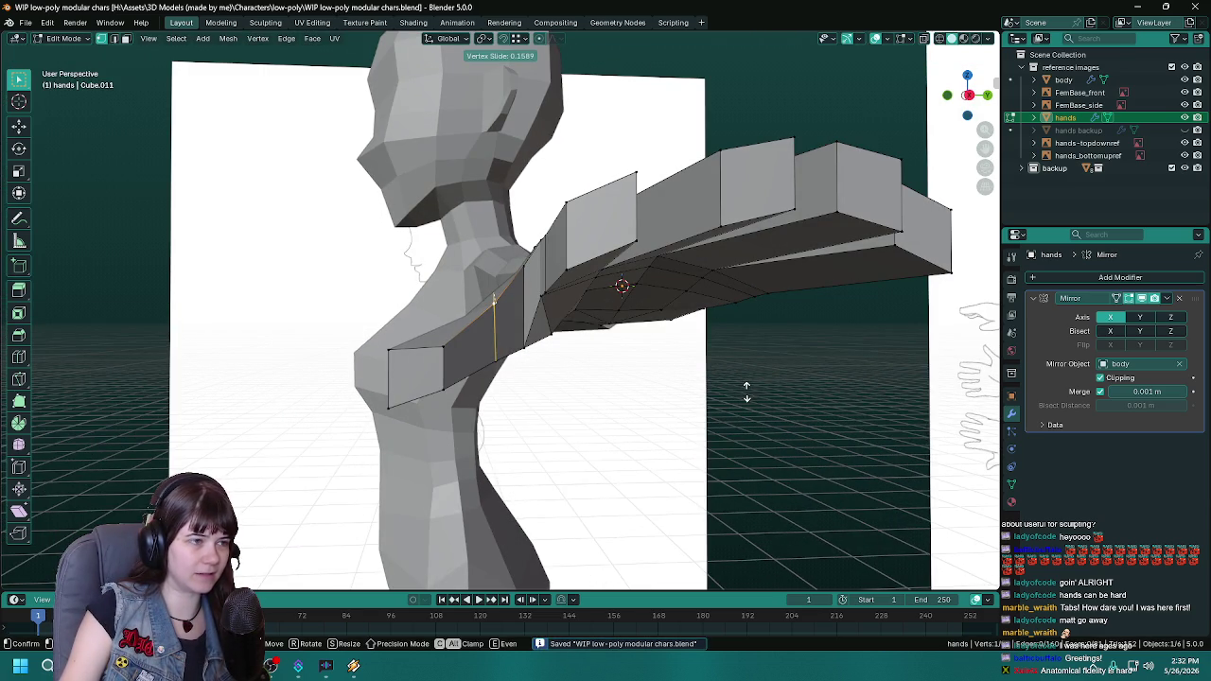
click(746, 390)
Step: Move another thumb-base vertex vertically along Z, then frame and inspect the hand close-up
mouse_move(746, 391)
middle_down()
mouse_move(678, 420)
mouse_move(744, 460)
mouse_move(584, 433)
mouse_move(698, 412)
middle_up()
key(g)
key(z)
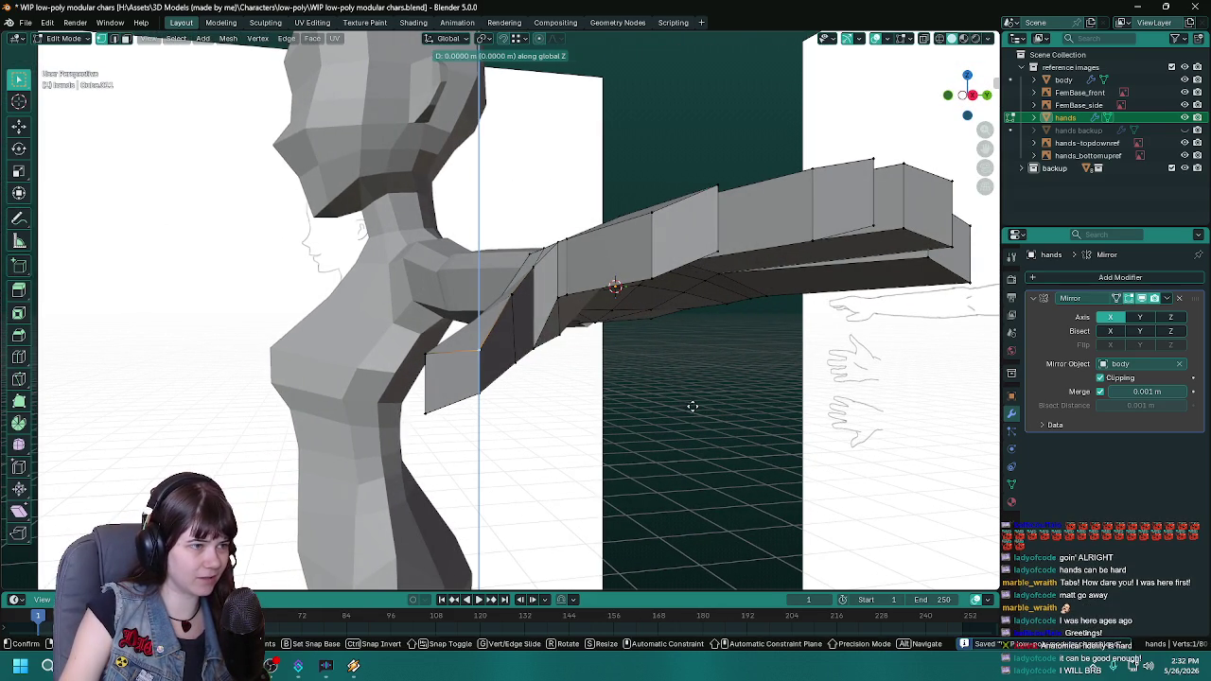
click(690, 398)
key(KP_Decimal)
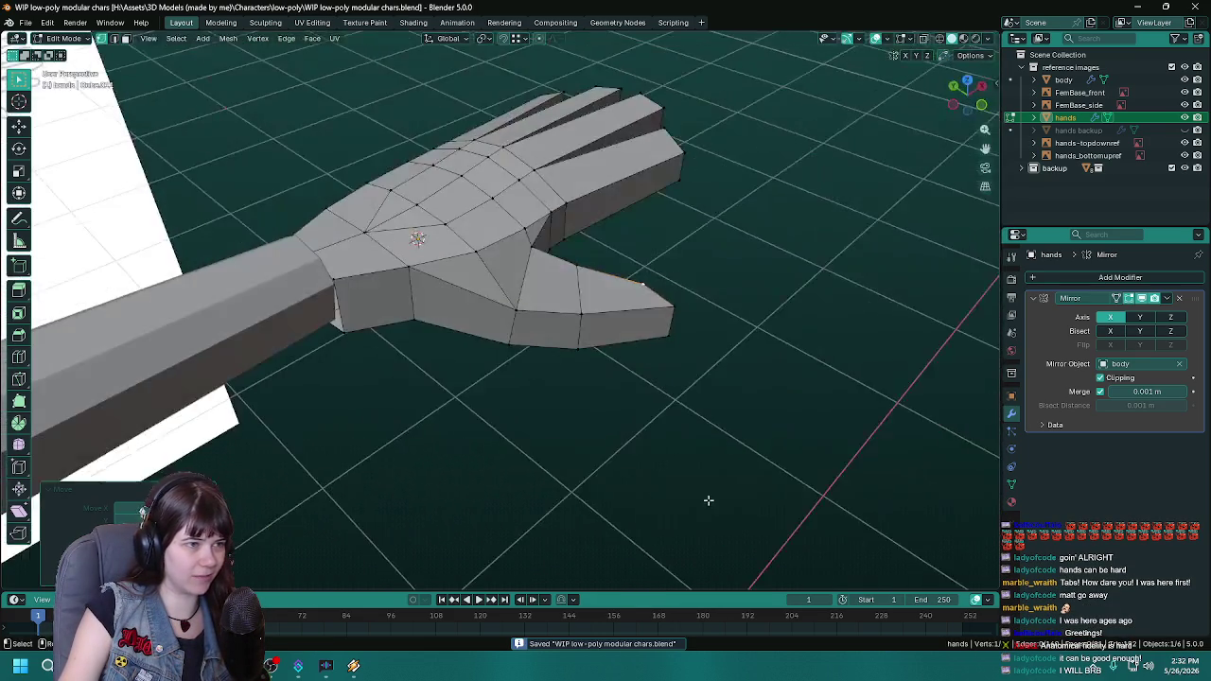
middle_drag(709, 500, 577, 482)
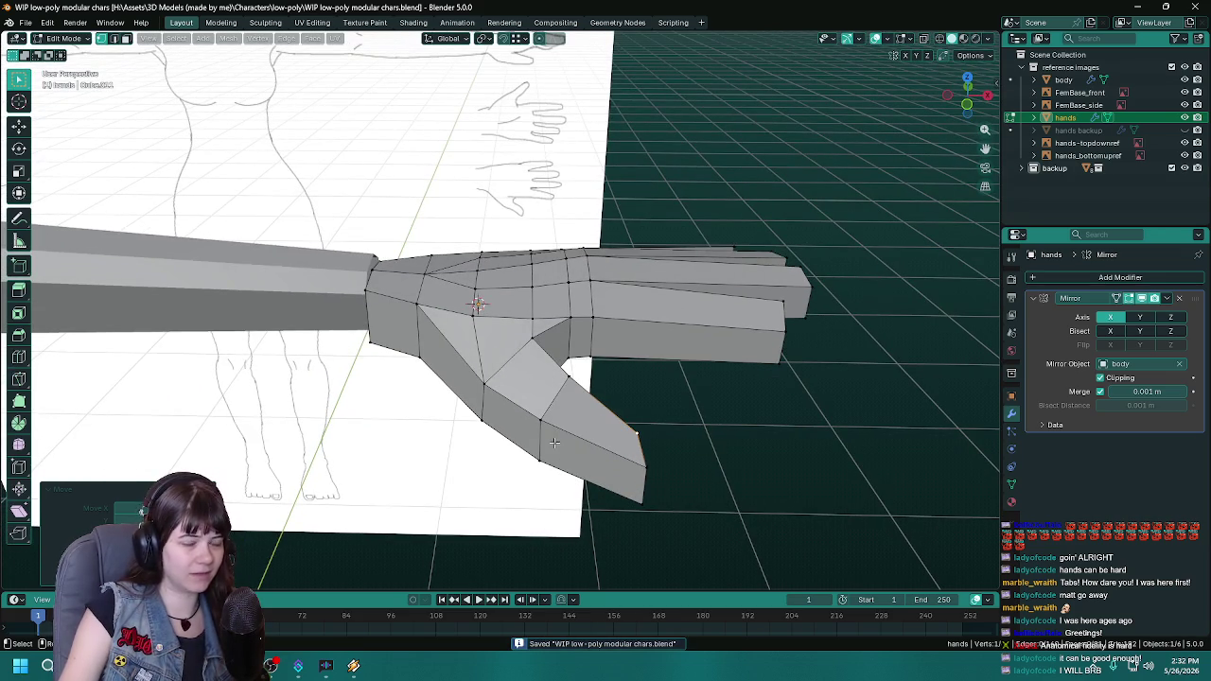
scroll(554, 442, down, 5)
scroll(549, 435, up, 5)
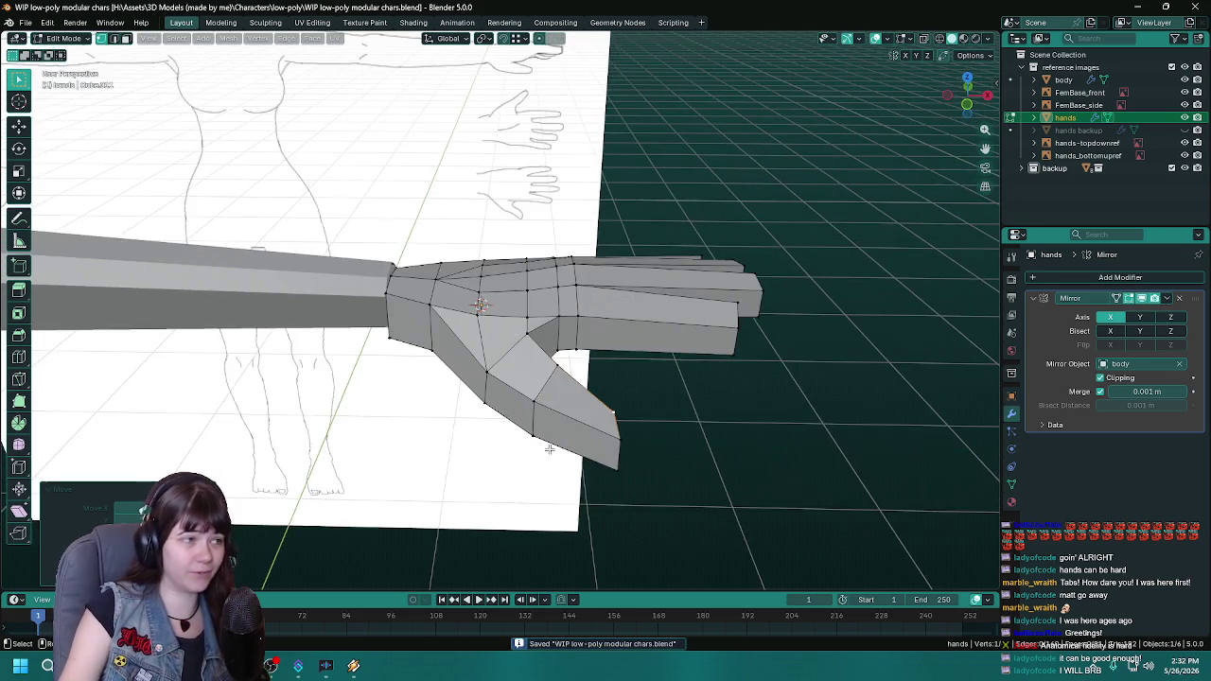
ctrl+middle_drag(547, 434, 537, 423)
shift+scroll(537, 423, down, 1)
Step: Compare the hand against the body reference from the front and side, then save
shift+scroll(537, 423, down, 1)
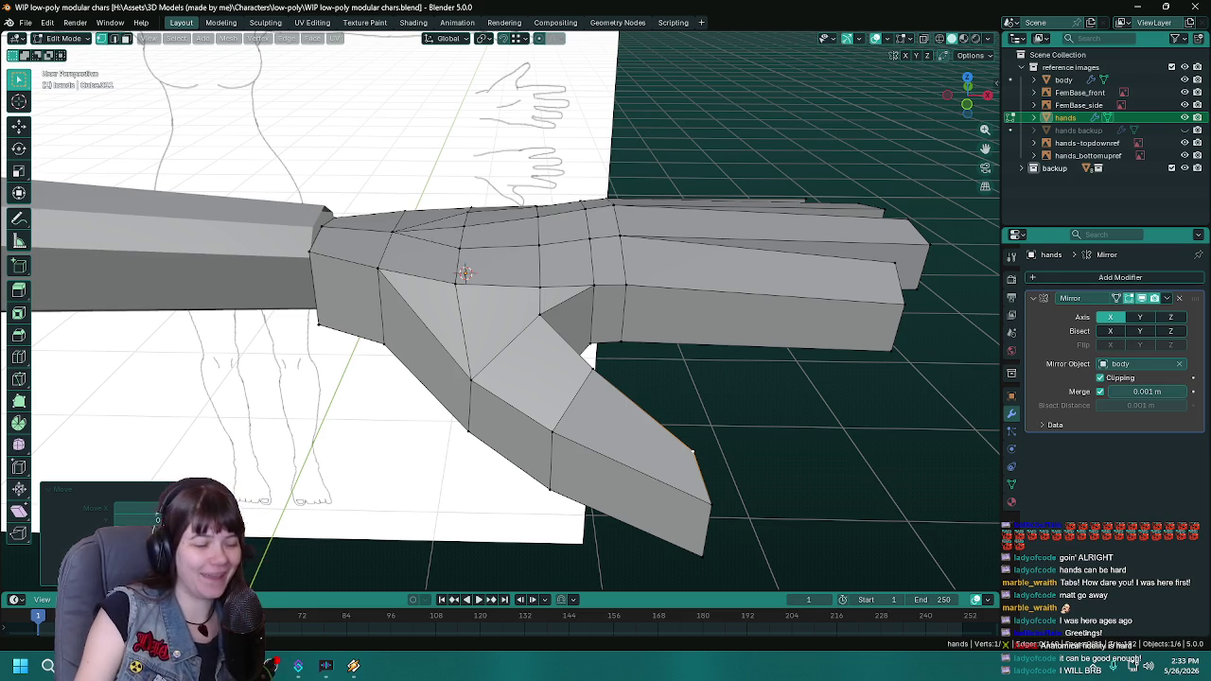
scroll(817, 354, down, 2)
scroll(817, 354, down, 2)
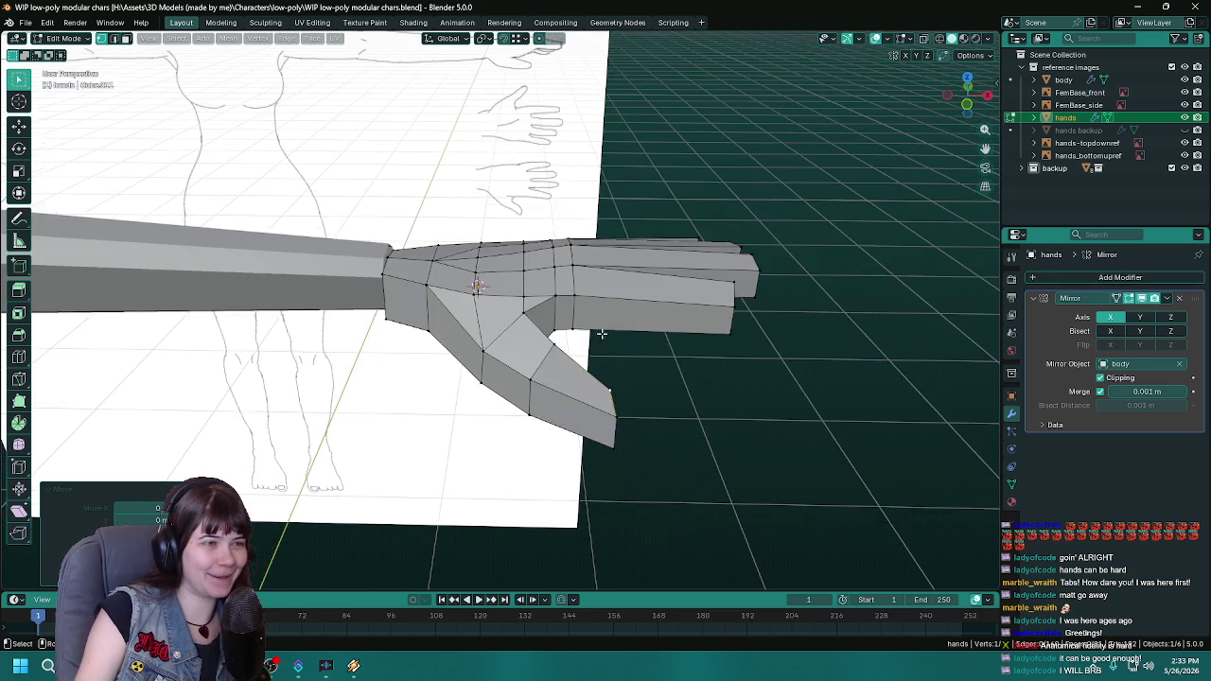
mouse_move(816, 354)
middle_down()
mouse_move(537, 327)
mouse_move(615, 286)
middle_up()
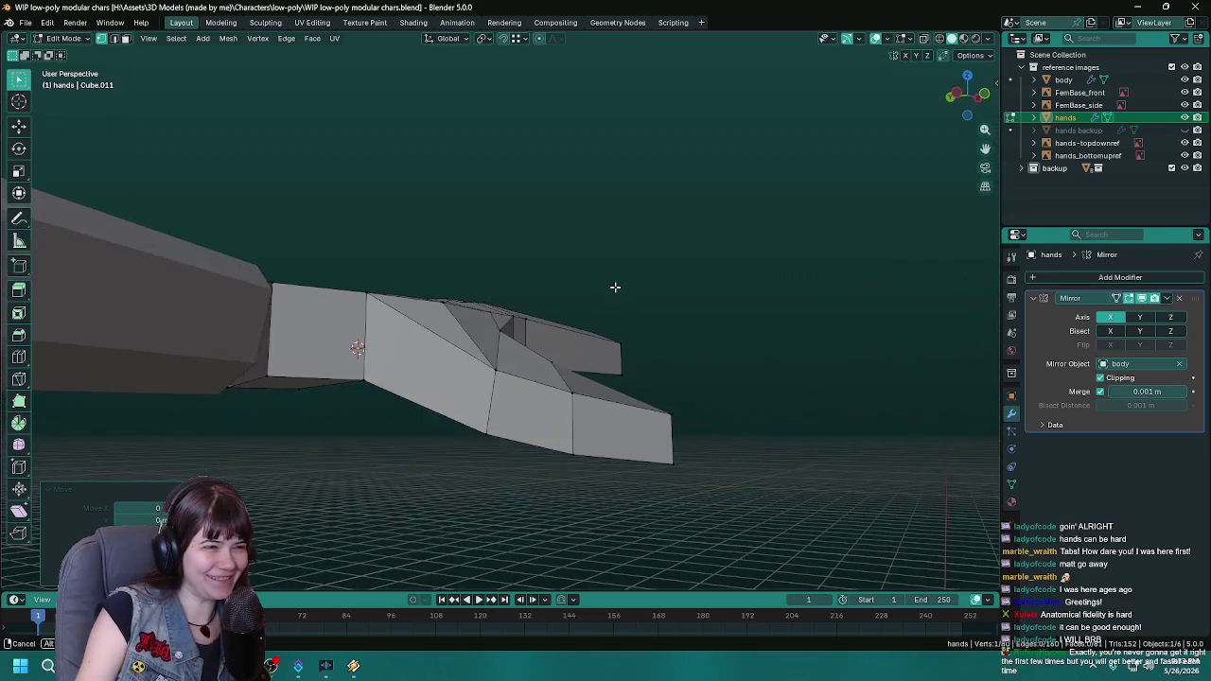
mouse_move(492, 375)
middle_down()
mouse_move(567, 437)
mouse_move(626, 408)
middle_up()
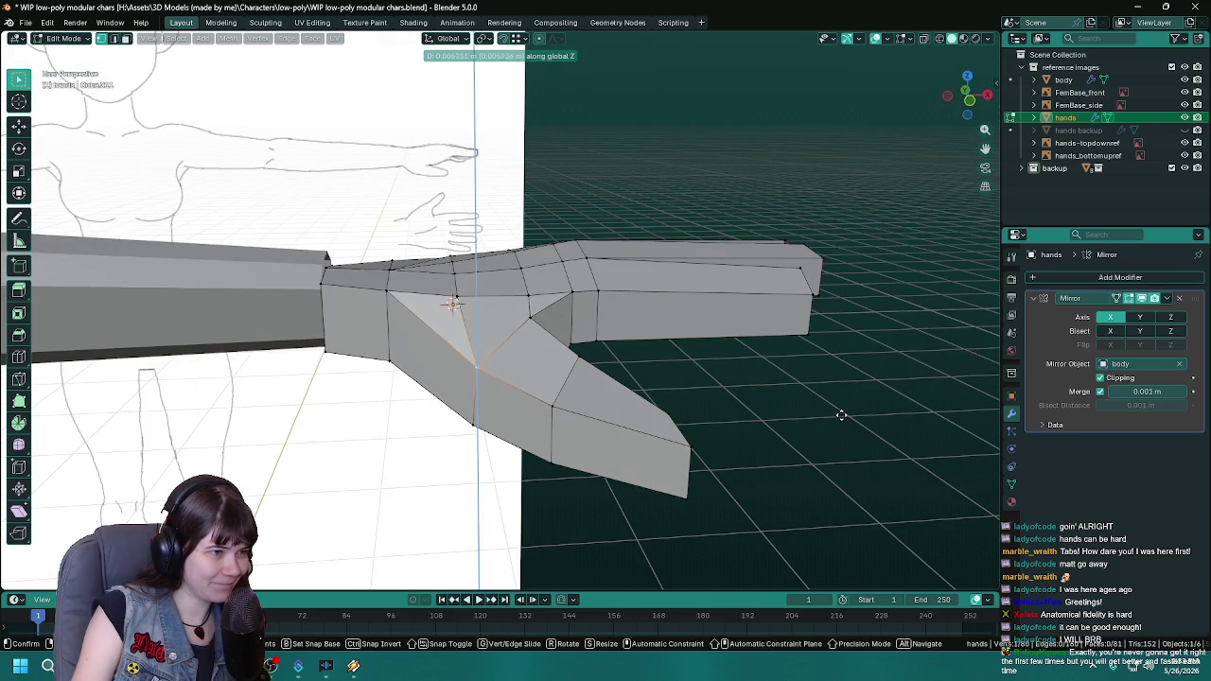
mouse_move(765, 407)
middle_down()
mouse_move(824, 405)
mouse_move(716, 422)
mouse_move(587, 393)
mouse_move(549, 417)
mouse_move(567, 398)
mouse_move(538, 378)
mouse_move(419, 392)
mouse_move(535, 399)
middle_up()
key(g)
key(ctrl+s)
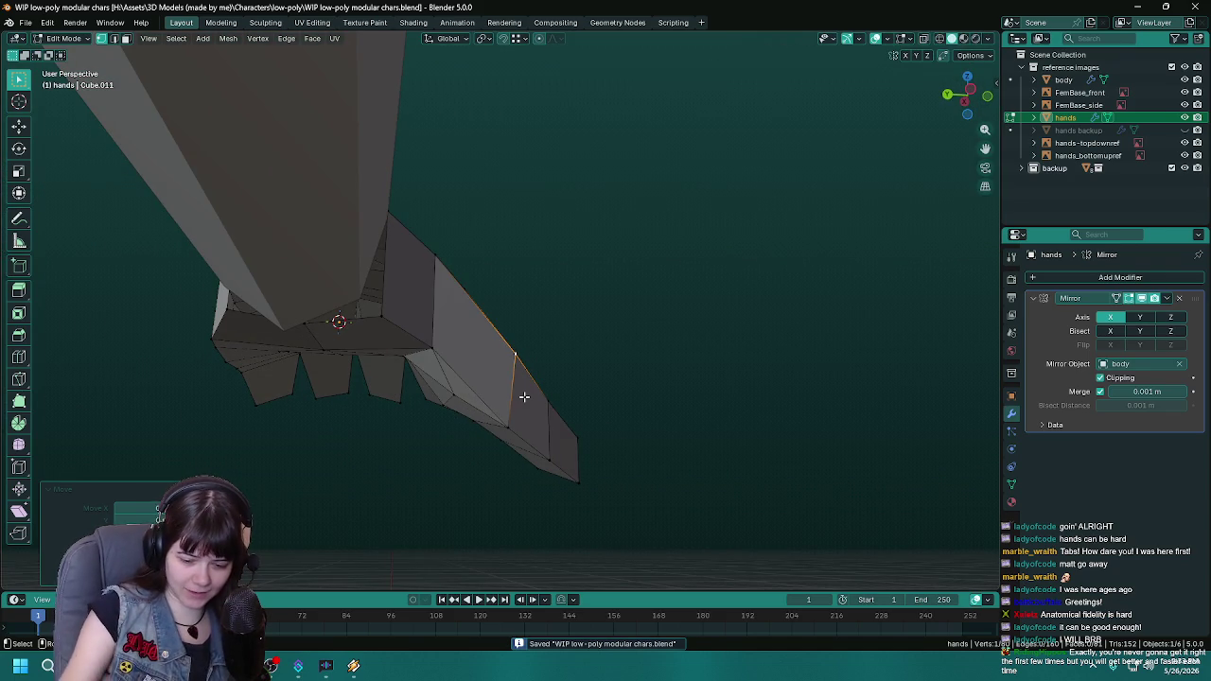
Step: Review the hand from above and along the arm, save again, and return to Object Mode
middle_drag(523, 397, 389, 446)
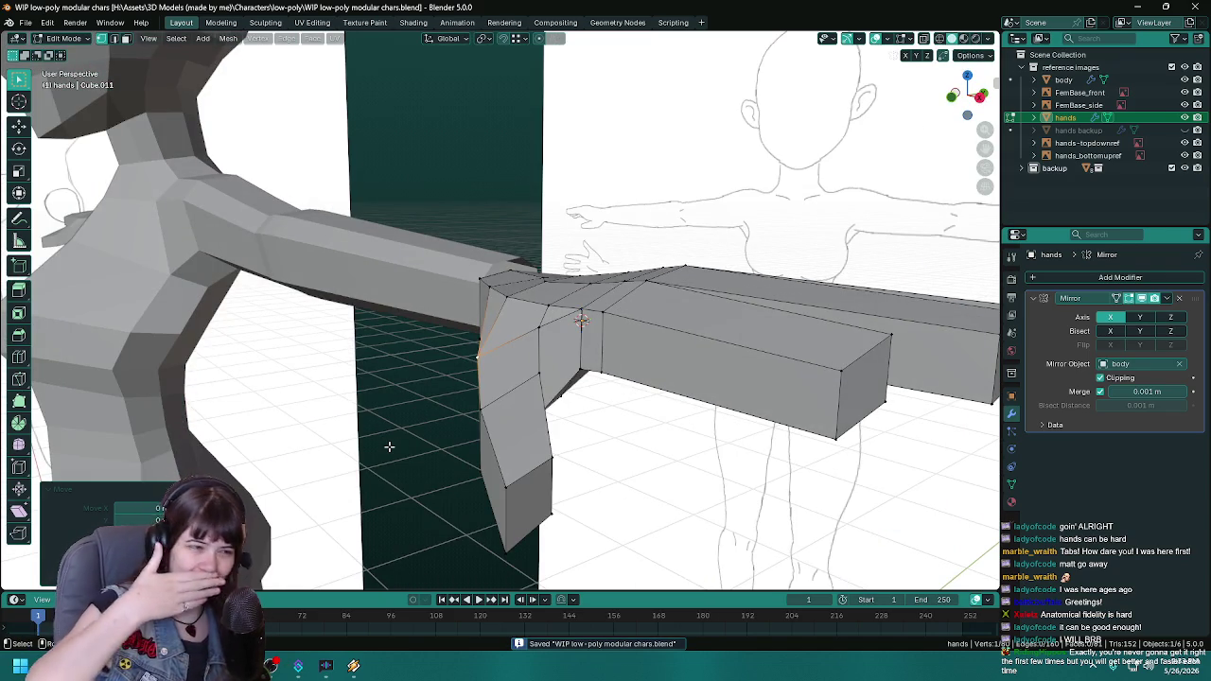
scroll(446, 398, down, 3)
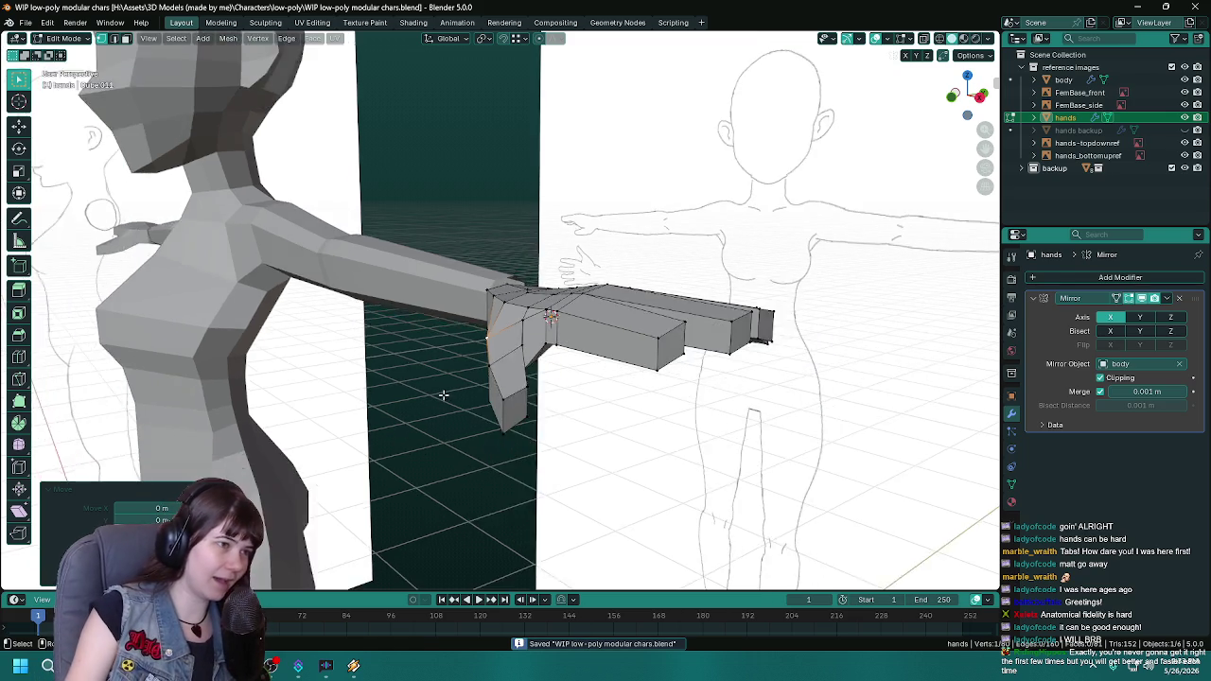
mouse_move(446, 398)
middle_down()
mouse_move(463, 425)
mouse_move(519, 367)
mouse_move(589, 392)
middle_up()
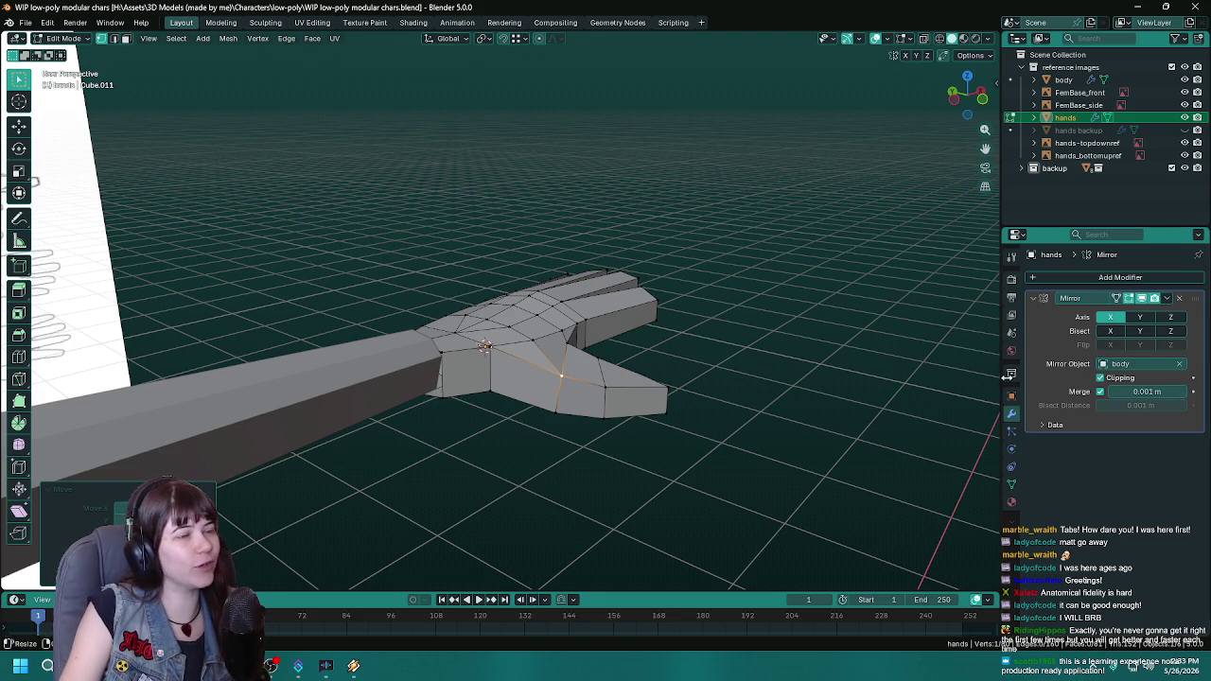
middle_drag(476, 288, 597, 359)
key(ctrl+s)
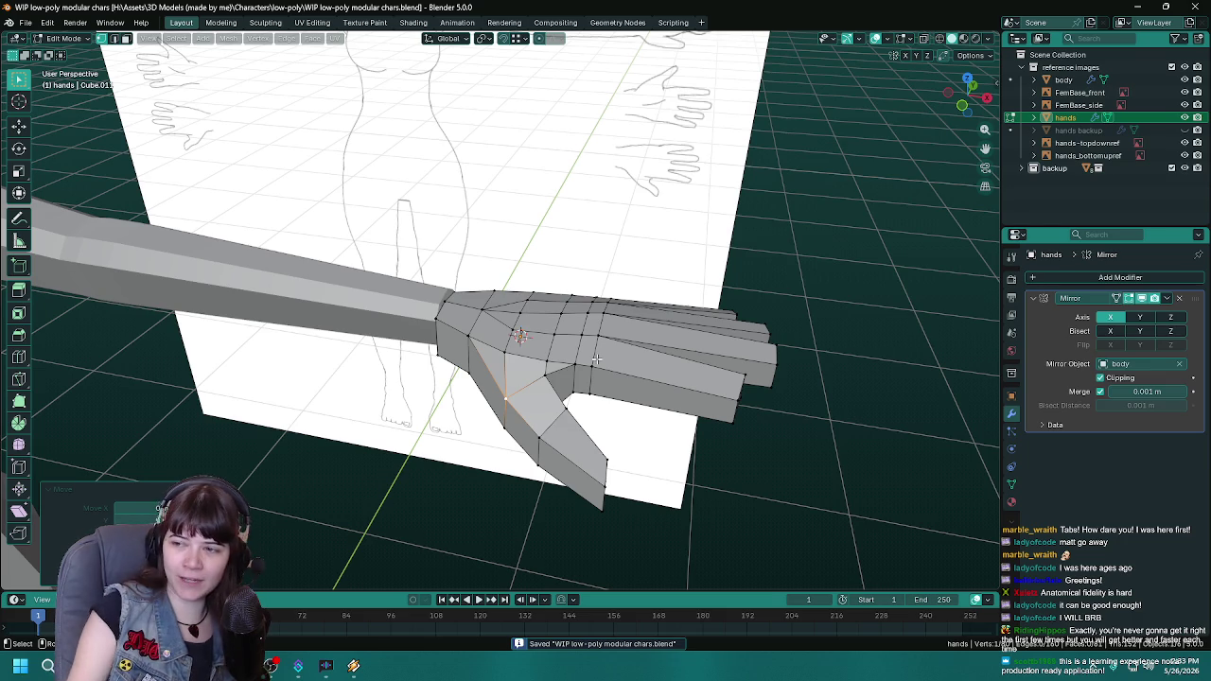
mouse_move(598, 360)
middle_down()
mouse_move(534, 406)
mouse_move(451, 405)
mouse_move(638, 407)
mouse_move(535, 422)
mouse_move(605, 414)
middle_up()
mouse_move(462, 392)
middle_down()
mouse_move(378, 402)
mouse_move(622, 388)
mouse_move(495, 428)
mouse_move(538, 428)
mouse_move(529, 476)
middle_up()
key(Tab)
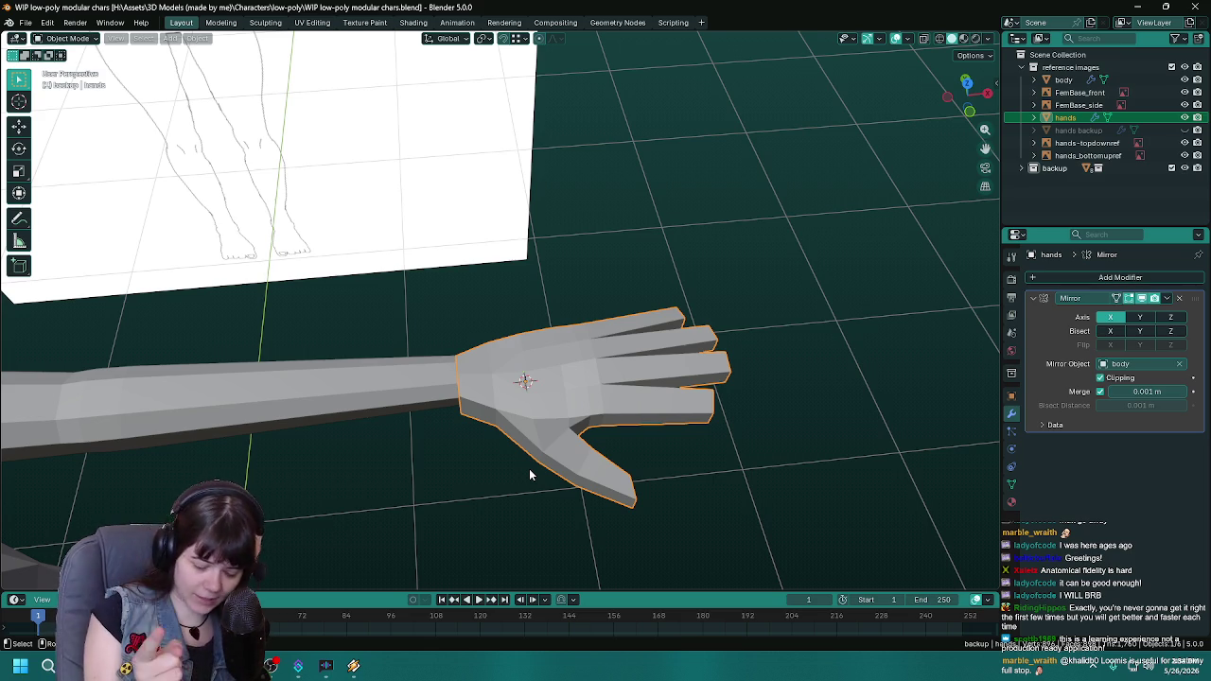
mouse_move(526, 465)
middle_down()
mouse_move(498, 448)
mouse_move(597, 493)
mouse_move(605, 419)
mouse_move(589, 467)
mouse_move(570, 463)
mouse_move(503, 260)
middle_up()
key(ctrl+s)
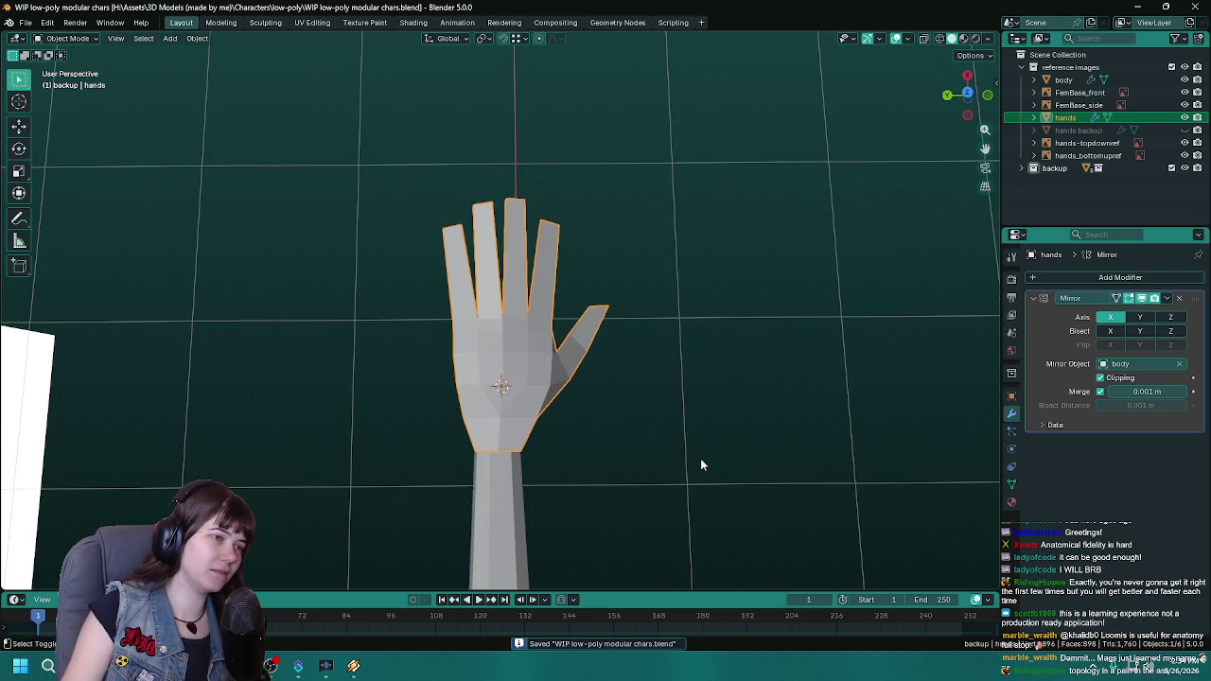
mouse_move(700, 458)
middle_down()
mouse_move(605, 443)
mouse_move(681, 466)
mouse_move(651, 456)
middle_up()
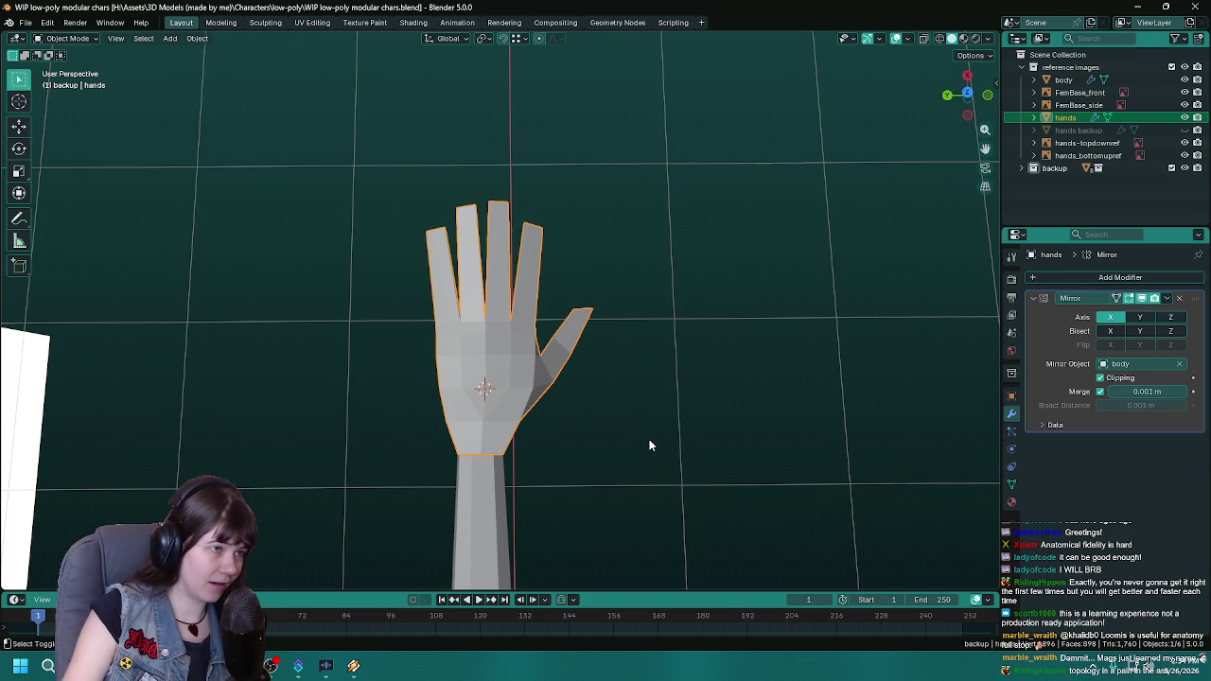
mouse_move(649, 456)
shift+middle_down()
mouse_move(653, 481)
mouse_move(643, 449)
mouse_move(609, 441)
mouse_move(606, 454)
shift+middle_up()
key(ctrl+s)
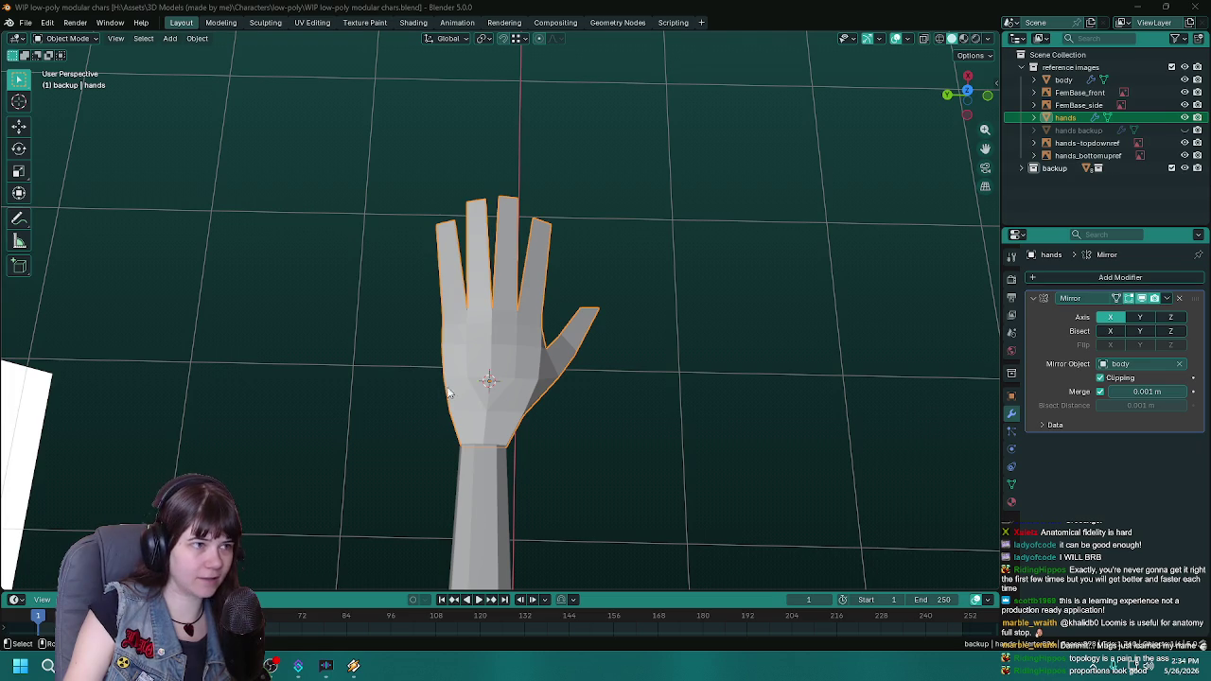
middle_drag(449, 392, 425, 370)
key(KP_7)
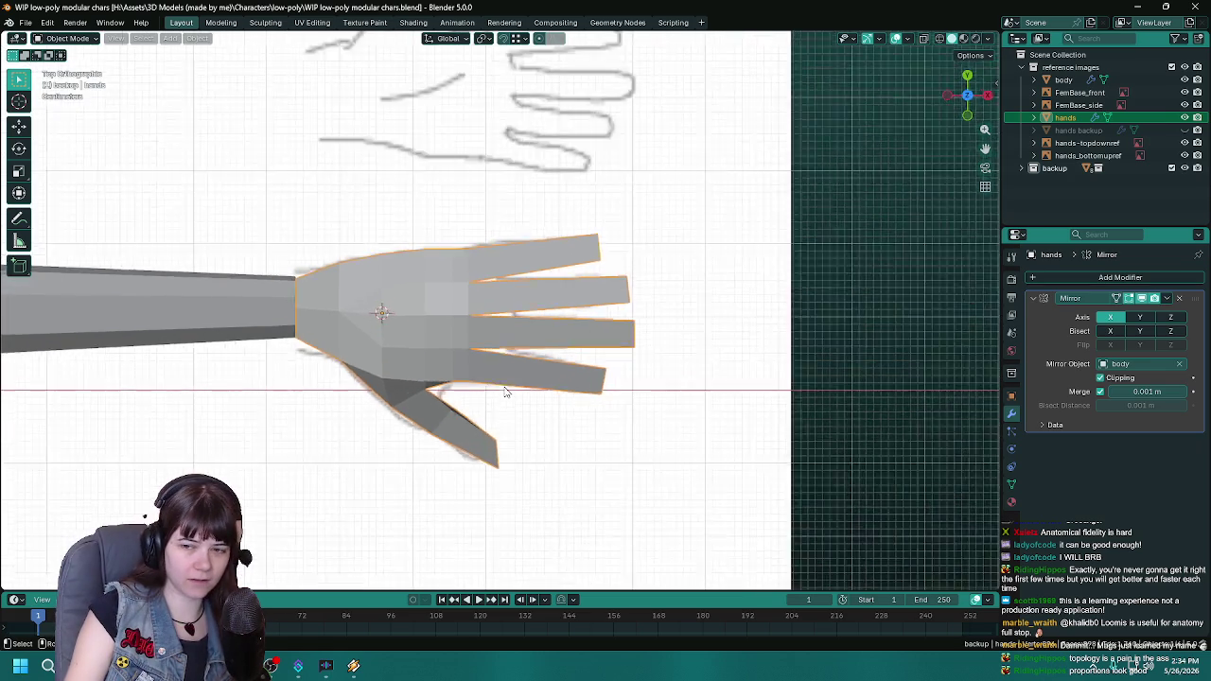
Step: Enter Edit Mode on the hand, save, and frame the view over the fingers
key(Tab)
scroll(511, 378, up, 3)
scroll(521, 359, down, 2)
scroll(530, 350, down, 2)
scroll(537, 338, up, 2)
key(ctrl+s)
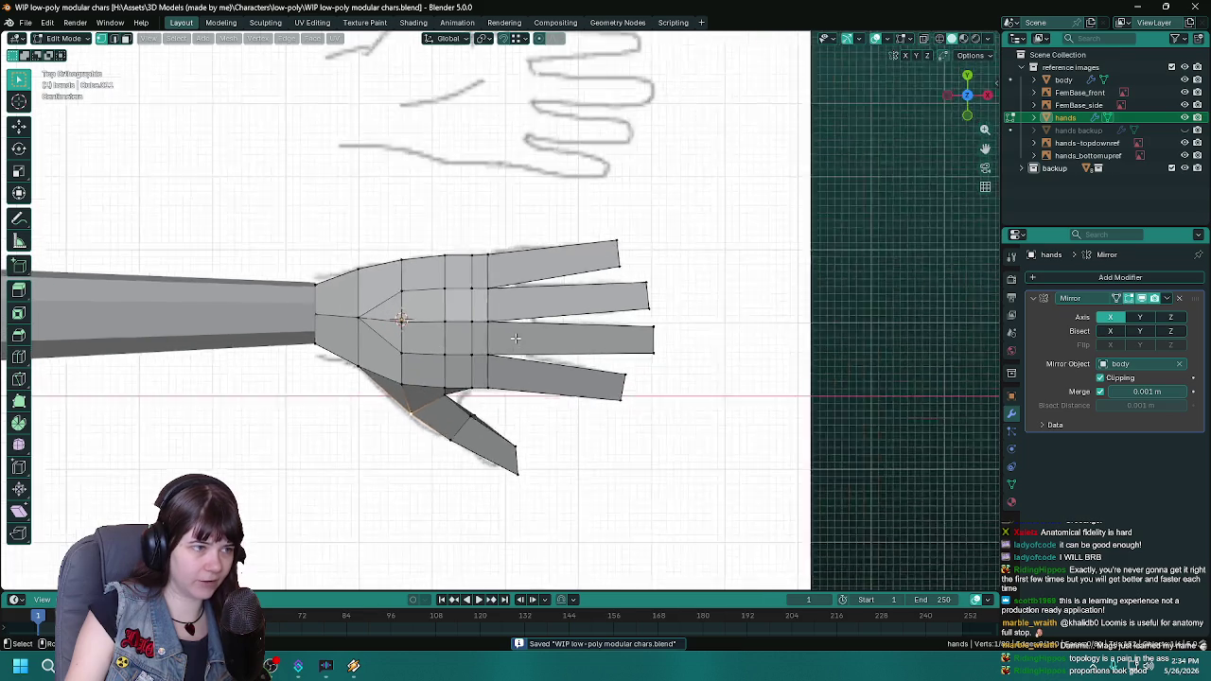
scroll(526, 346, up, 1)
scroll(535, 415, up, 2)
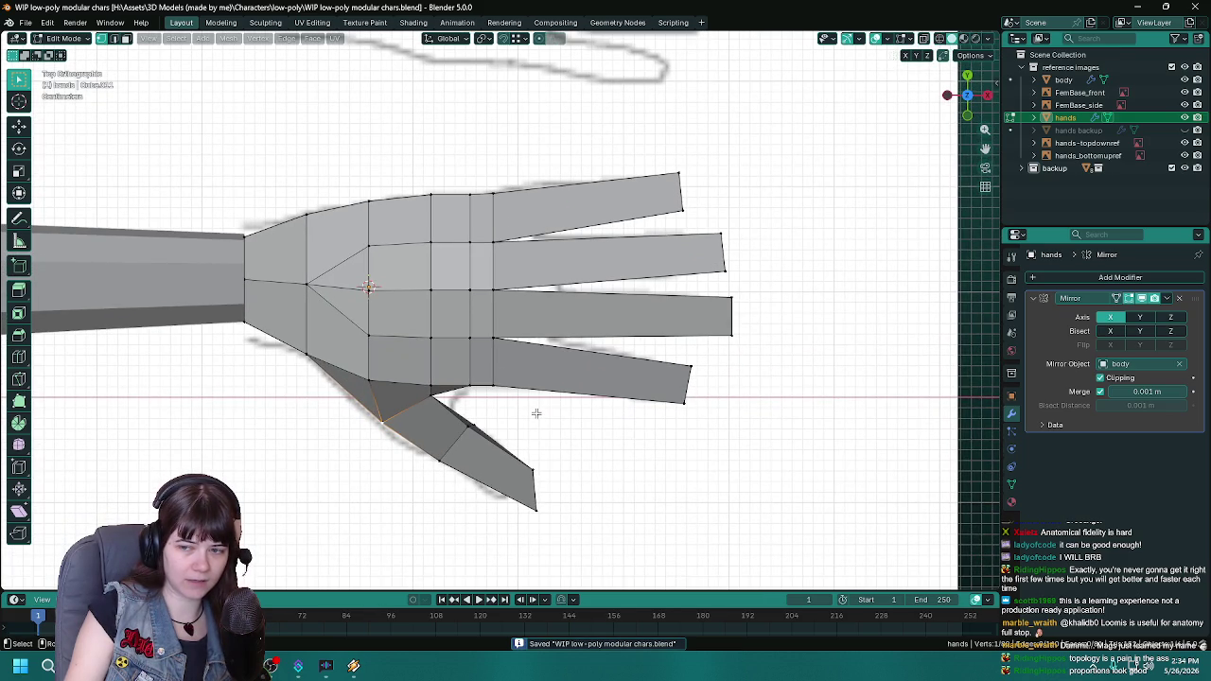
shift+middle_drag(536, 414, 525, 468)
Step: Add two evenly spaced joint loops across each of the four fingers and save
key(ctrl+r)
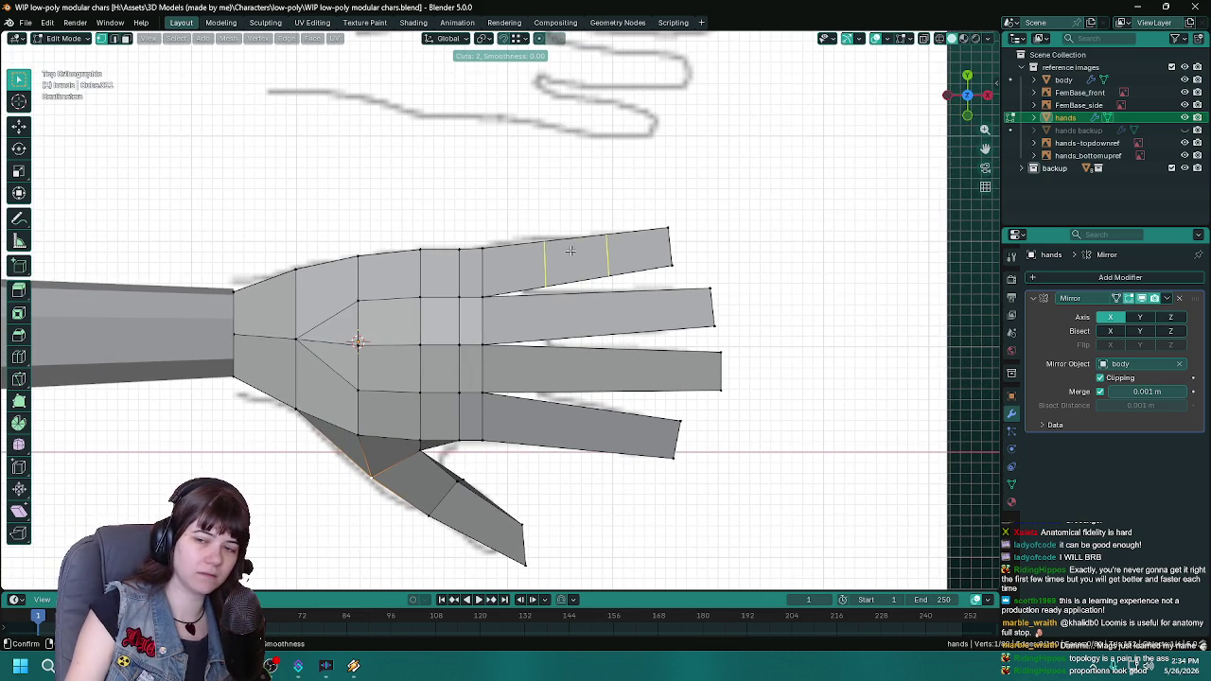
click(570, 250)
right_click(571, 251)
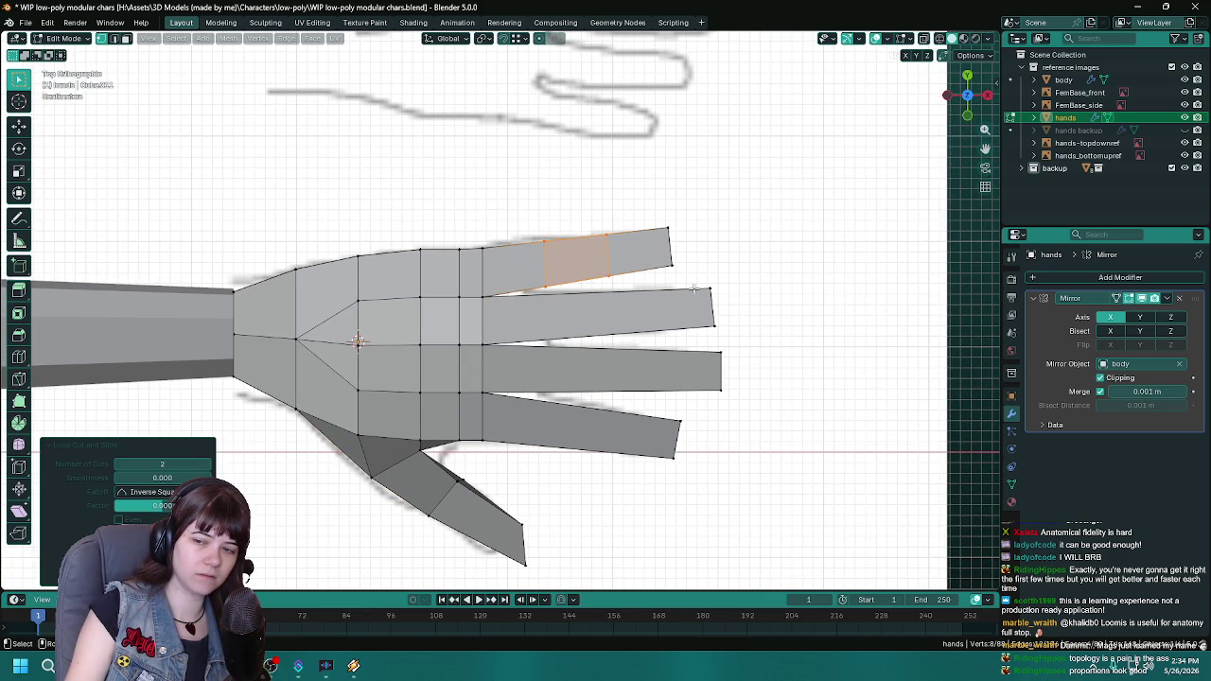
key(ctrl+r)
click(611, 318)
right_click(611, 319)
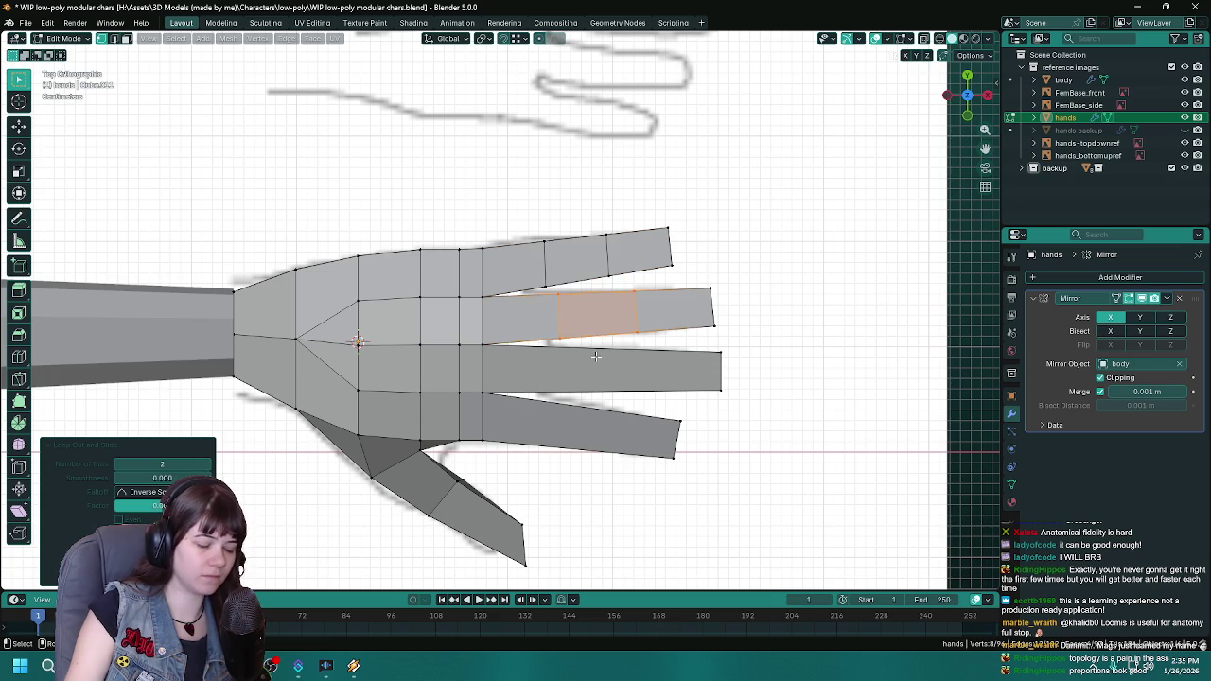
key(ctrl+r)
click(596, 357)
right_click(596, 356)
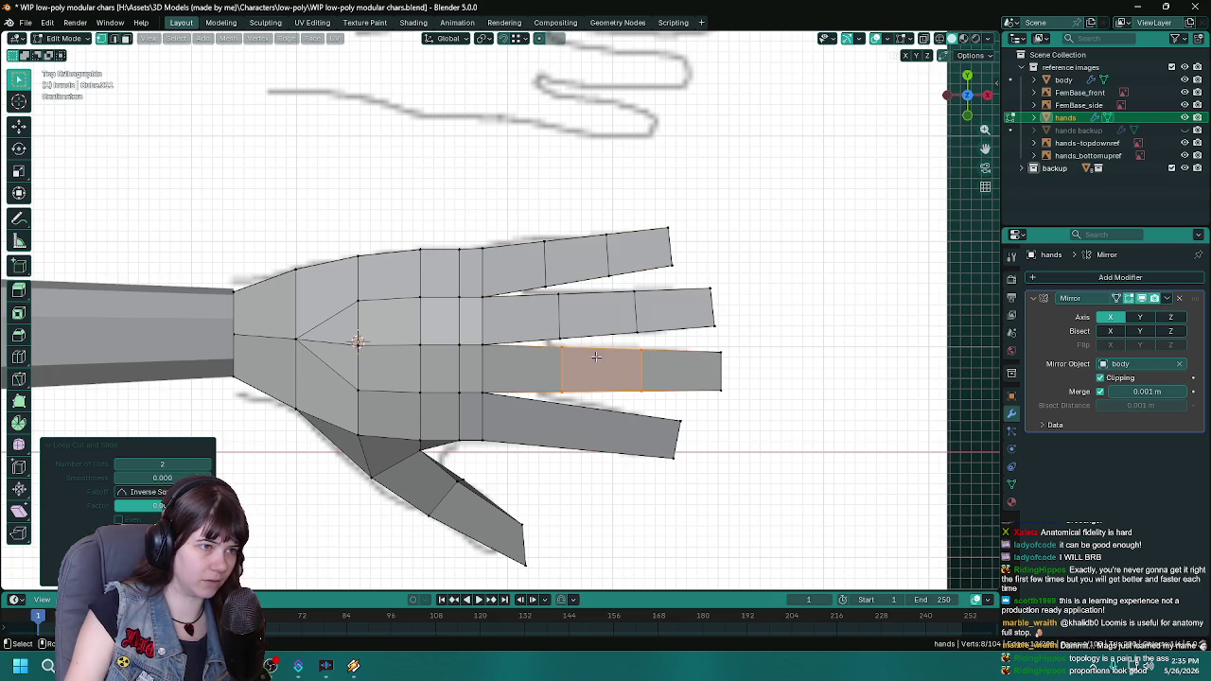
key(ctrl+r)
click(589, 417)
right_click(588, 417)
key(ctrl+s)
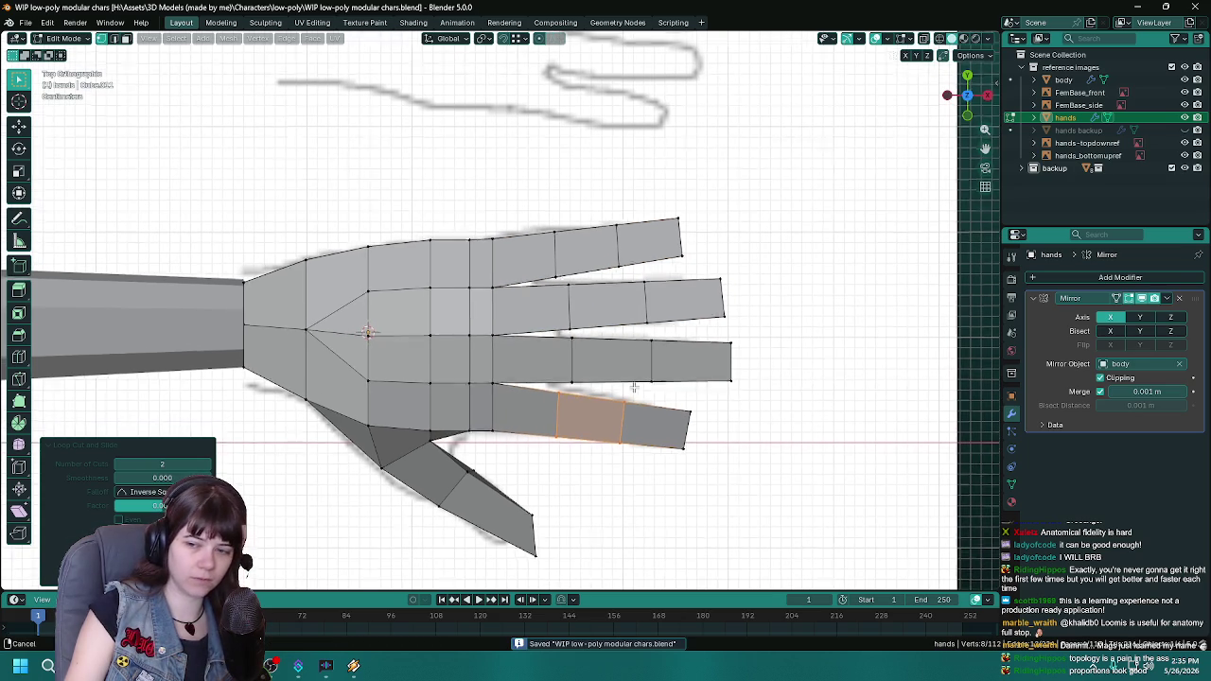
Step: Nudge the lower finger's joint loop, then the top finger's joint loop, along the fingers
key(g)
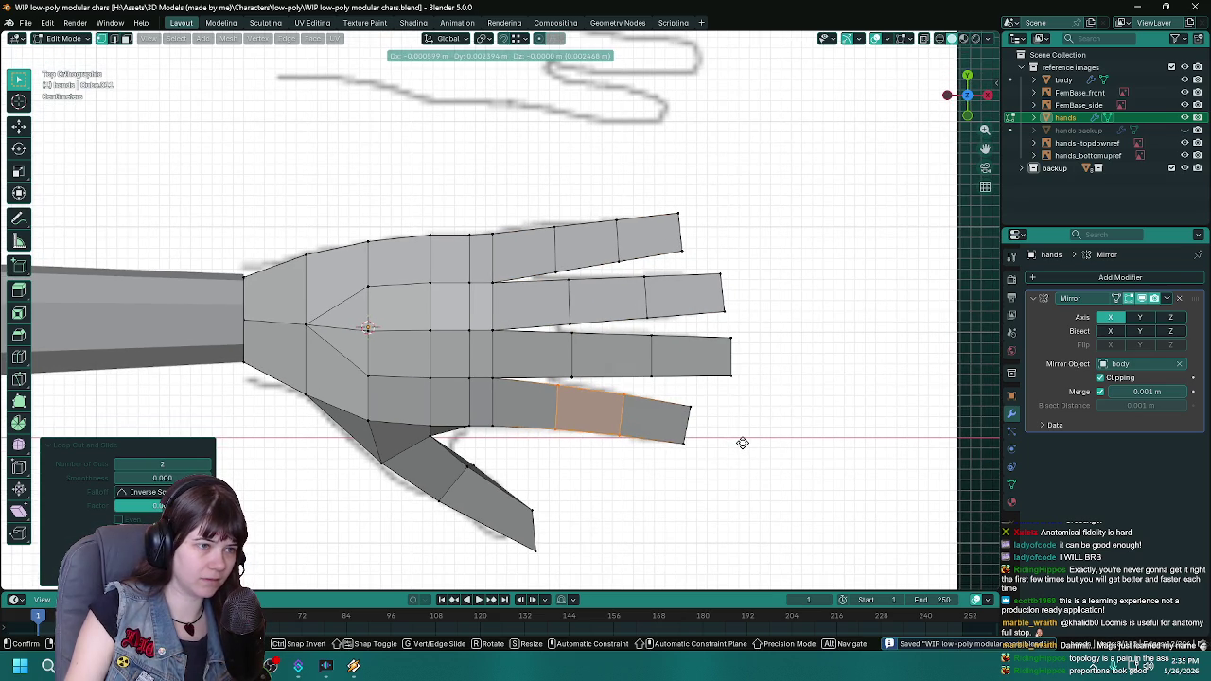
click(742, 443)
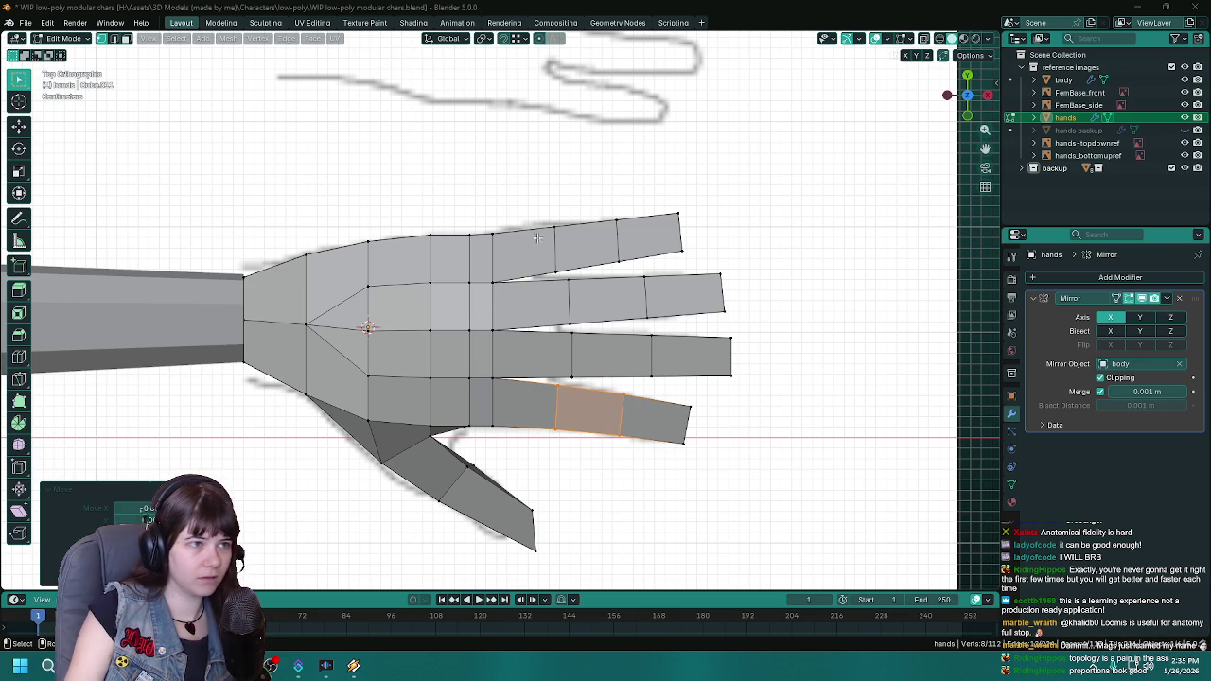
key(alt+a)
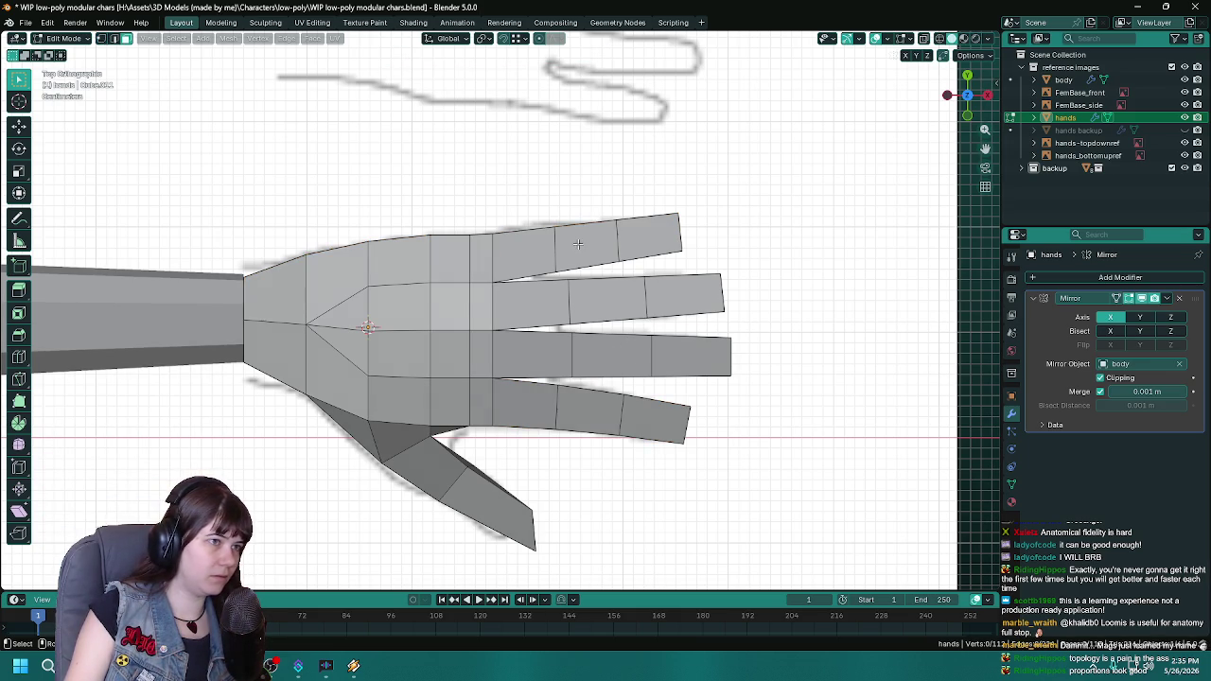
alt+click(584, 225)
key(g)
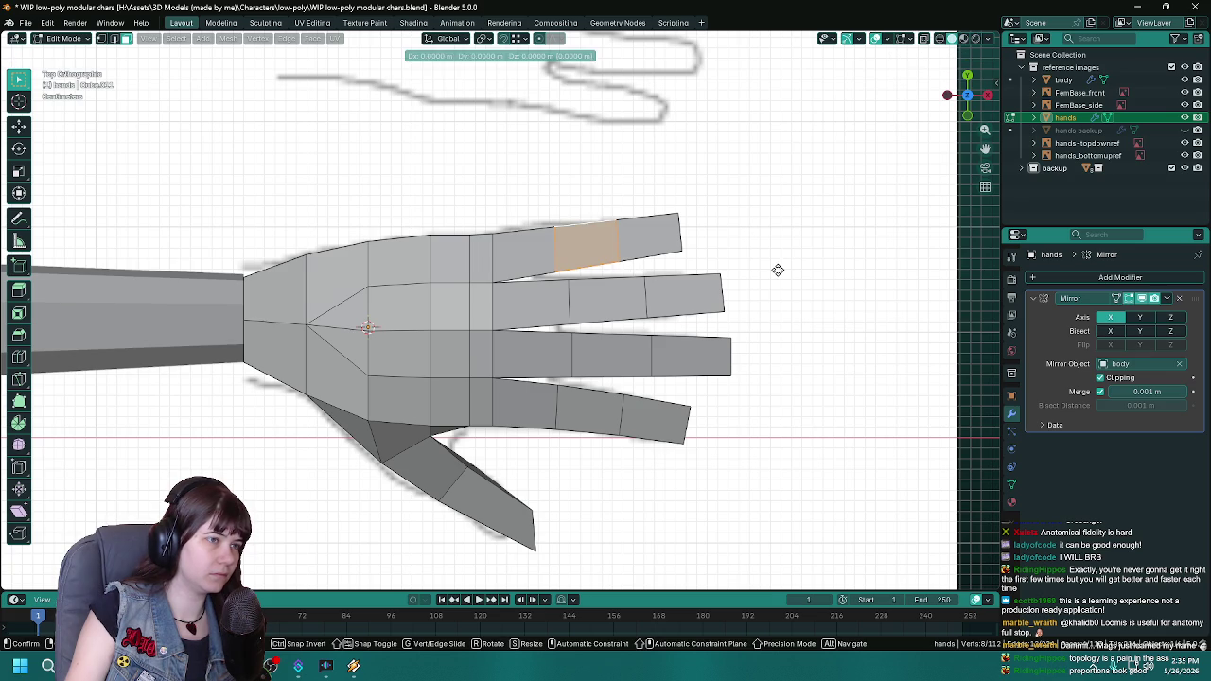
click(776, 270)
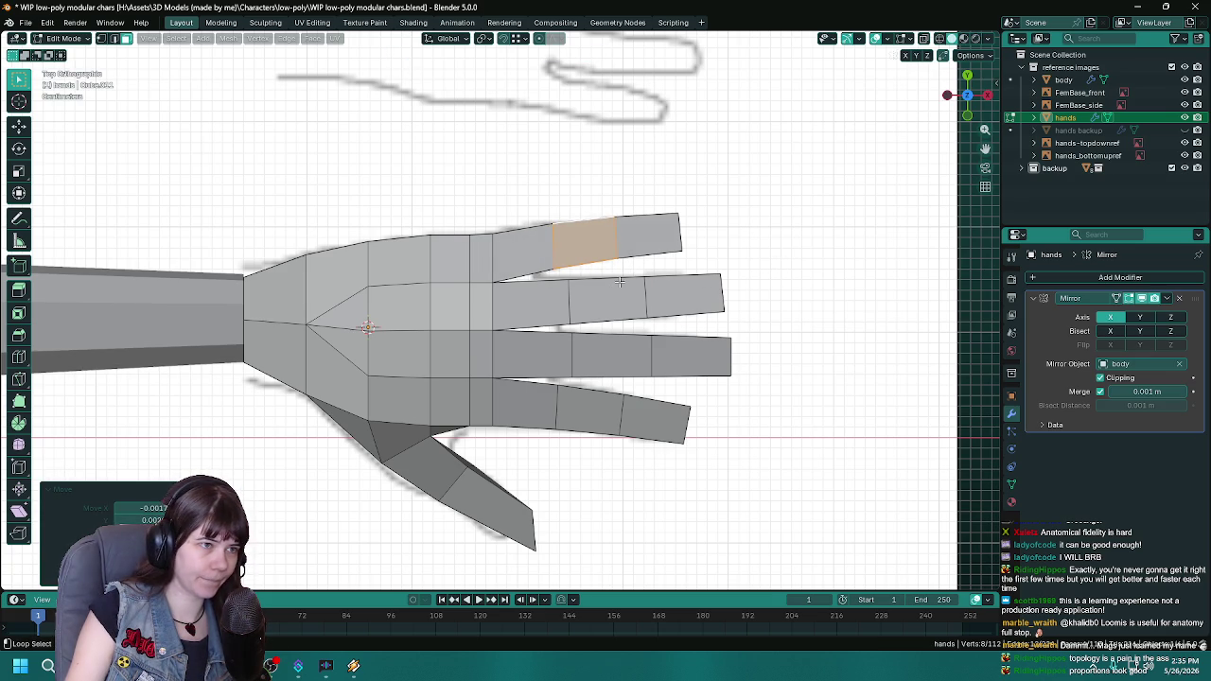
Step: Nudge the second and middle fingers' joint loops, then return to Object Mode
alt+click(619, 281)
key(g)
click(837, 287)
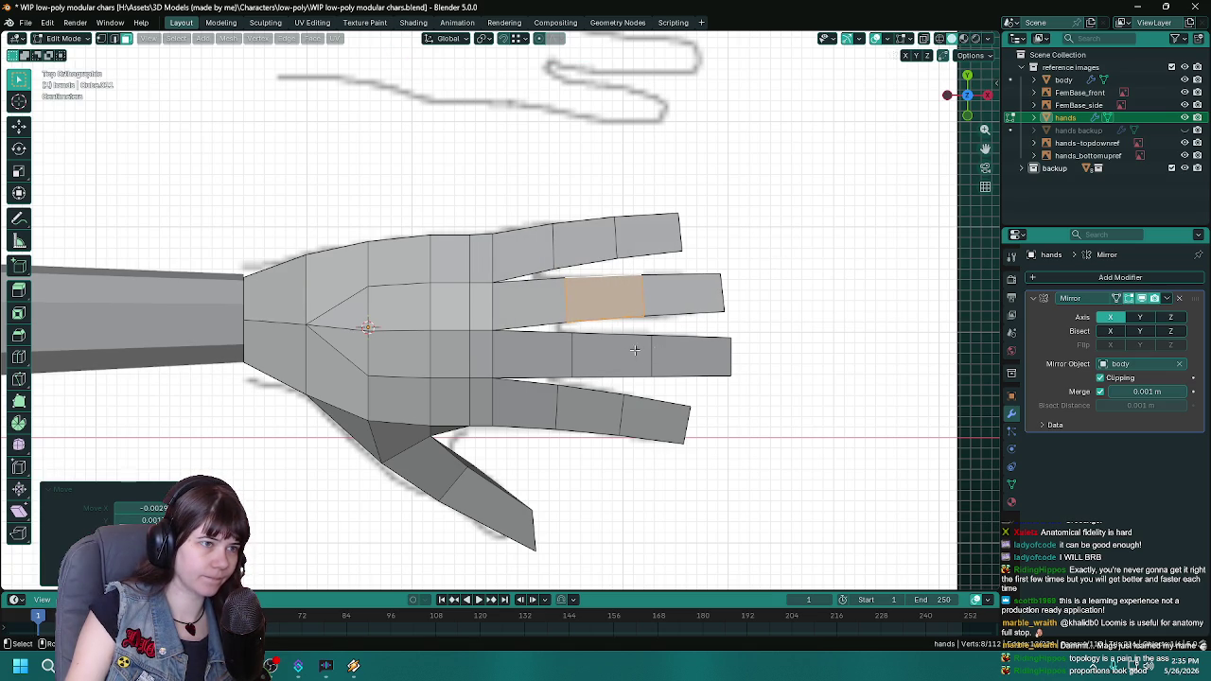
alt+click(620, 343)
key(g)
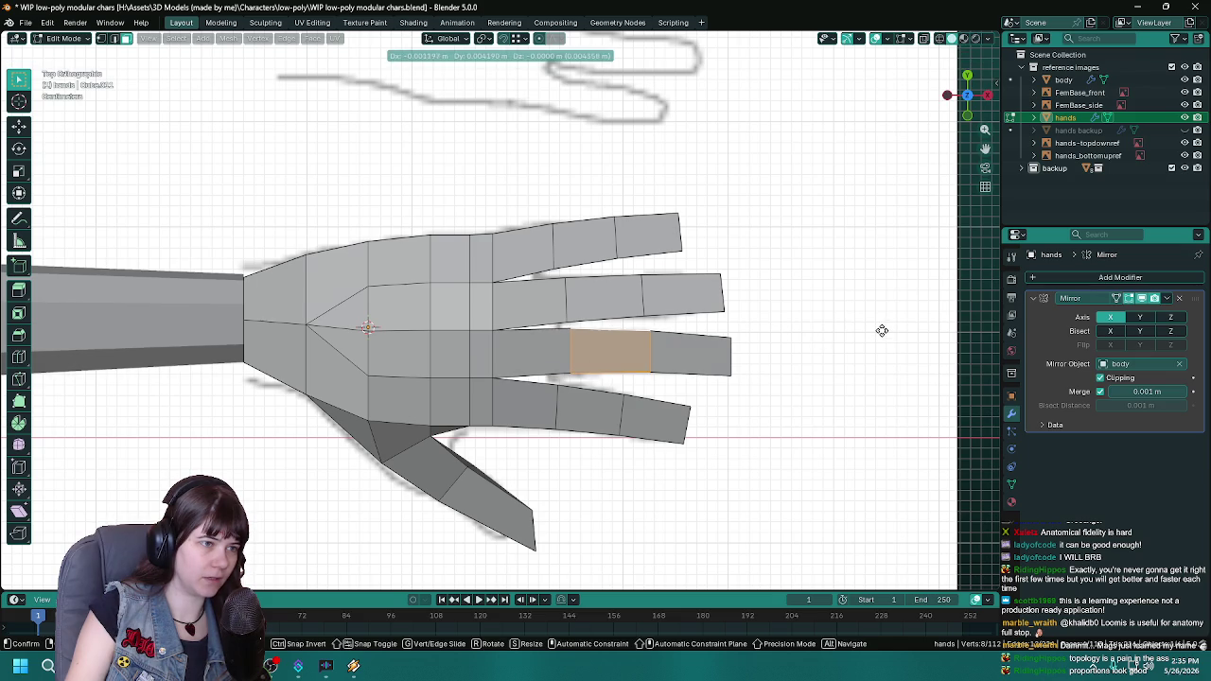
click(881, 333)
scroll(879, 343, down, 3)
mouse_move(636, 407)
middle_down()
mouse_move(704, 407)
mouse_move(494, 352)
mouse_move(599, 375)
middle_up()
key(Tab)
key(Tab)
Step: With the hand isolated, move a finger's front joint face slightly and save
click(599, 376)
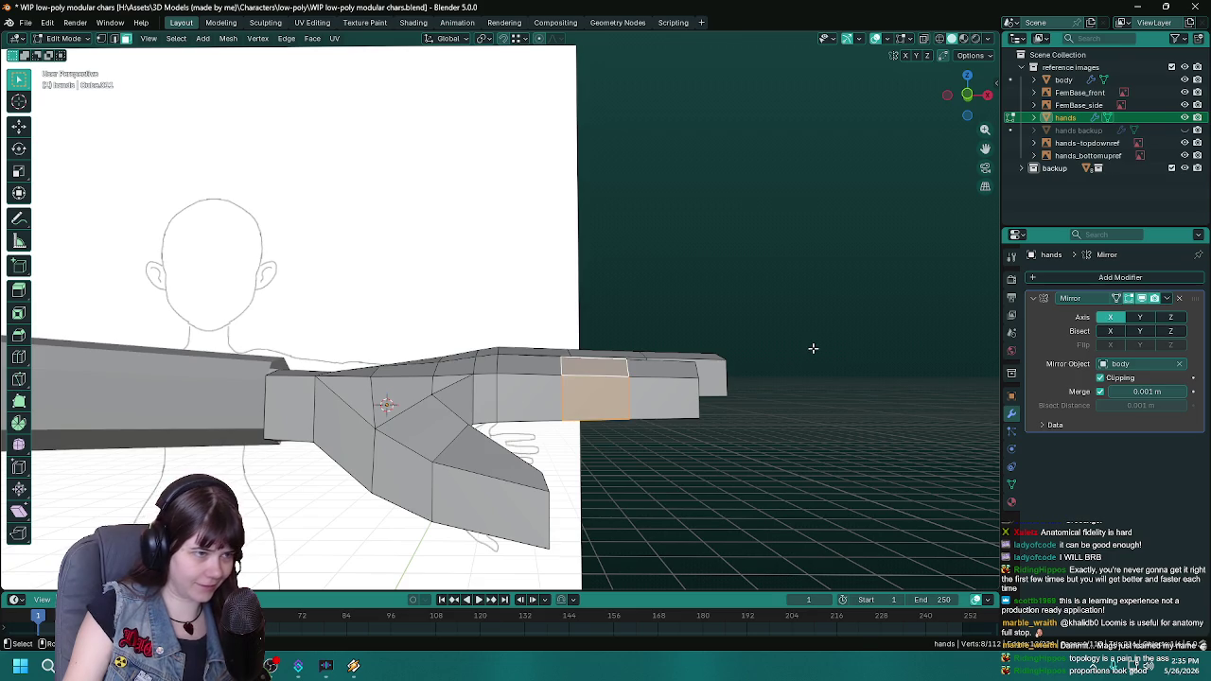
middle_drag(701, 335, 517, 322)
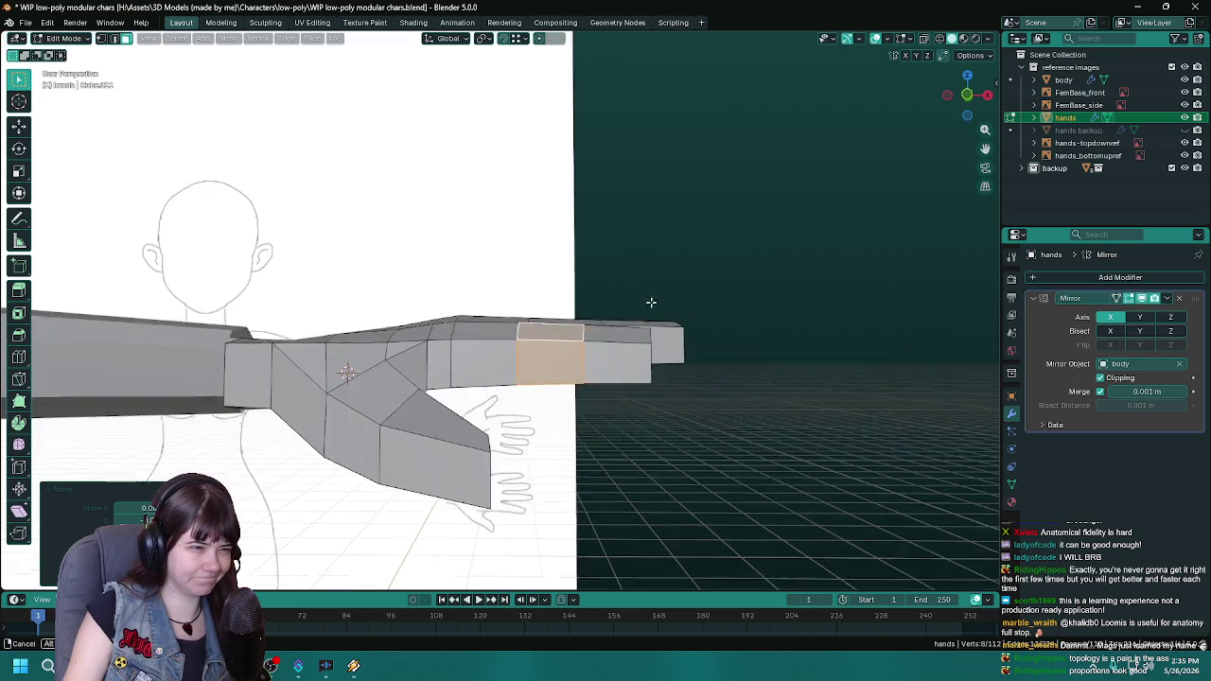
key(ctrl+s)
key(KP_Divide)
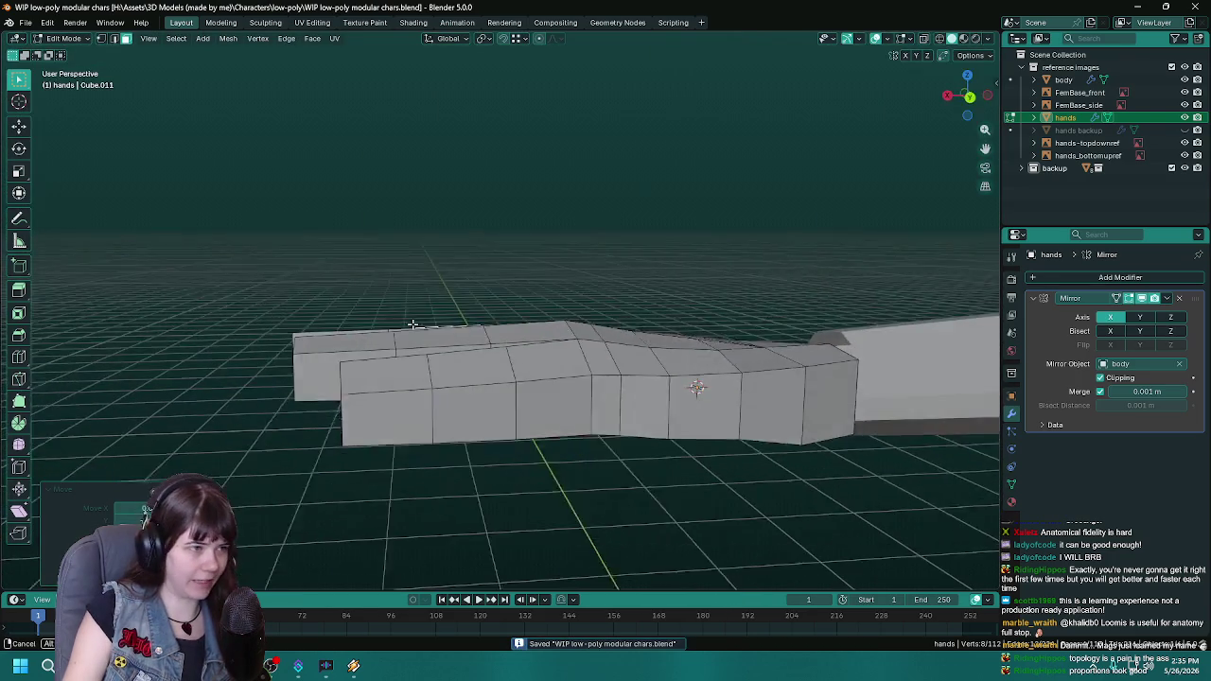
mouse_move(517, 322)
middle_down()
mouse_move(536, 335)
mouse_move(526, 373)
mouse_move(678, 250)
middle_up()
click(519, 390)
key(g)
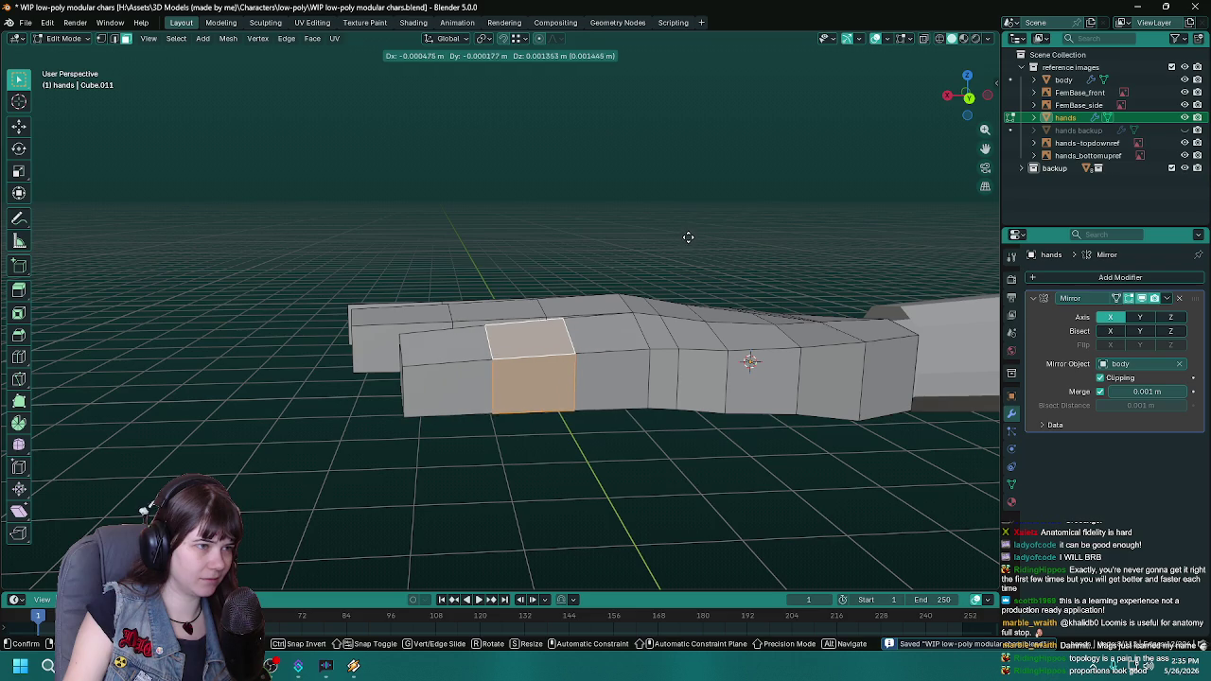
click(687, 235)
middle_drag(616, 278, 605, 262)
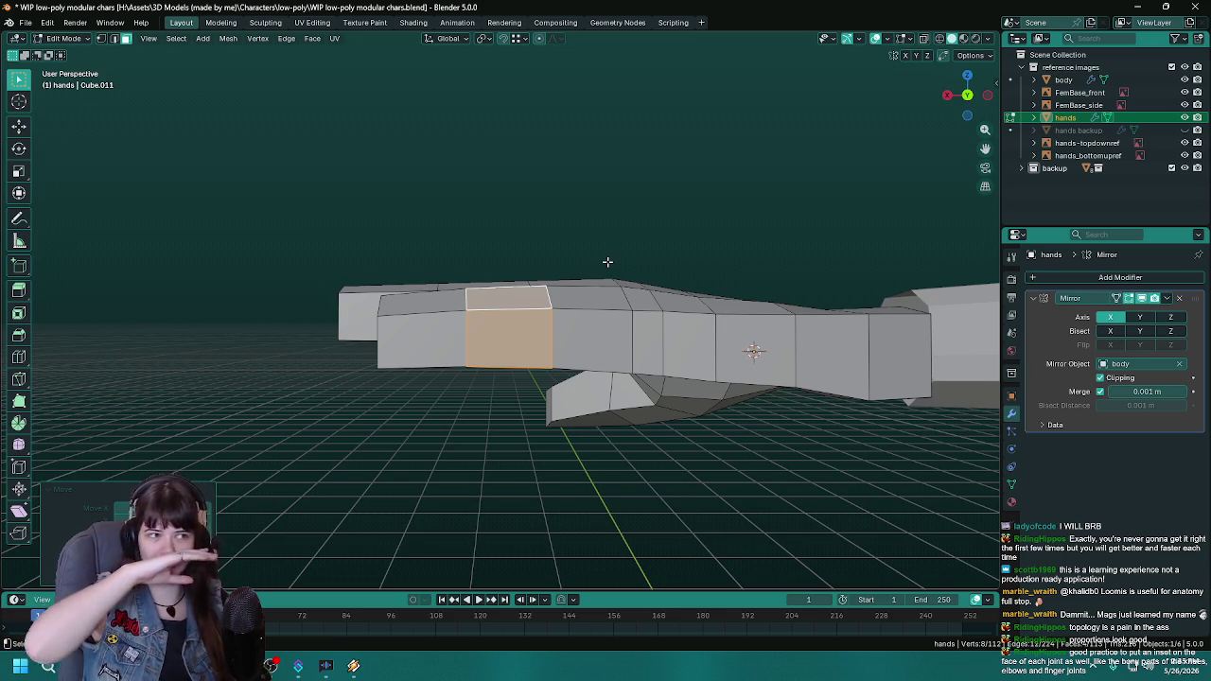
key(ctrl+s)
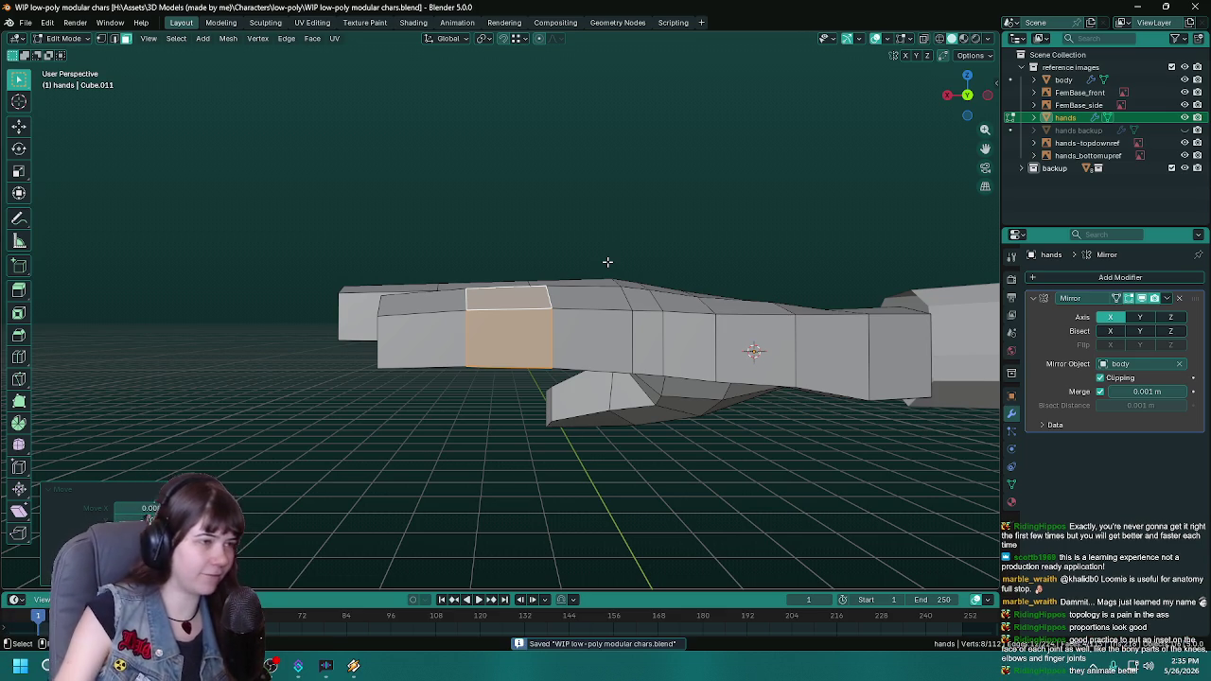
Step: Try raising a back-row top face along Z, undo it, then return to Object Mode and save
middle_drag(573, 277, 561, 360)
scroll(561, 360, up, 3)
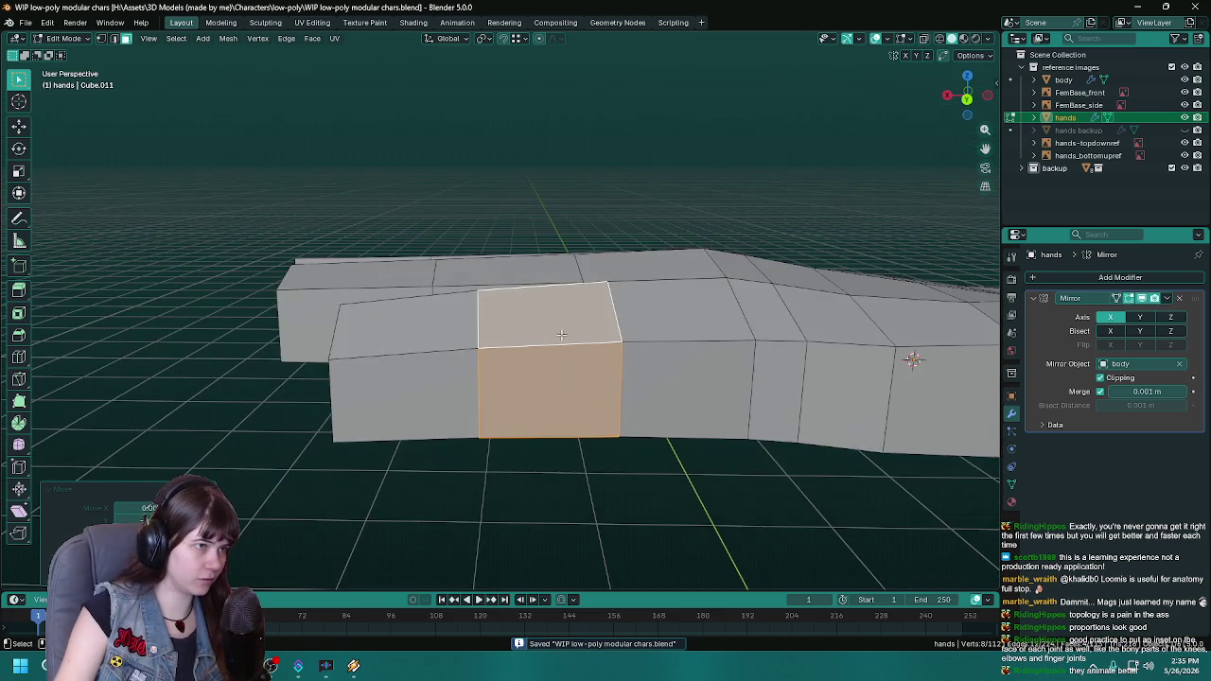
click(506, 353)
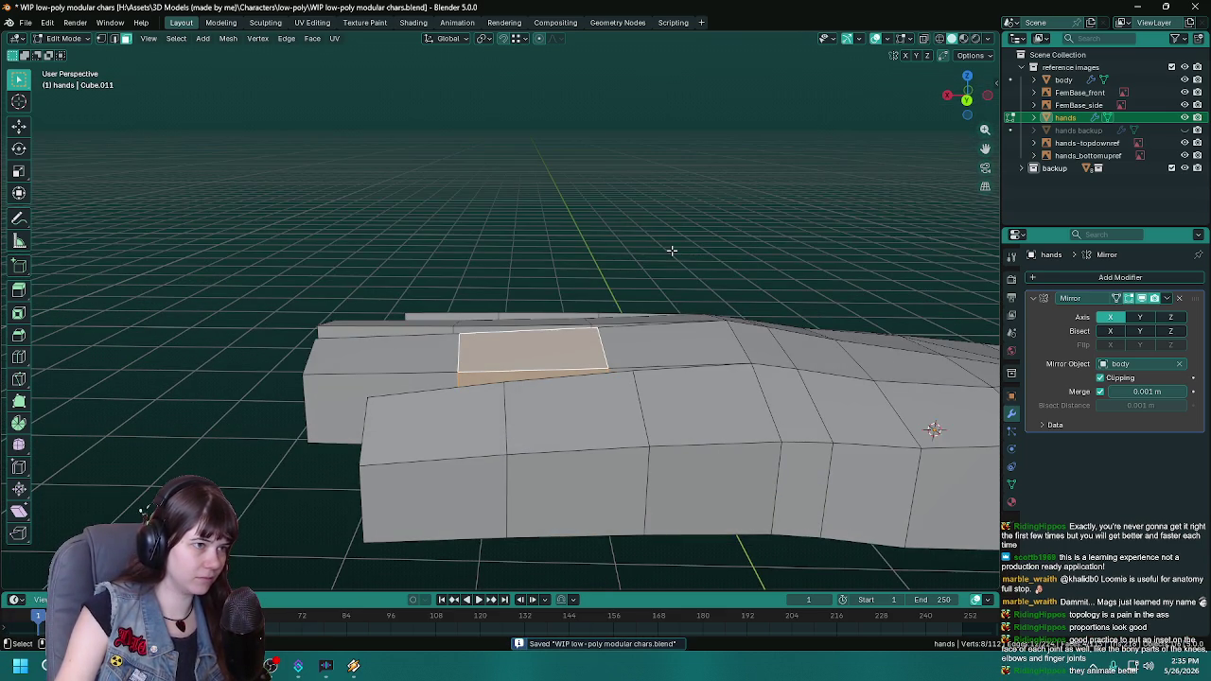
key(g)
key(z)
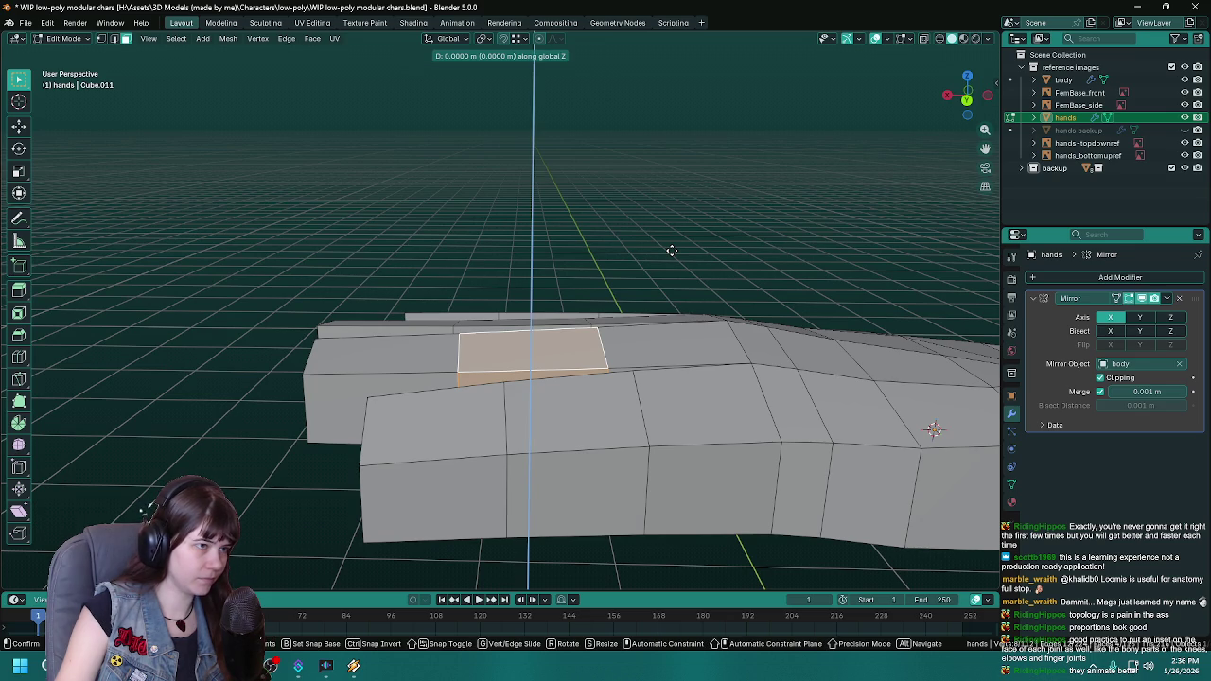
click(672, 249)
middle_drag(411, 312, 566, 364)
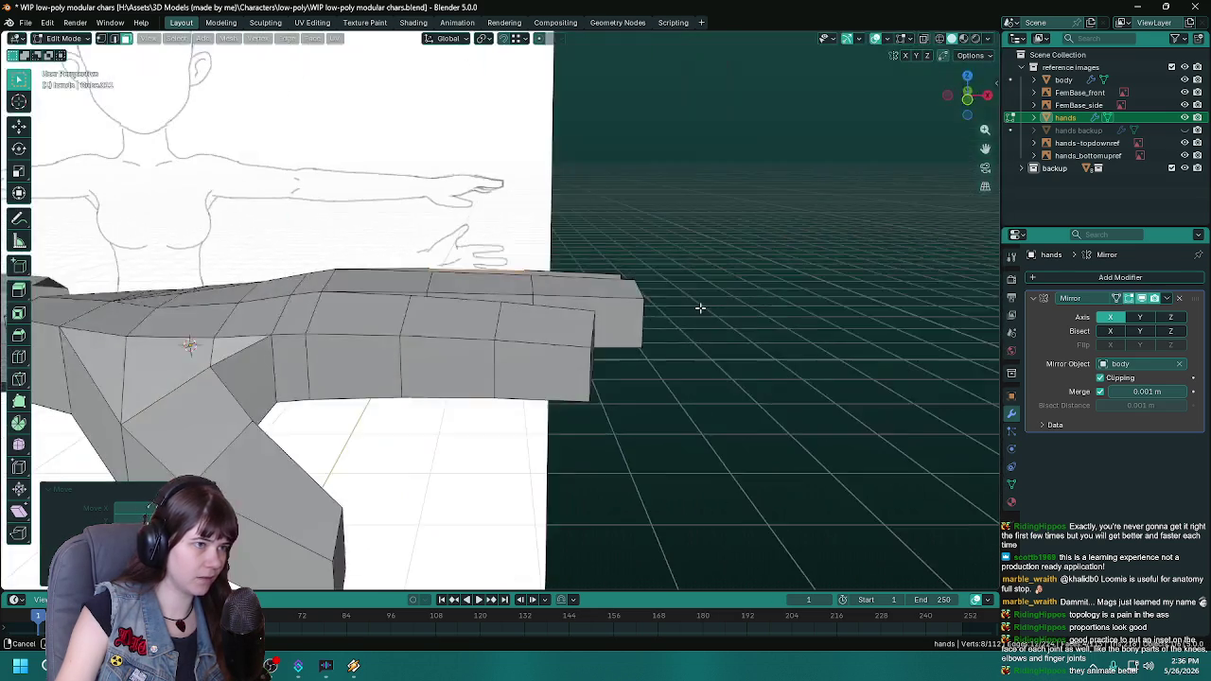
key(ctrl+z)
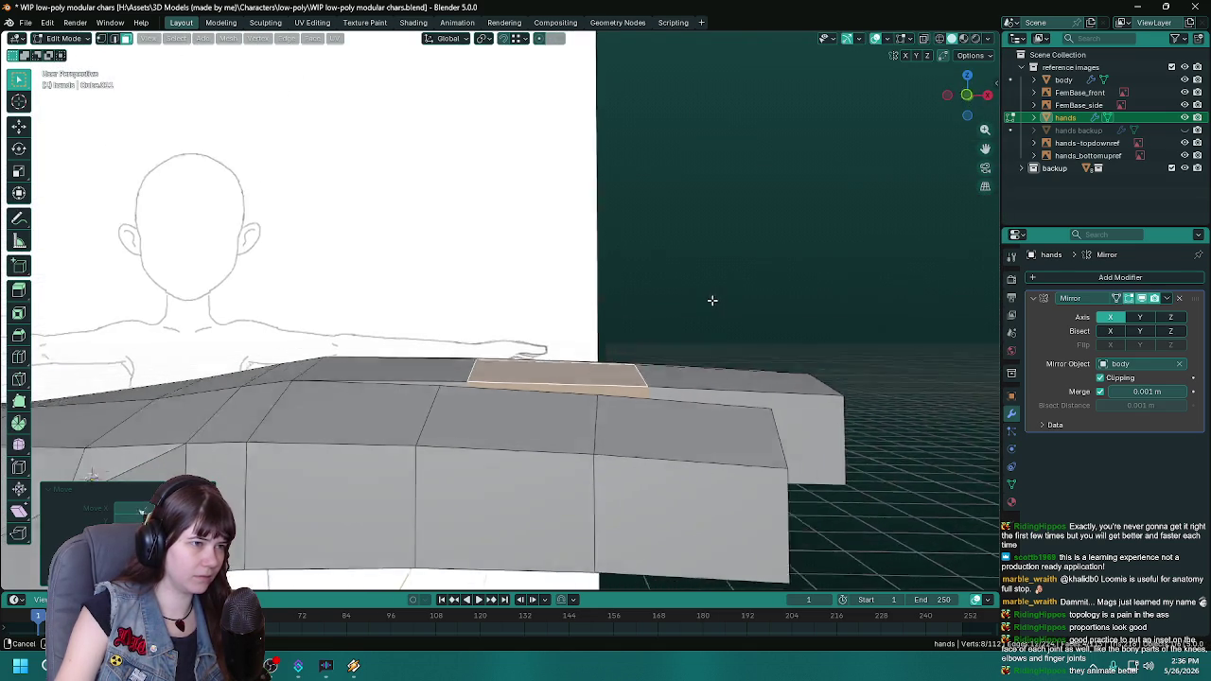
middle_drag(719, 302, 697, 227)
key(Tab)
key(ctrl+s)
middle_drag(683, 454, 535, 388)
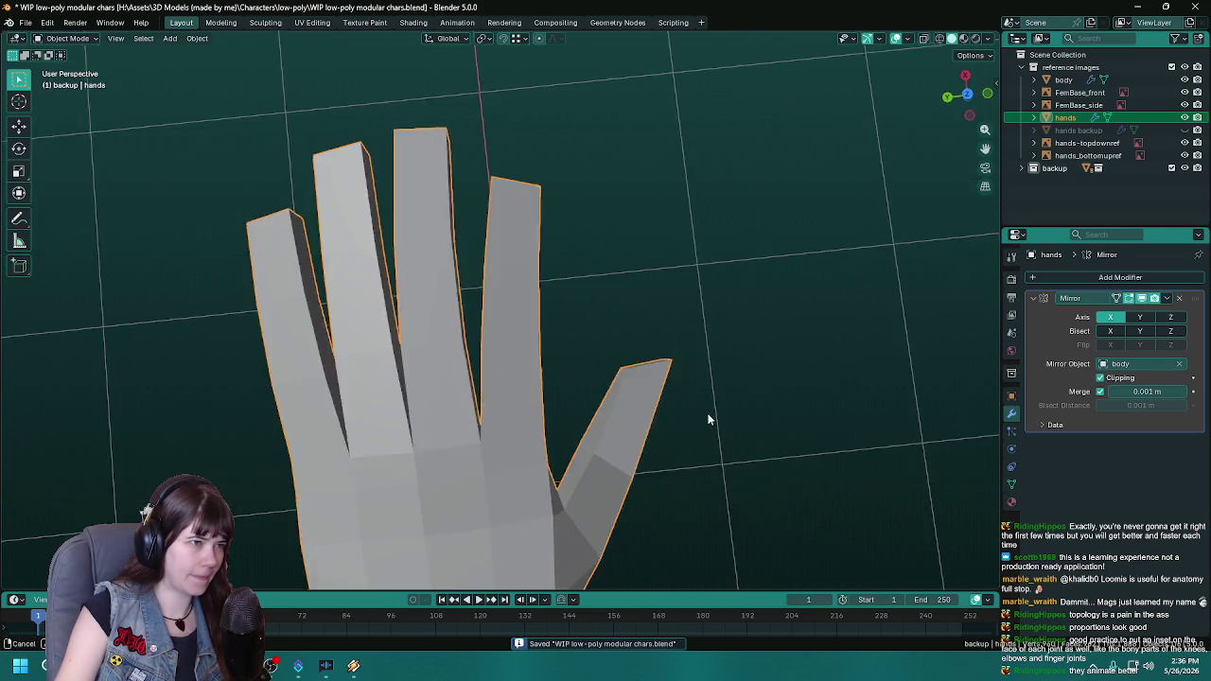
scroll(536, 388, down, 3)
key(Tab)
key(KP_7)
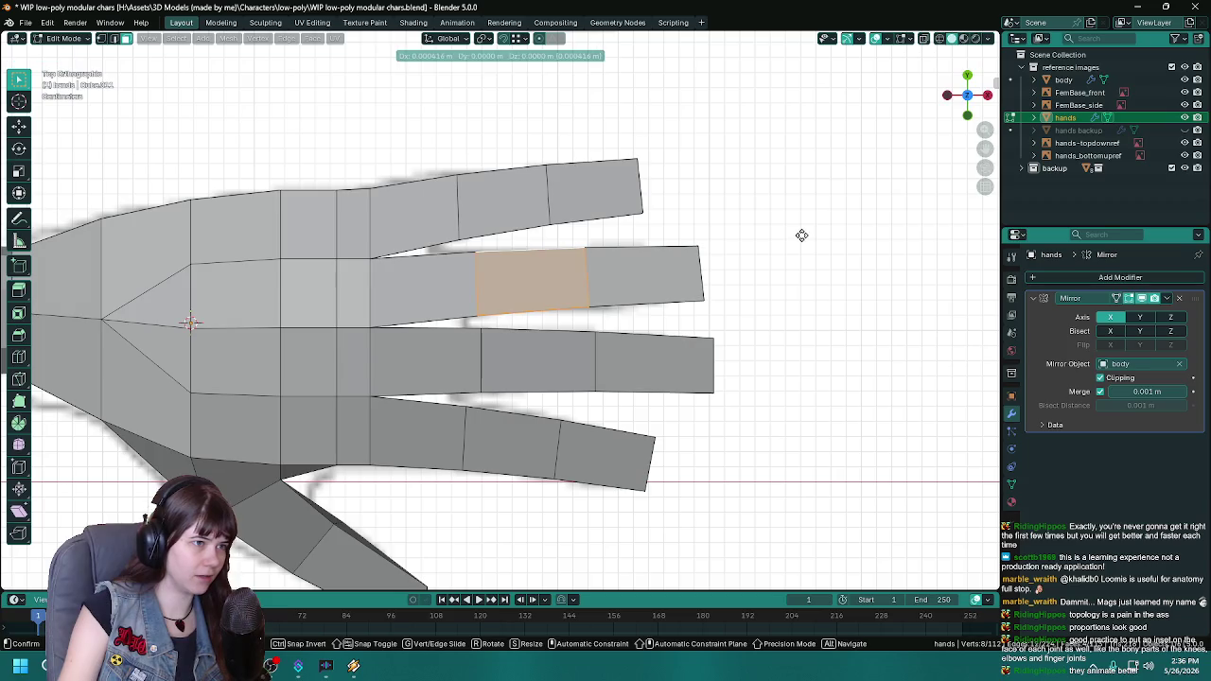
key(Tab)
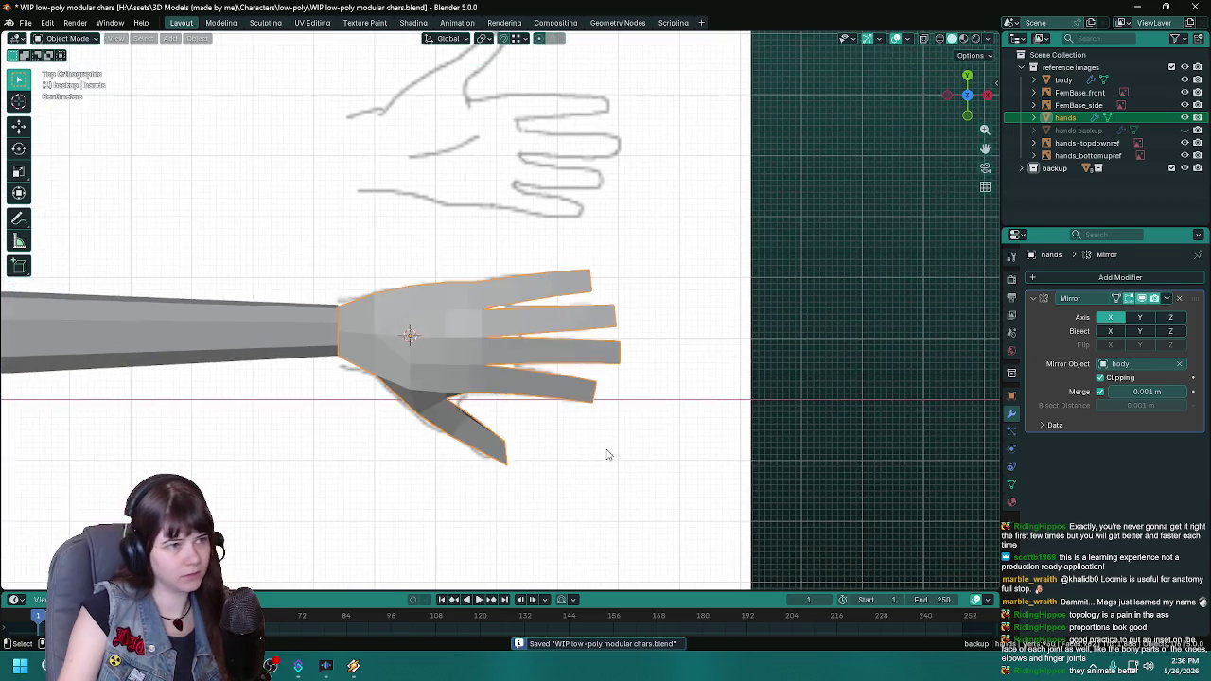
mouse_move(609, 454)
middle_down()
mouse_move(742, 434)
mouse_move(608, 336)
mouse_move(524, 321)
mouse_move(577, 327)
mouse_move(560, 339)
mouse_move(751, 340)
mouse_move(376, 362)
mouse_move(566, 394)
mouse_move(492, 388)
middle_up()
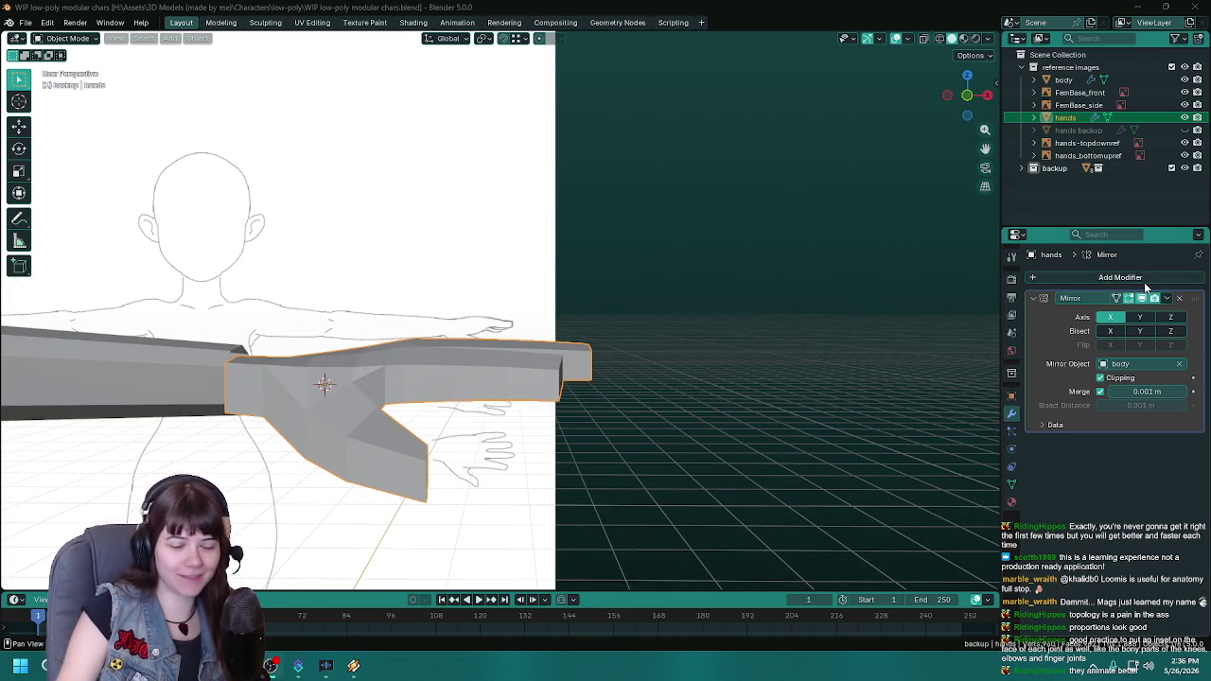
mouse_move(492, 388)
middle_down()
mouse_move(561, 365)
mouse_move(491, 358)
middle_up()
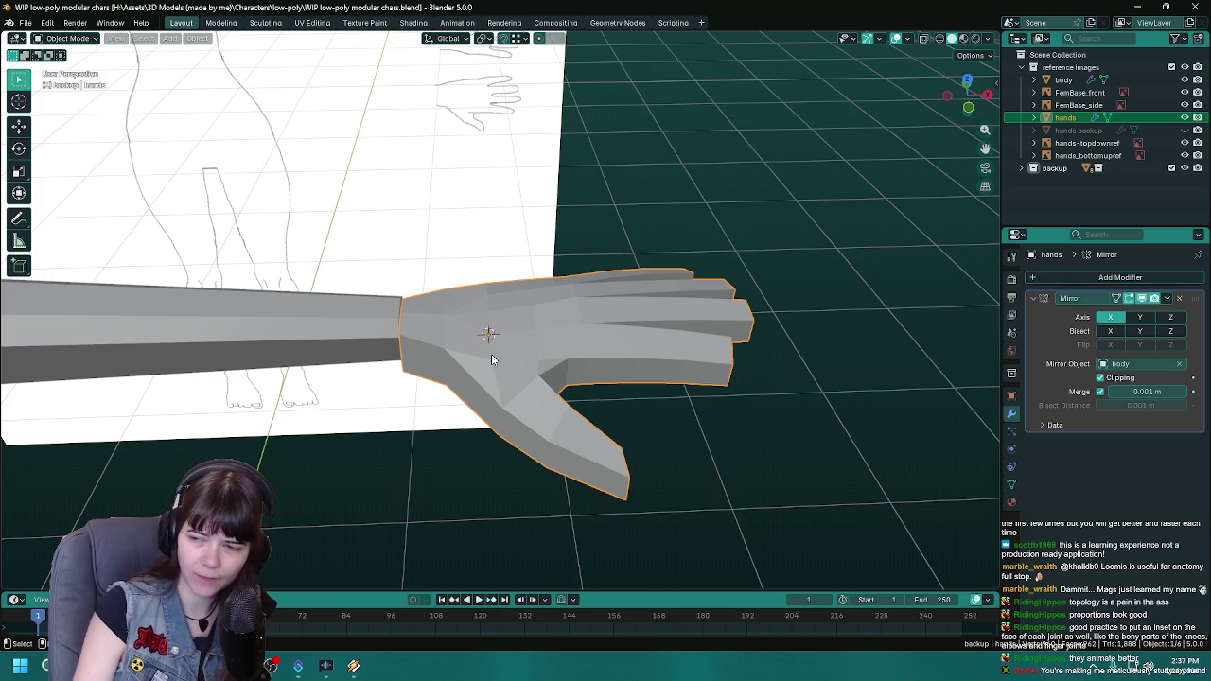
Step: Re-enter Edit Mode on the hand, deselect the finger faces, and save
mouse_move(494, 354)
middle_down()
mouse_move(431, 356)
mouse_move(637, 379)
mouse_move(602, 369)
mouse_move(570, 282)
mouse_move(703, 384)
mouse_move(550, 375)
middle_up()
key(Tab)
click(571, 282)
key(ctrl+s)
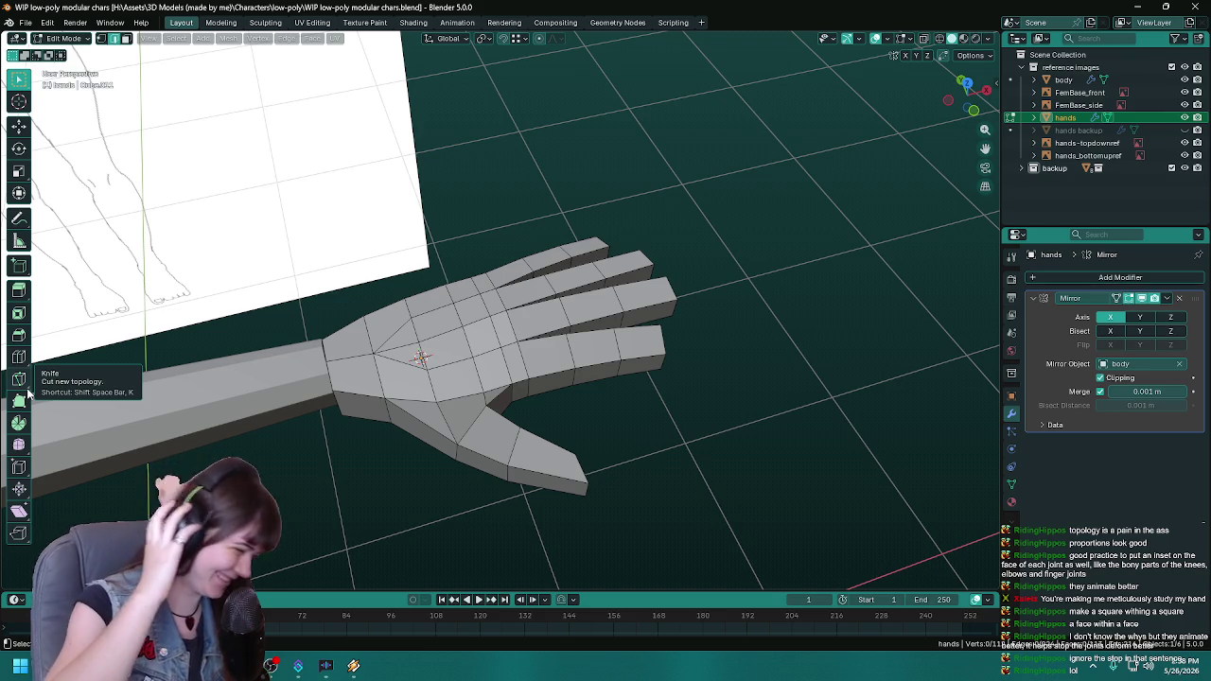
mouse_move(581, 389)
middle_down()
mouse_move(540, 421)
mouse_move(624, 406)
mouse_move(576, 420)
mouse_move(554, 363)
mouse_move(531, 346)
middle_up()
key(ctrl+s)
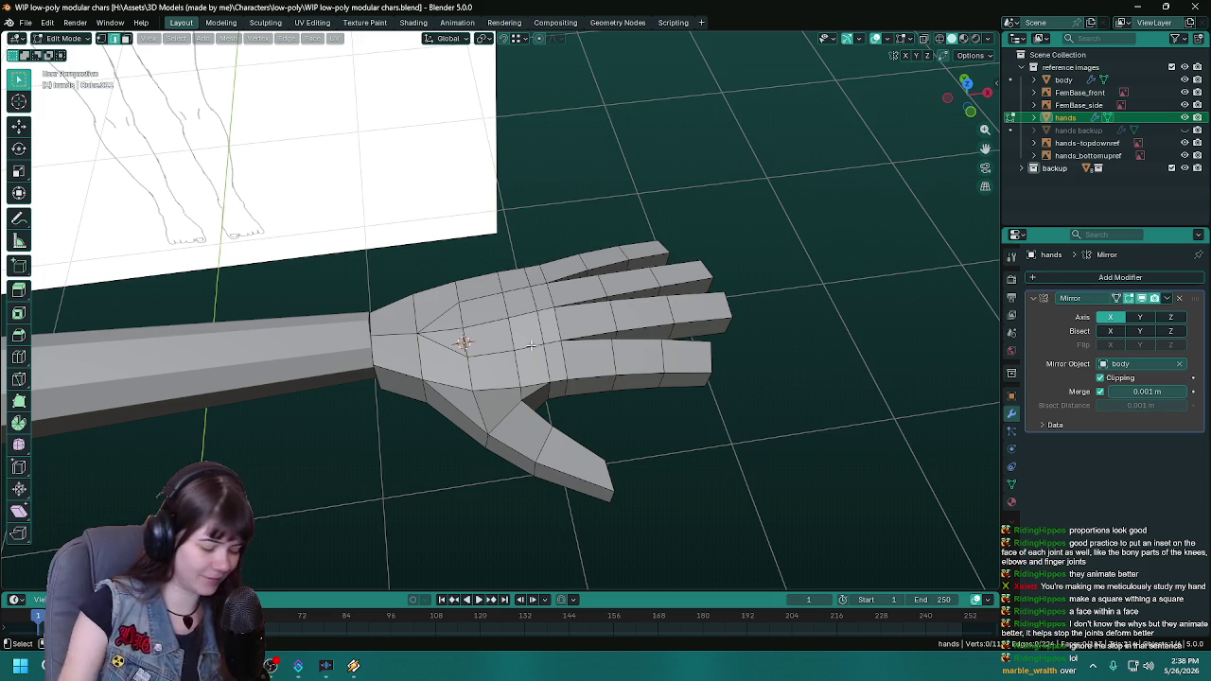
key(ctrl+s)
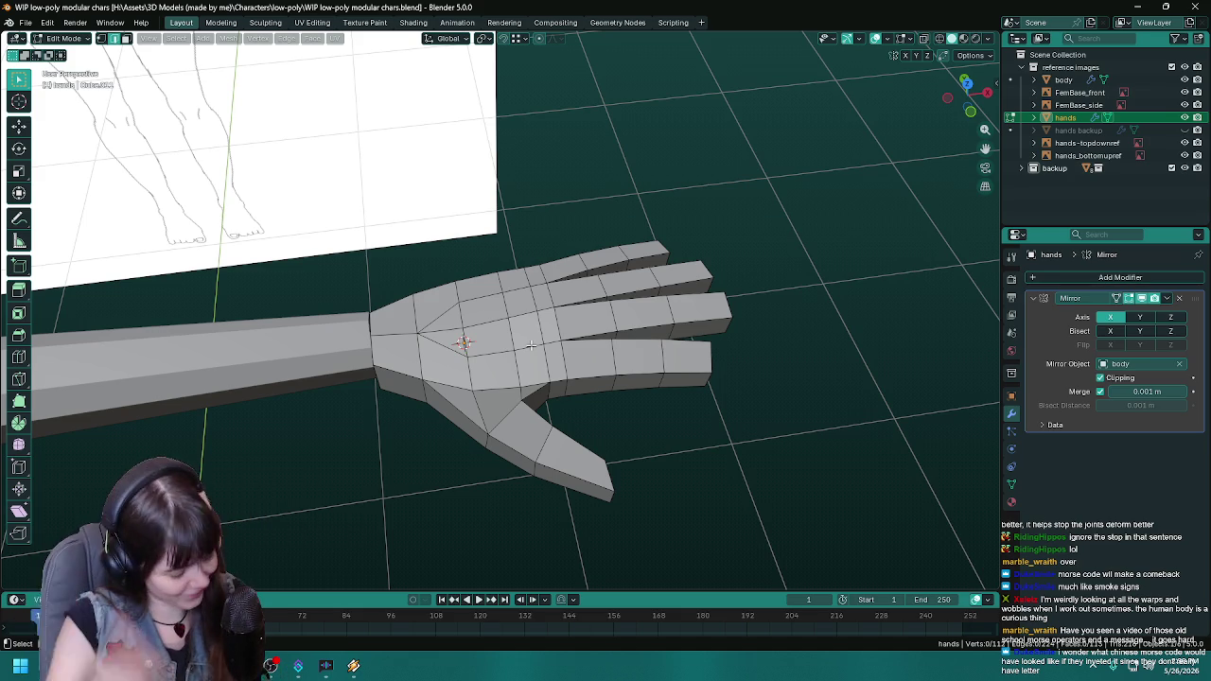
mouse_move(531, 346)
middle_down()
mouse_move(501, 320)
mouse_move(527, 319)
mouse_move(492, 281)
middle_up()
key(ctrl+s)
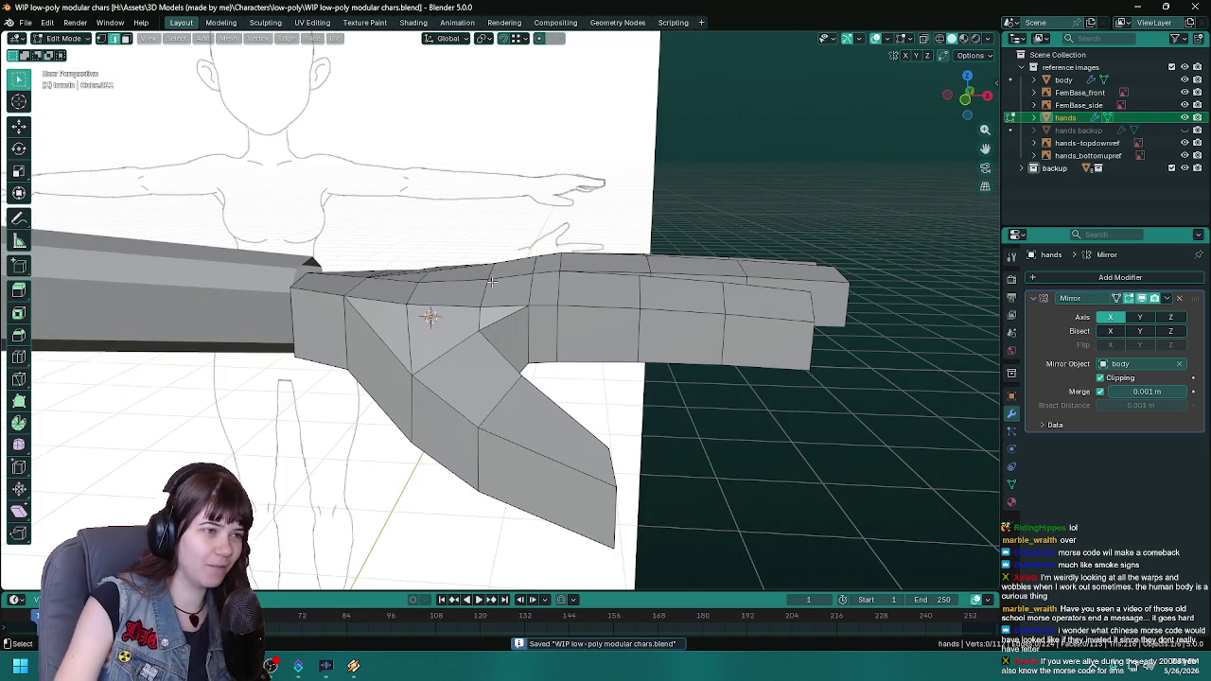
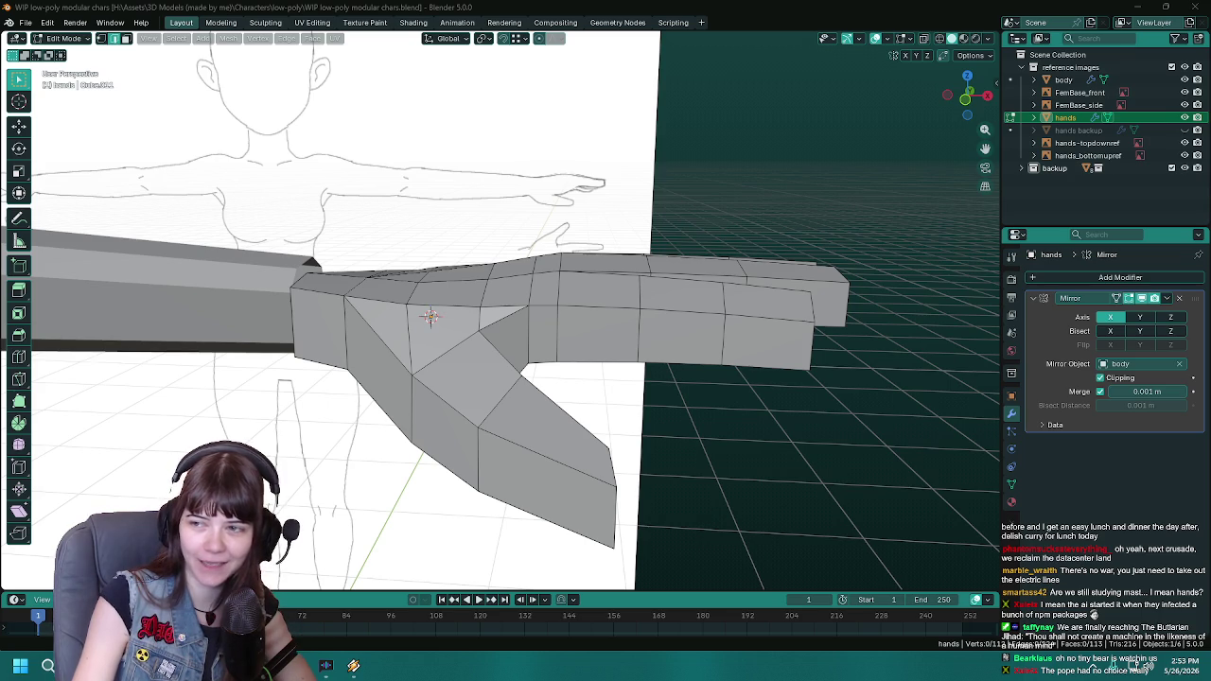
Step: Zoom out to the whole body and back to the hand, then save the .blend file
click(779, 72)
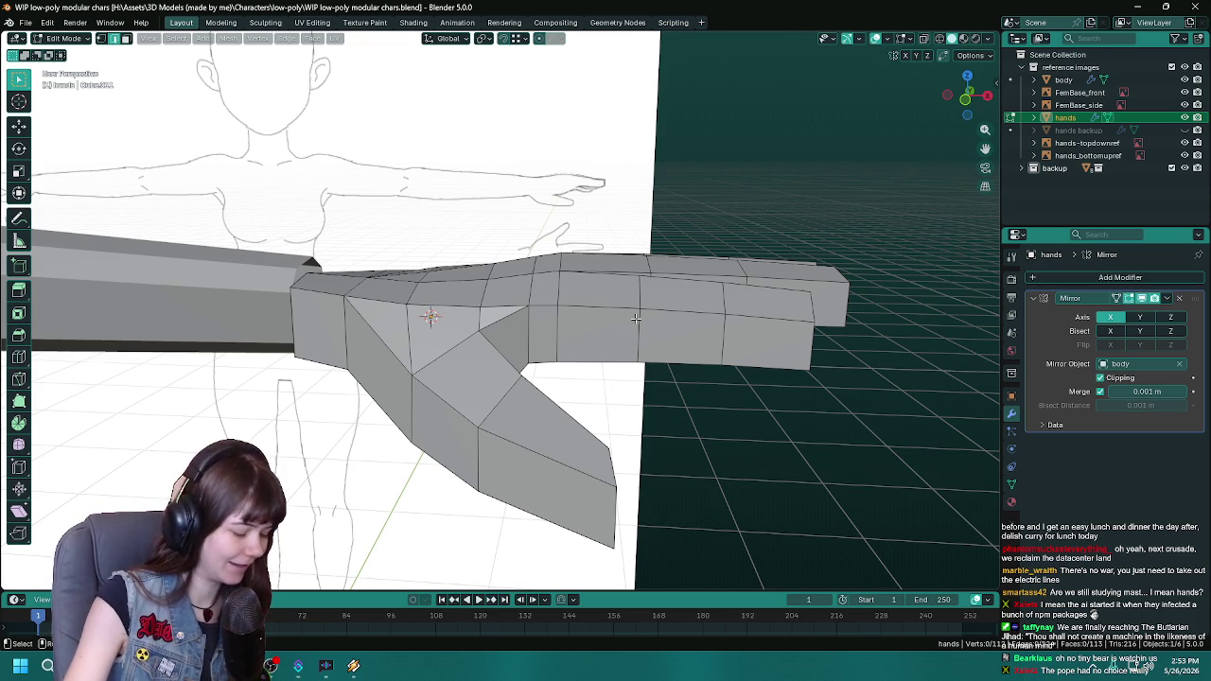
mouse_move(636, 319)
ctrl+middle_down()
mouse_move(621, 338)
mouse_move(539, 289)
ctrl+middle_up()
key(ctrl+s)
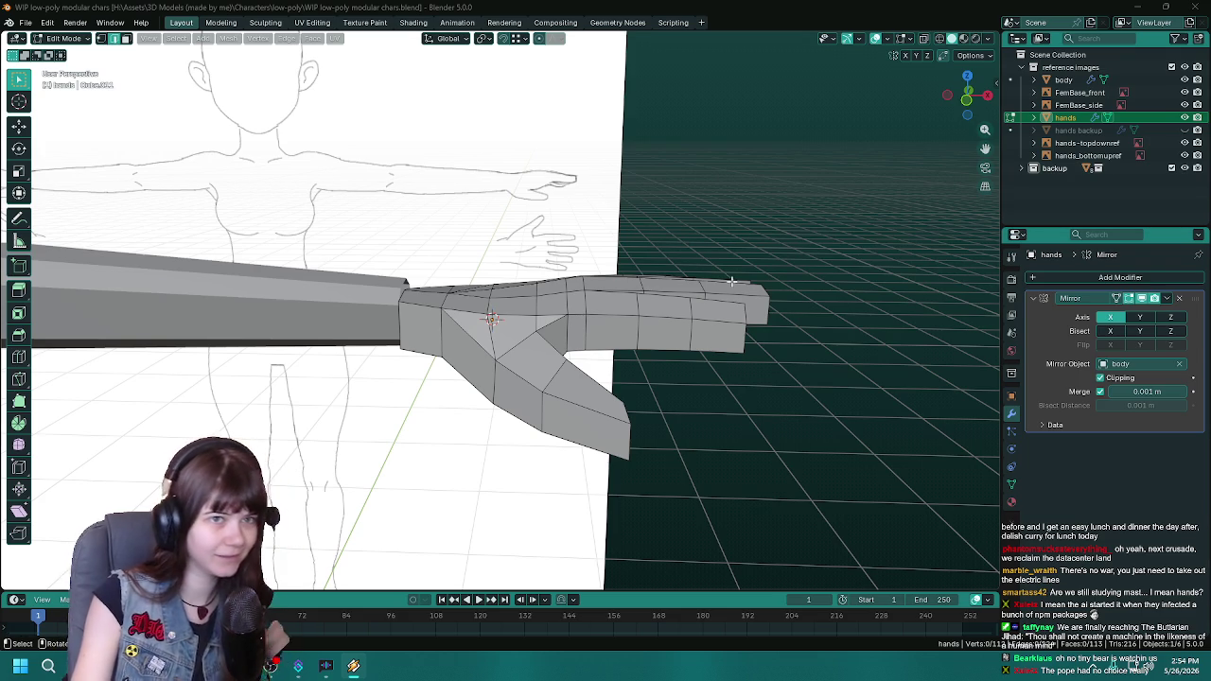
key(Tab)
key(Tab)
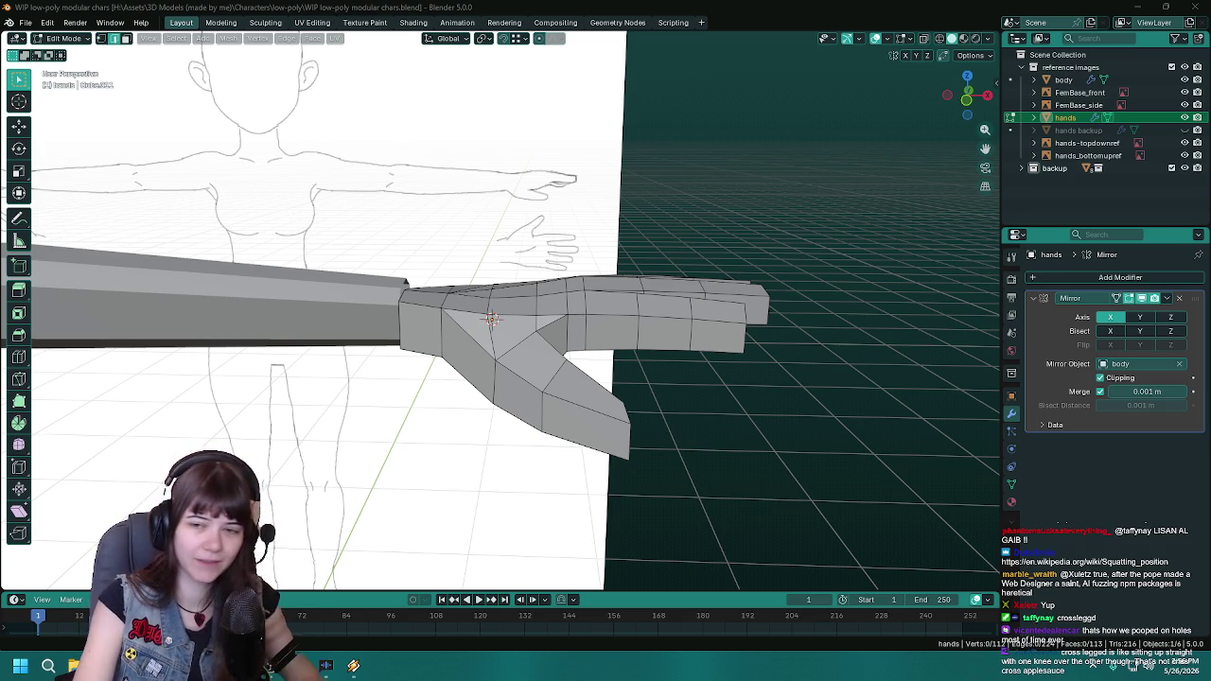
Step: Orbit to a top-down view showing the palm, all four fingers and the thumb
middle_drag(662, 340, 720, 363)
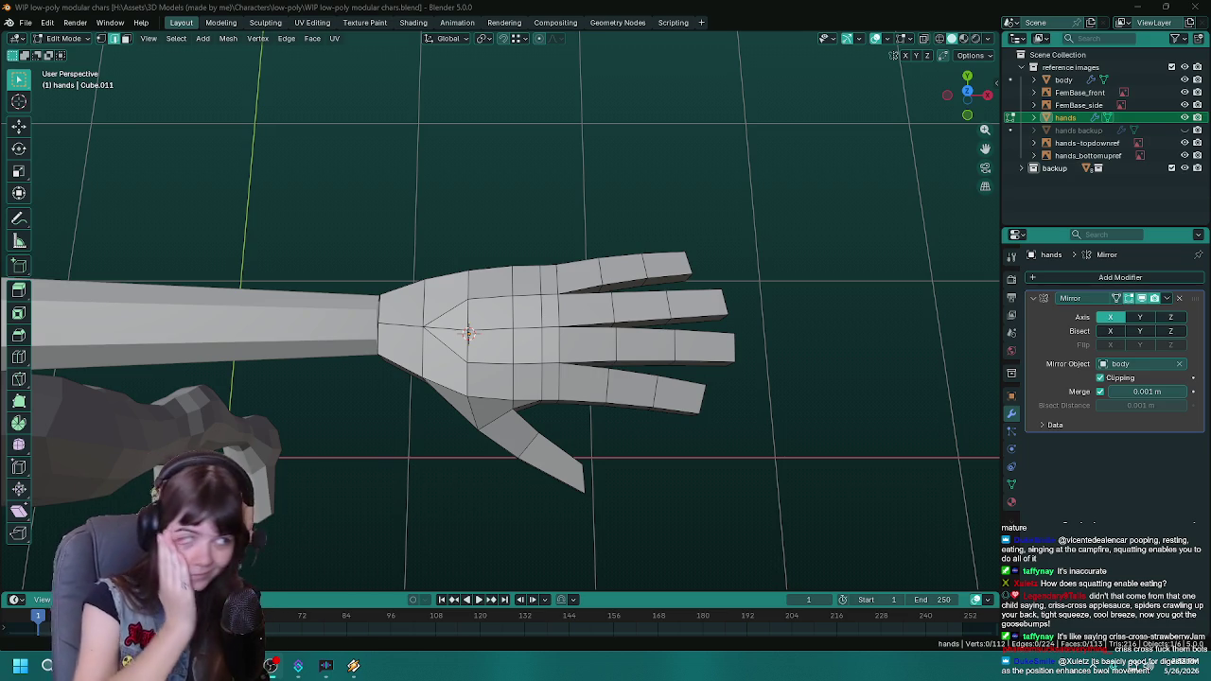
Step: Orbit to an angled view of the hand, save the file, and zoom out slightly
mouse_move(579, 254)
middle_down()
mouse_move(642, 228)
mouse_move(634, 245)
middle_up()
key(ctrl+s)
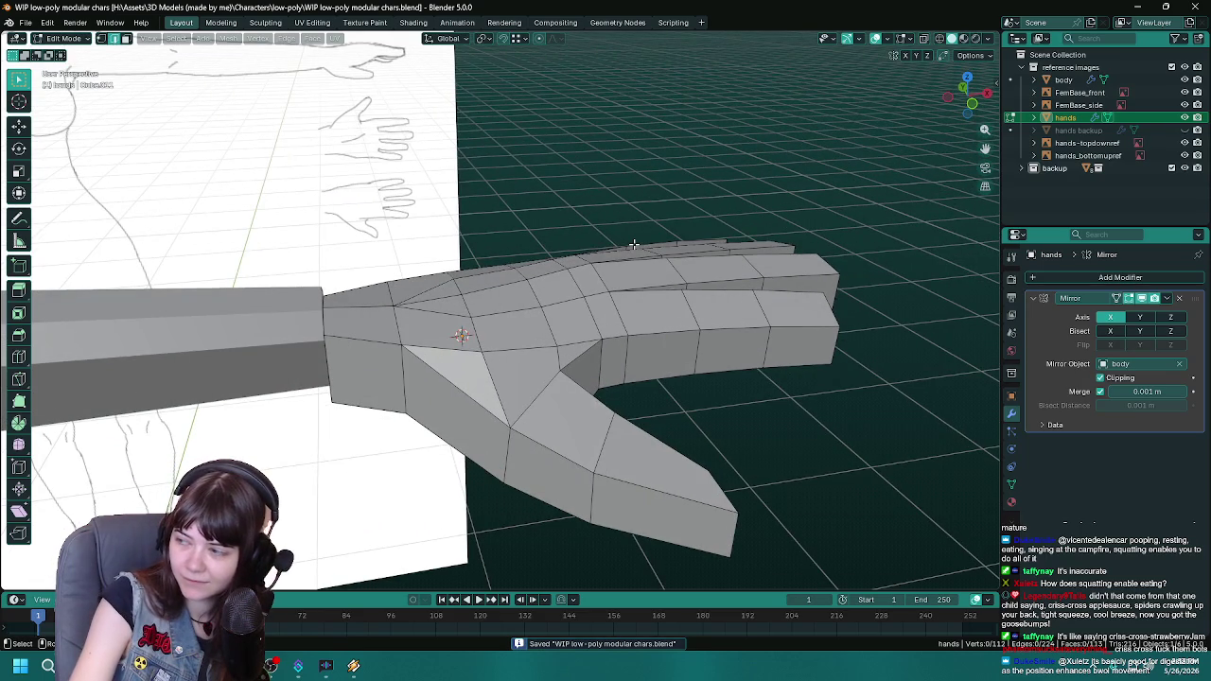
scroll(634, 246, down, 1)
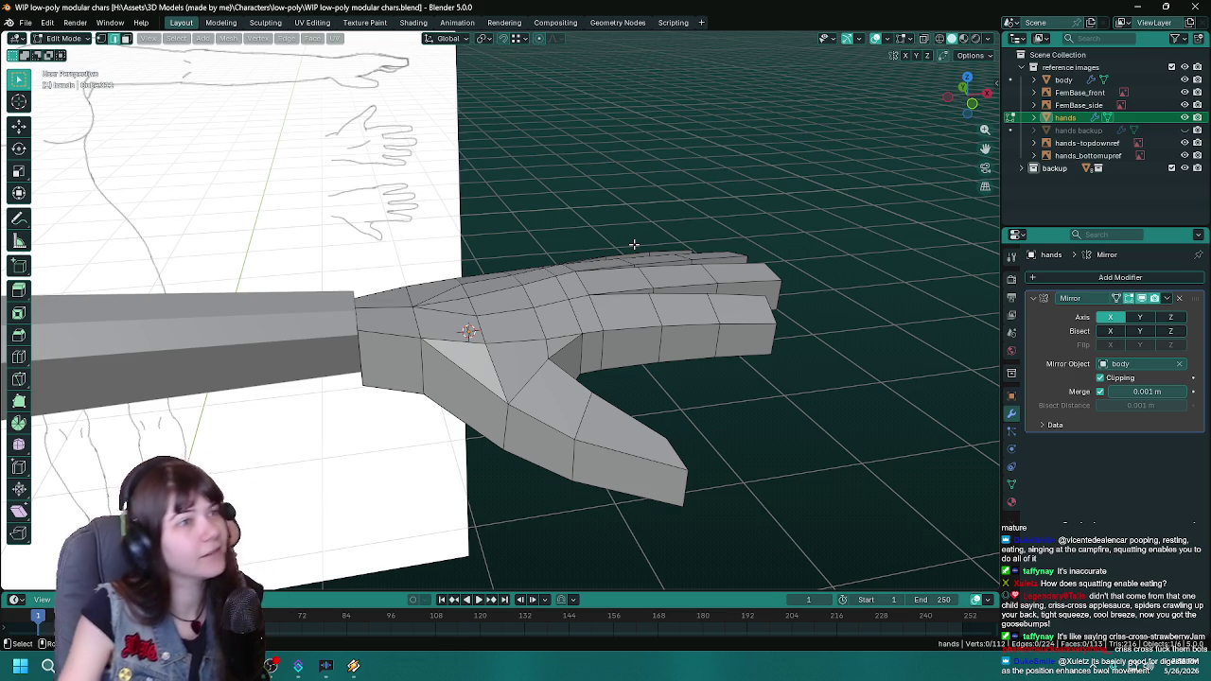
Step: Orbit and zoom around the hand, saving 'WIP low-poly modular chars.blend', then look down from the top
mouse_move(634, 245)
middle_down()
mouse_move(654, 301)
mouse_move(589, 291)
mouse_move(619, 208)
middle_up()
key(ctrl+s)
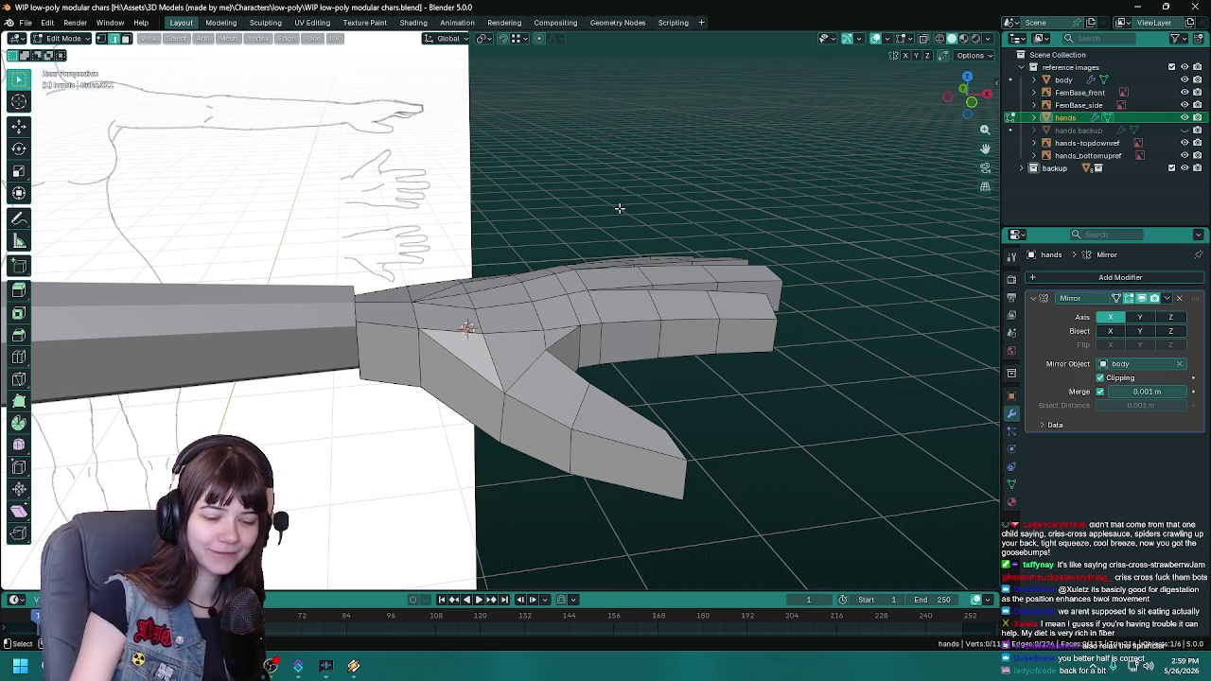
scroll(587, 295, down, 2)
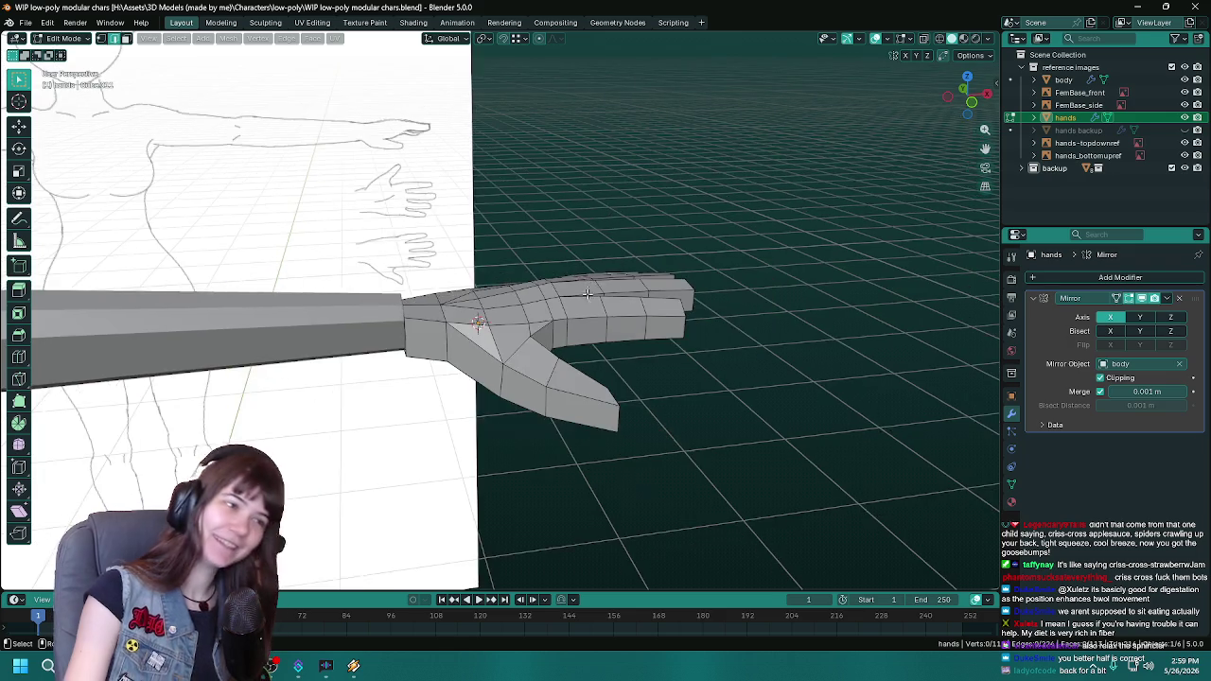
scroll(584, 270, down, 1)
key(ctrl+s)
scroll(582, 260, up, 1)
scroll(585, 277, up, 2)
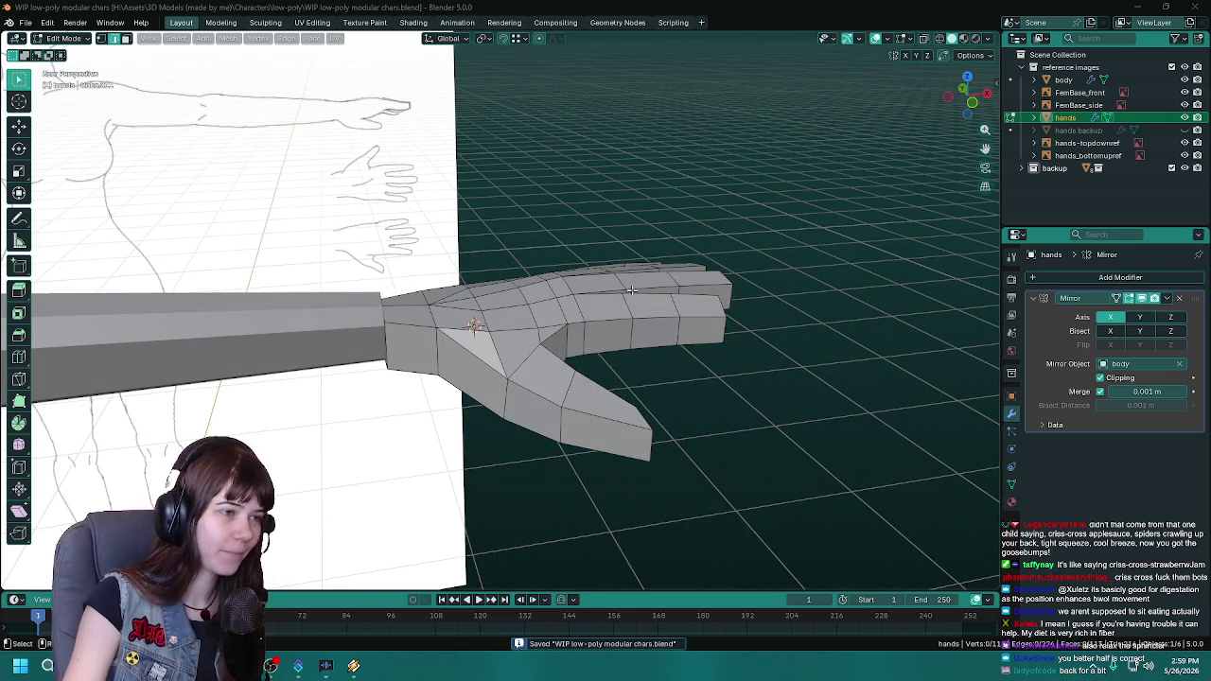
middle_drag(631, 290, 510, 350)
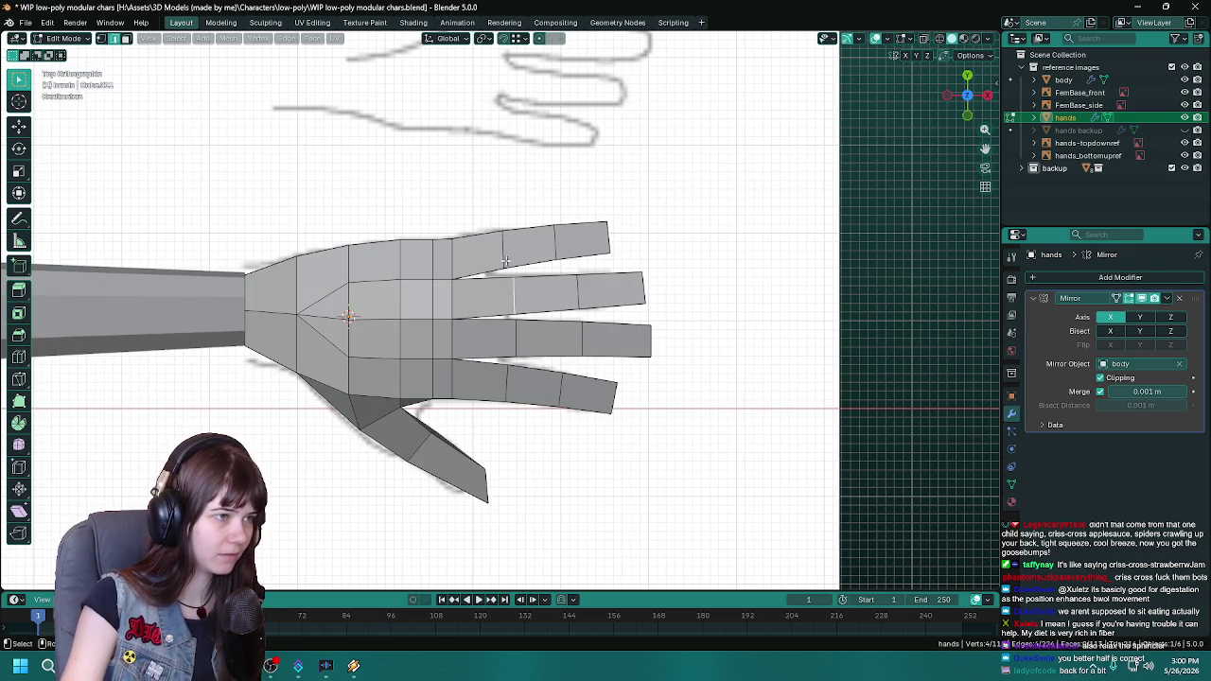
Step: From top view with X-ray, box-select the four fingers' middle sections in vertex mode and save
middle_drag(515, 286, 474, 257)
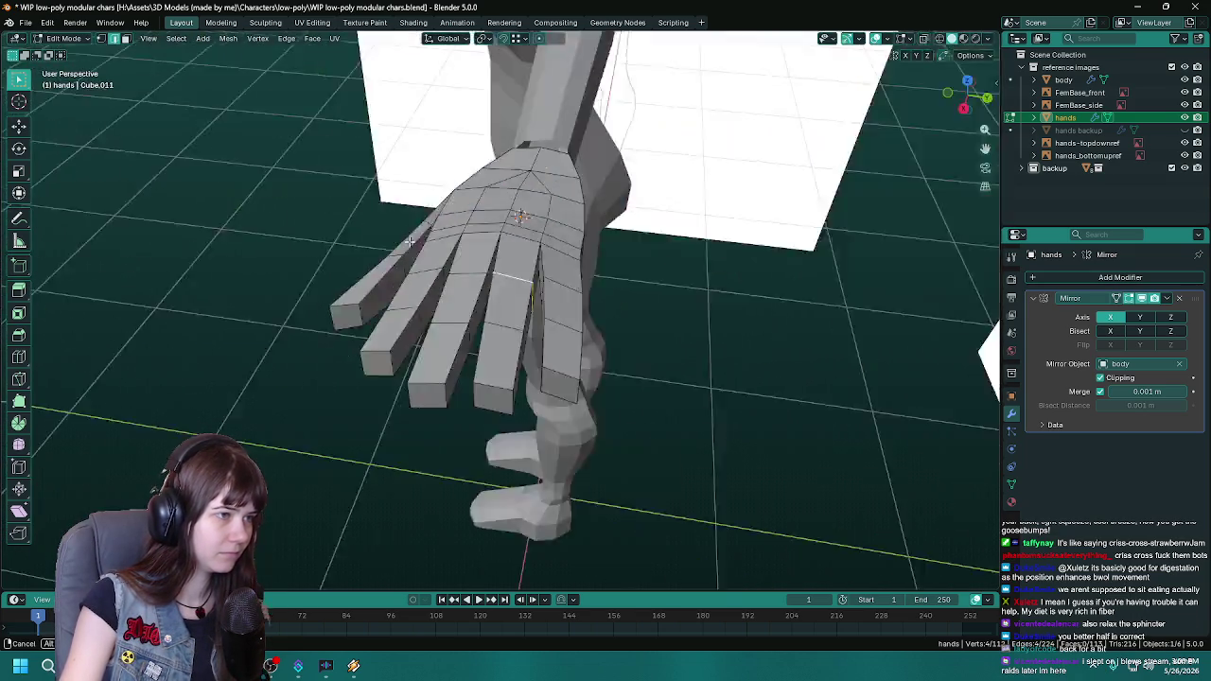
key(KP_7)
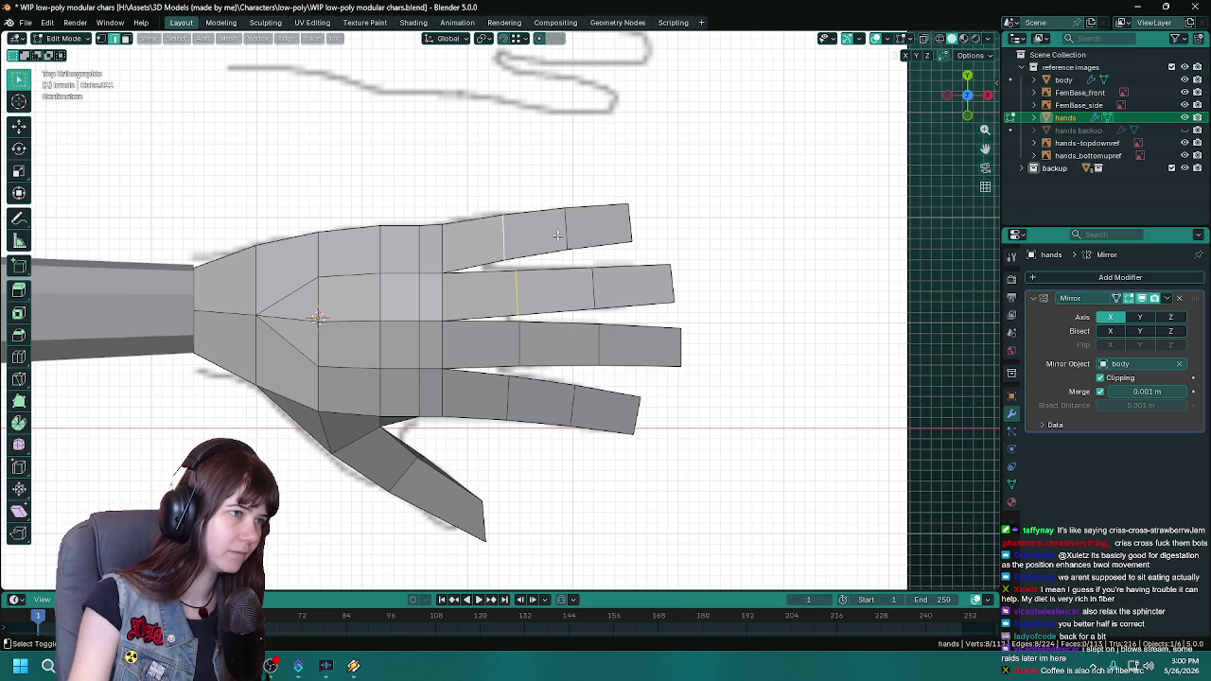
key(alt+z)
key(1)
mouse_move(477, 165)
mouse_down()
mouse_move(581, 422)
mouse_move(606, 450)
mouse_up()
key(alt+z)
key(ctrl+s)
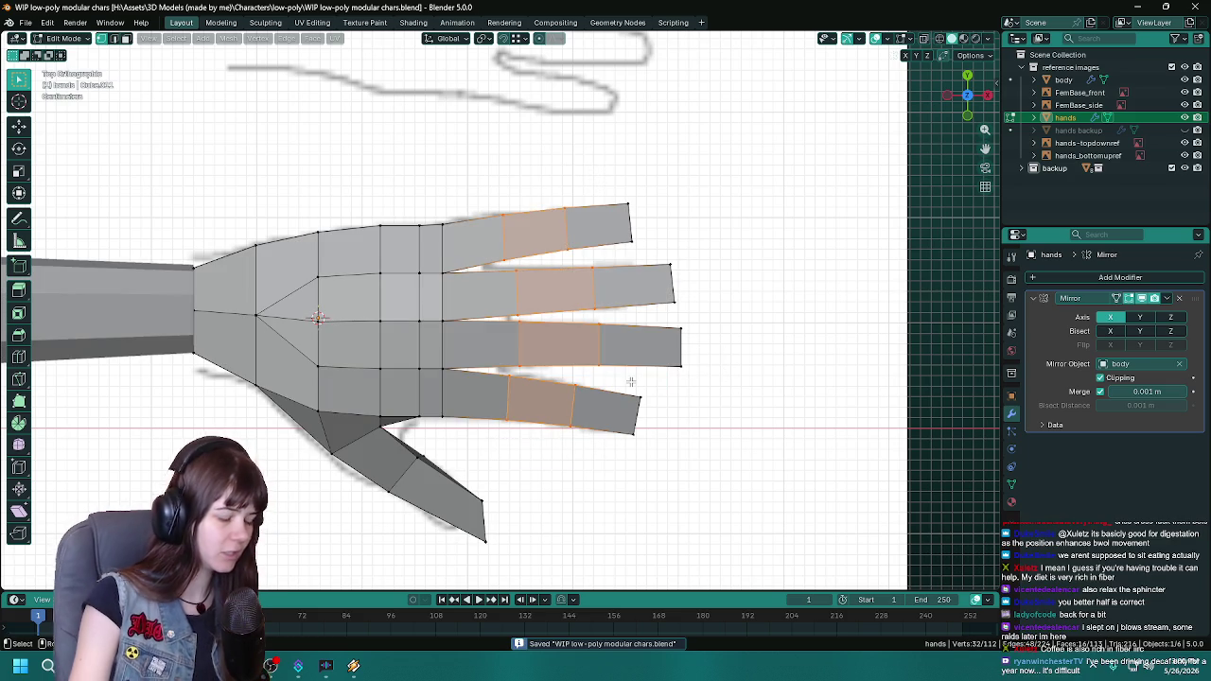
key(2)
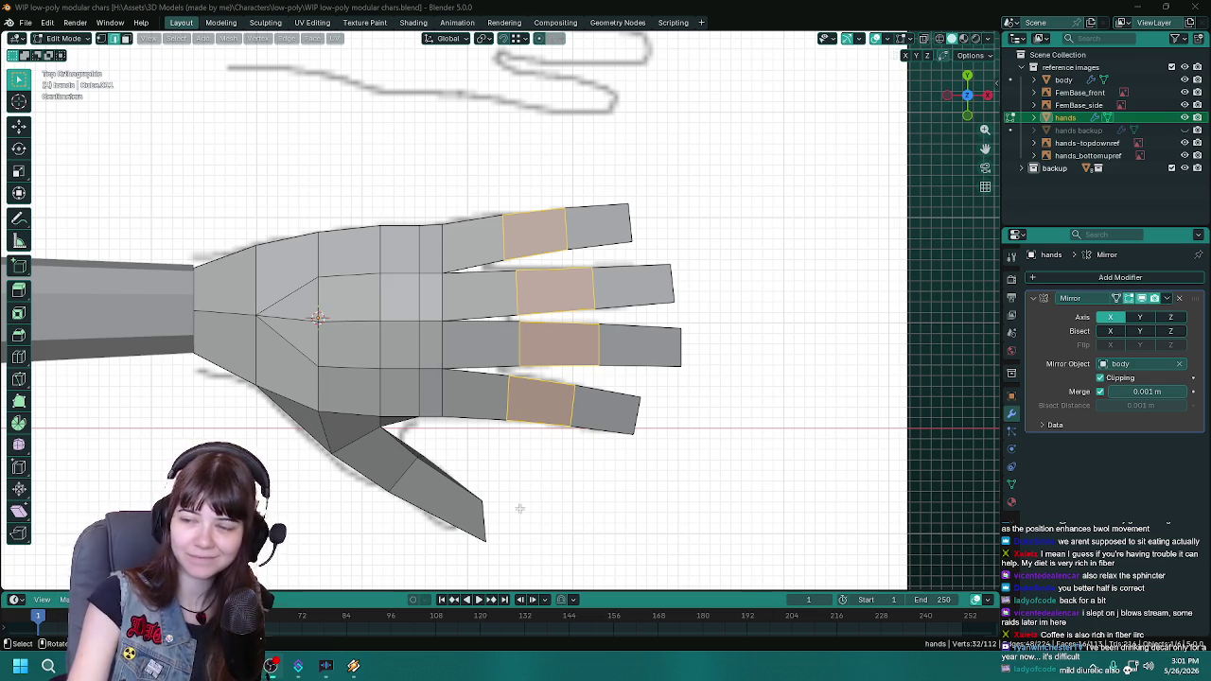
Step: Check the finger edge-loop selection in wireframe, then in solid shading from the side
key(ctrl+s)
key(z)
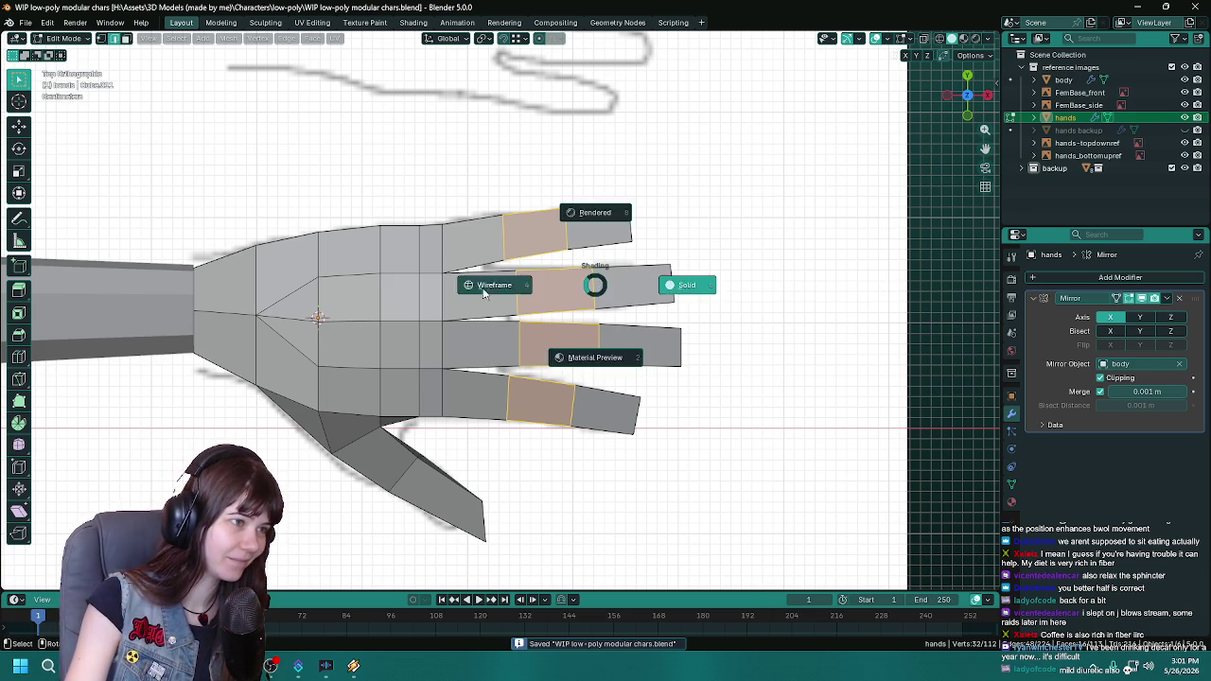
click(568, 320)
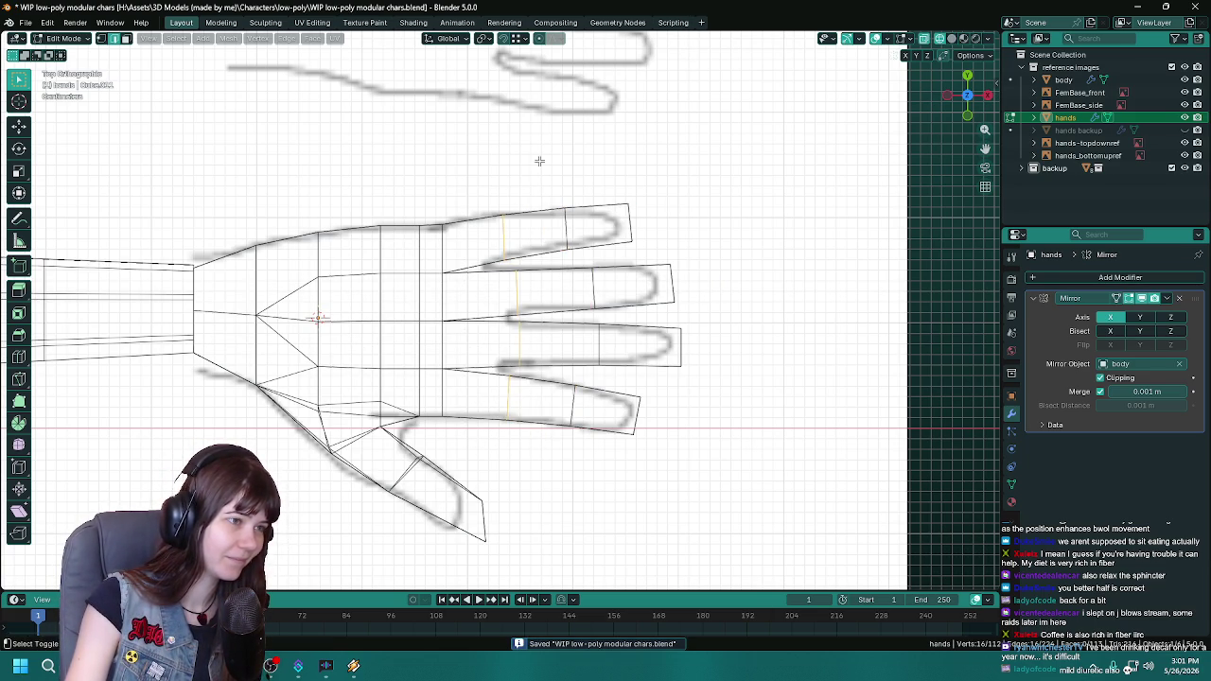
key(shift+z)
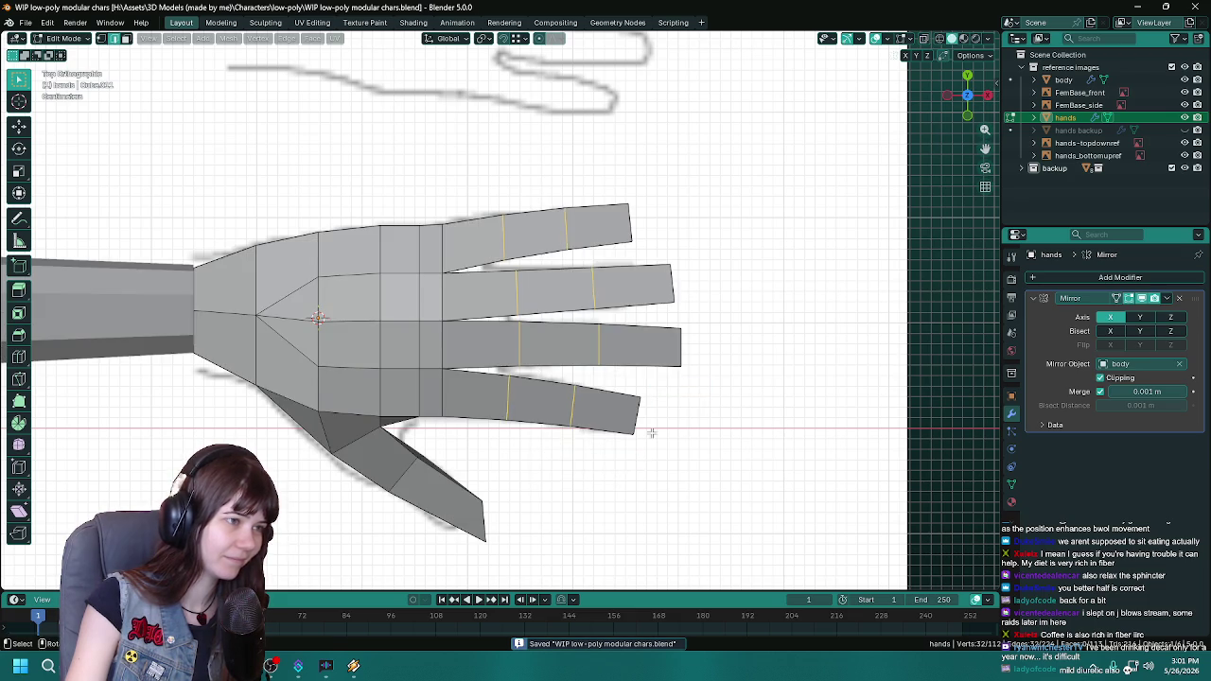
middle_drag(651, 433, 614, 282)
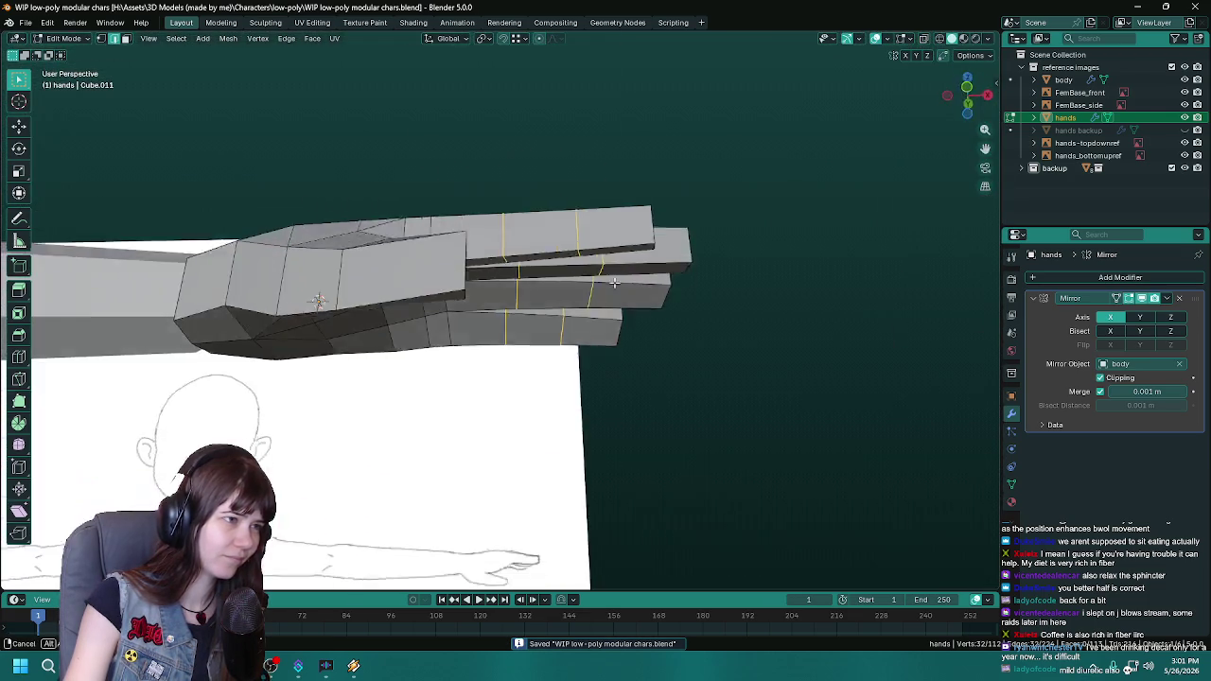
Step: Set a top orthographic view of the hand and save the file
key(KP_7)
key(KP_5)
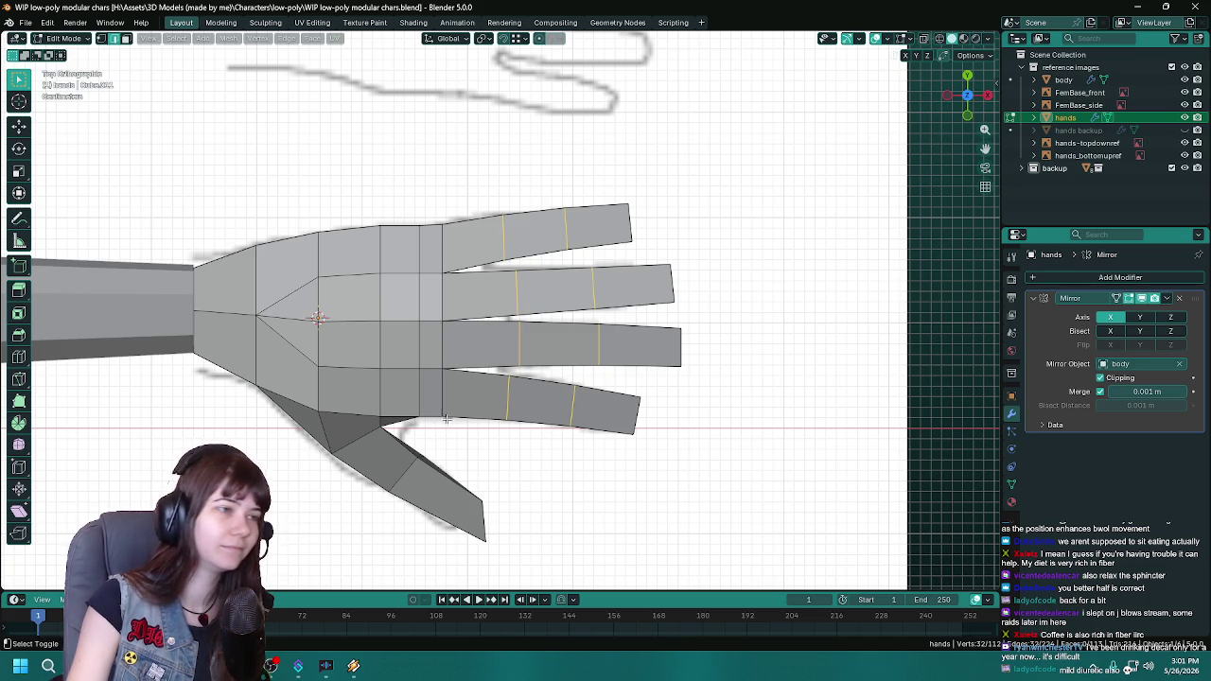
shift+middle_drag(448, 421, 468, 410)
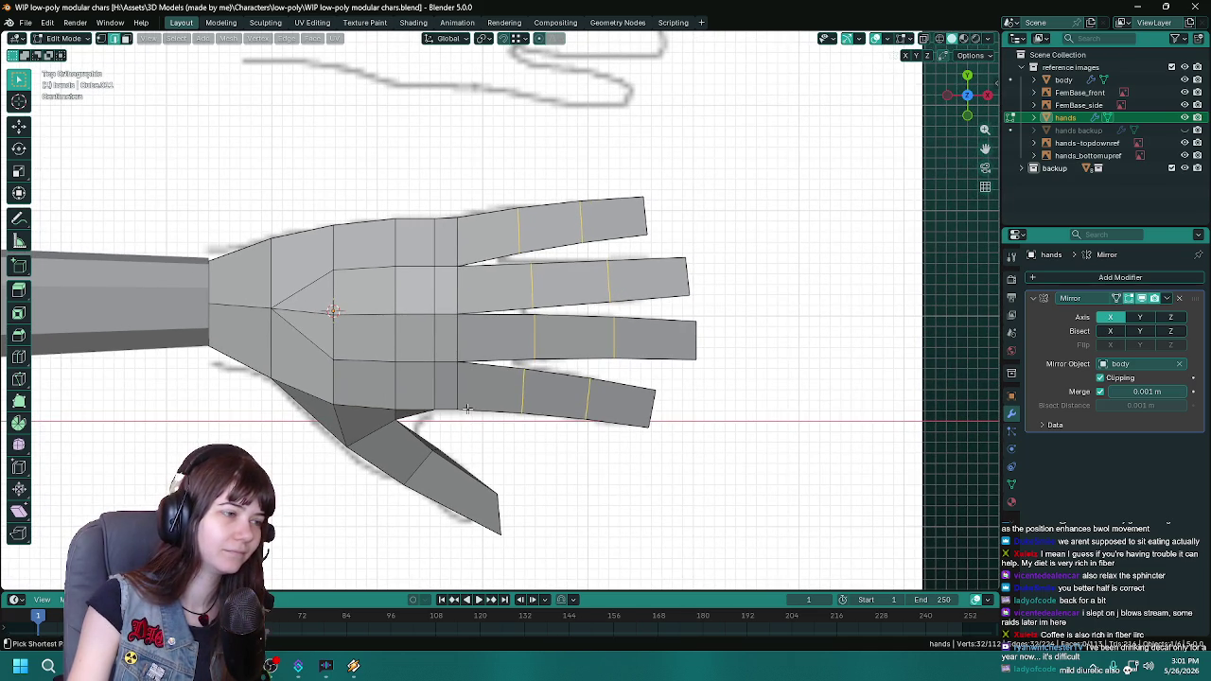
key(ctrl+s)
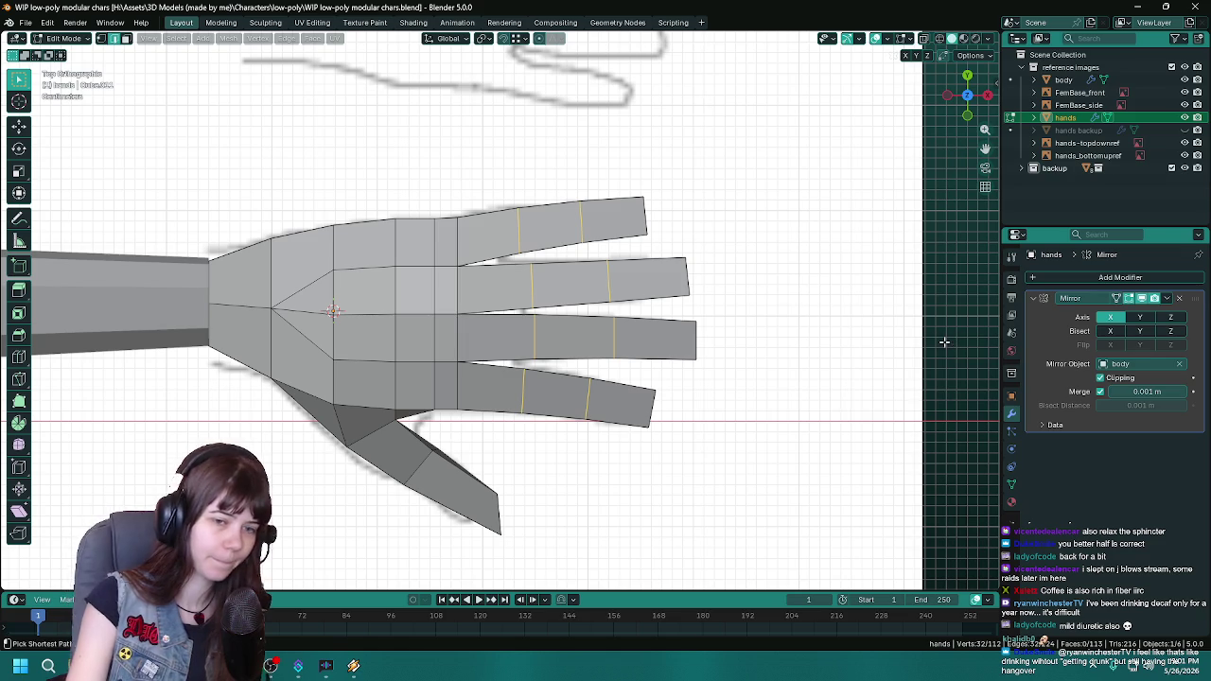
key(ctrl+s)
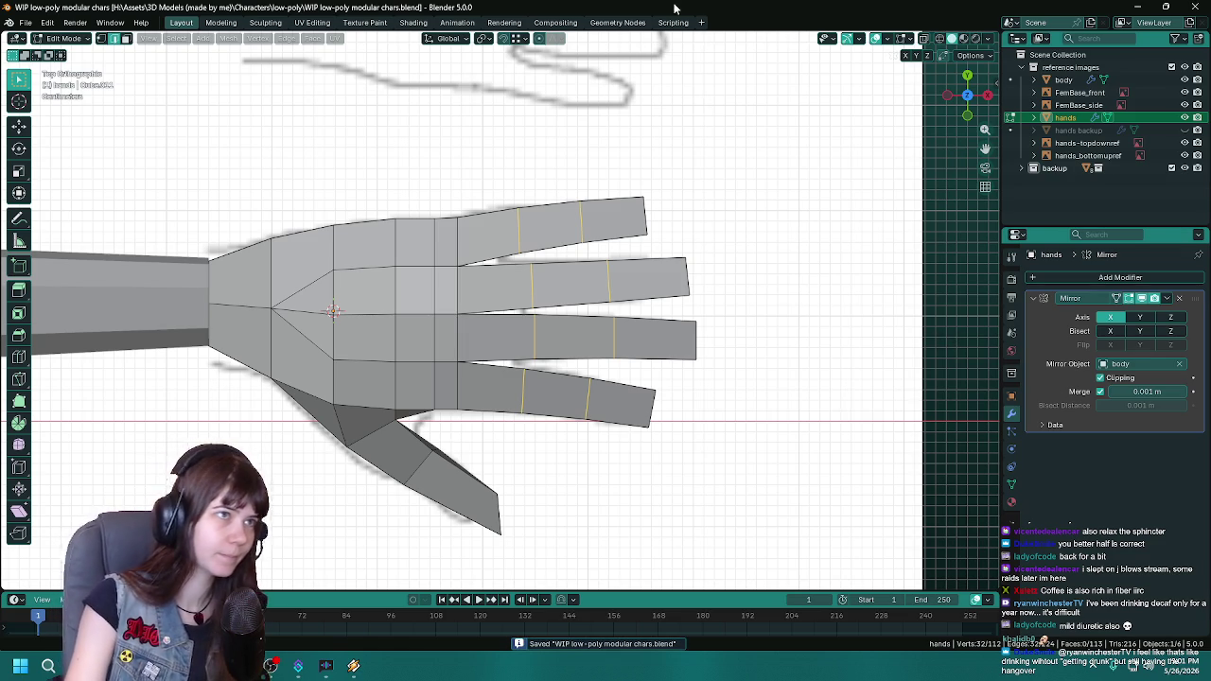
Step: Bevel the finger knuckle edge loops at a 0.0499 m offset, save, and return to Object Mode
key(ctrl+b)
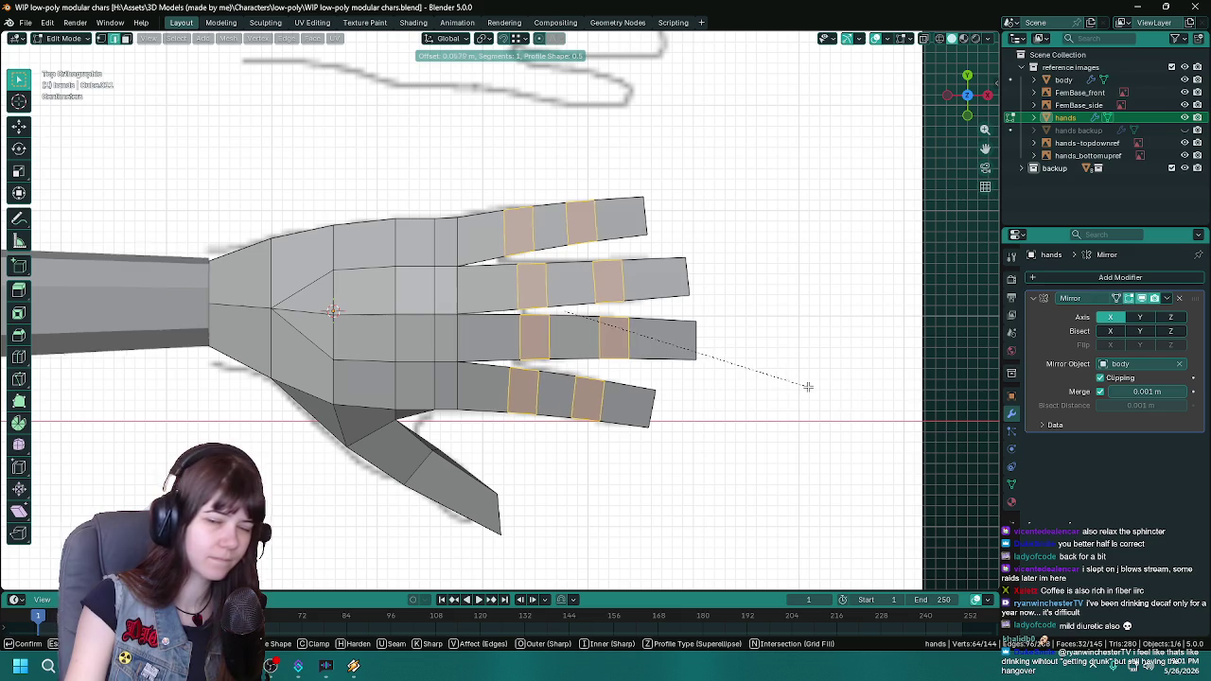
click(806, 386)
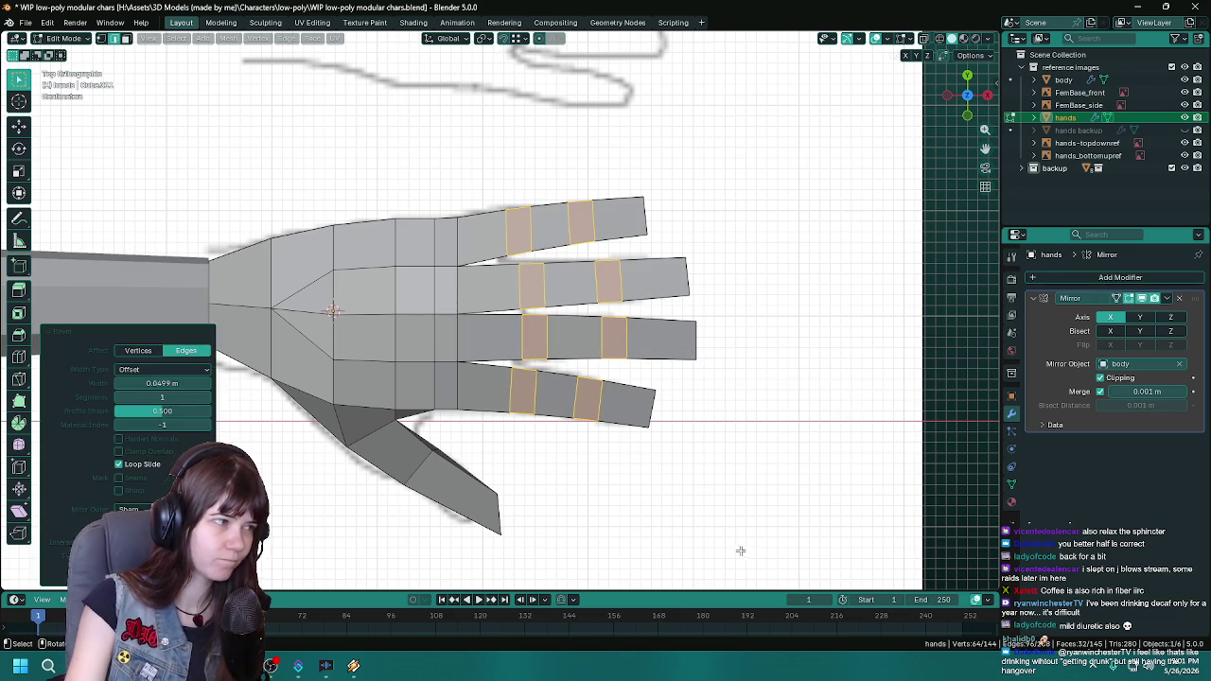
mouse_move(741, 551)
middle_down()
mouse_move(723, 264)
mouse_move(540, 411)
mouse_move(446, 420)
mouse_move(719, 444)
mouse_move(722, 484)
middle_up()
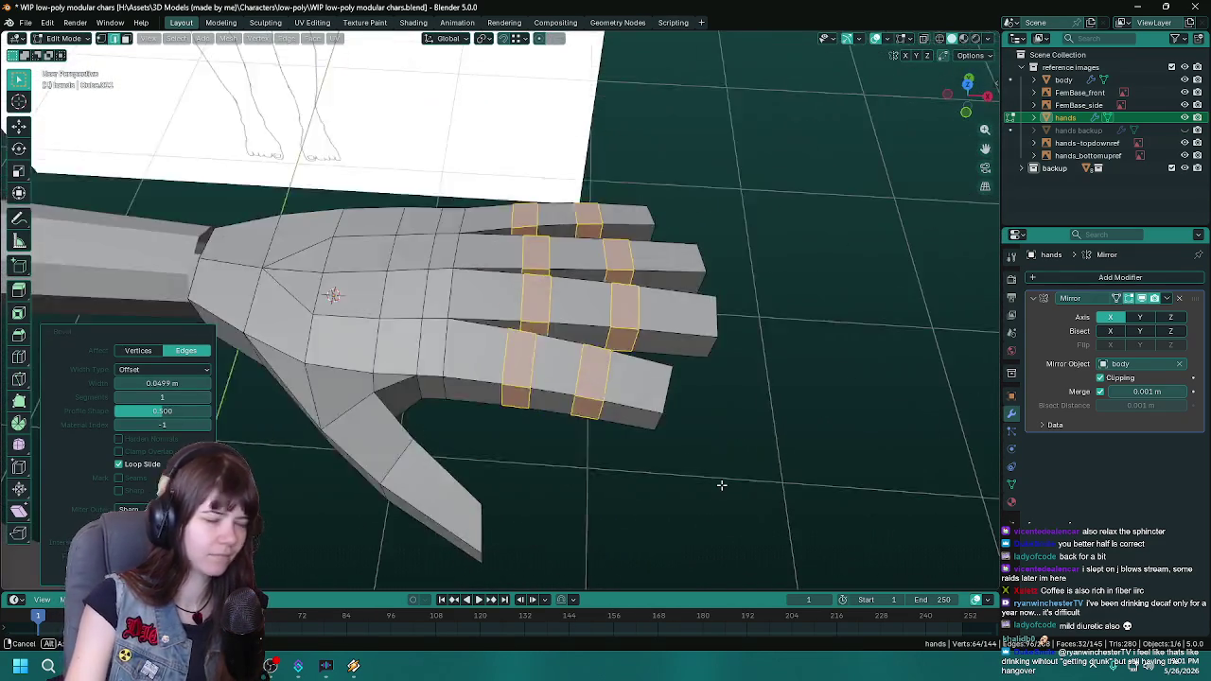
scroll(721, 484, down, 2)
key(ctrl+s)
scroll(606, 460, down, 3)
key(Tab)
mouse_move(605, 460)
middle_down()
mouse_move(489, 460)
mouse_move(568, 495)
mouse_move(639, 337)
mouse_move(625, 352)
middle_up()
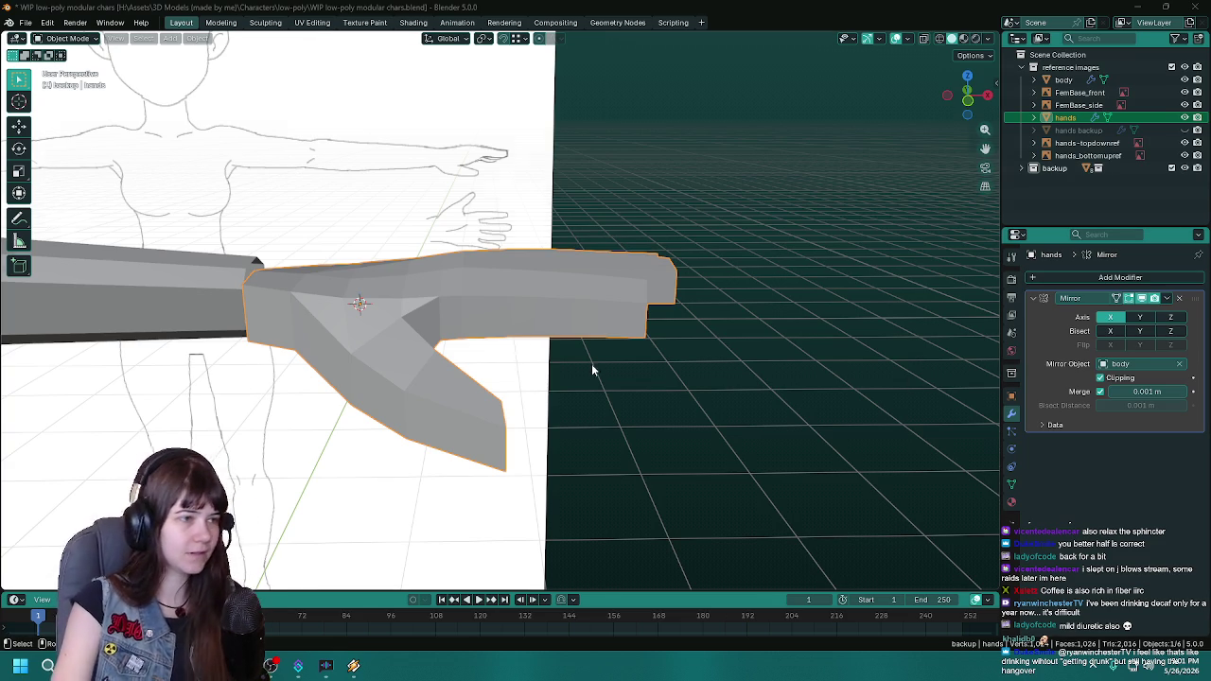
Step: Re-enter Edit Mode and view the hand close up from below
middle_drag(591, 364, 496, 243)
key(Tab)
scroll(496, 243, up, 2)
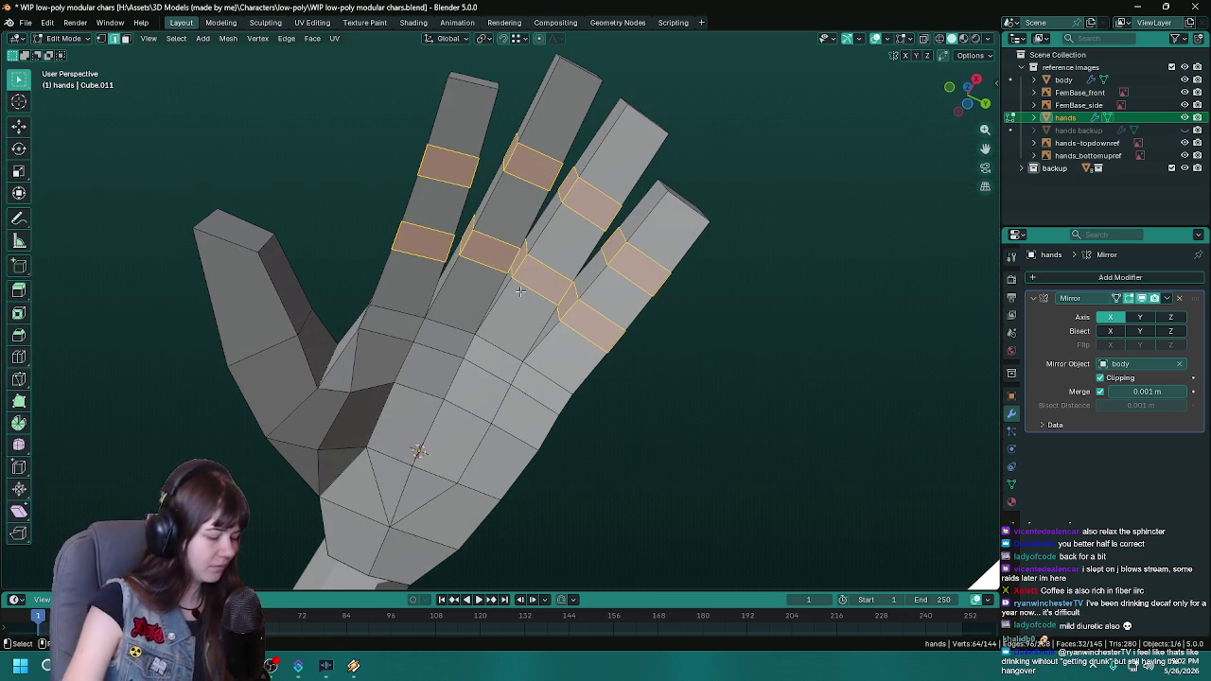
key(ctrl+KP_7)
Step: Select the two beveled knuckle faces on each of the four fingers and save
click(536, 217)
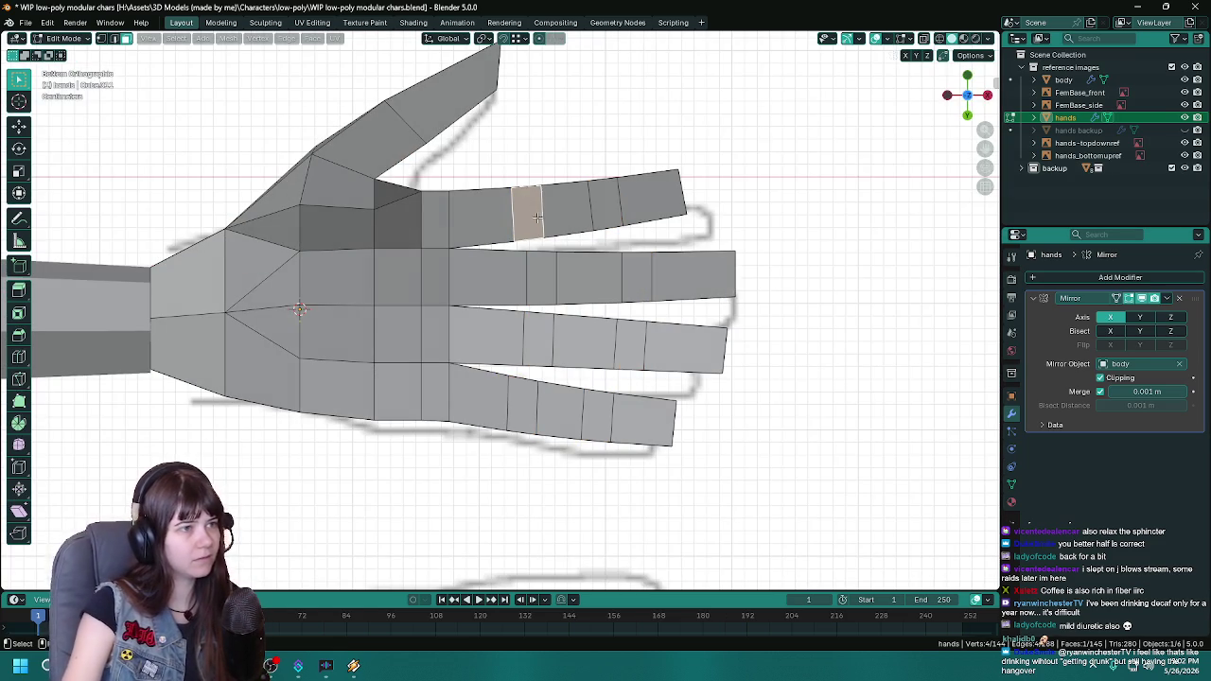
shift+click(602, 206)
shift+click(529, 218)
shift+click(542, 281)
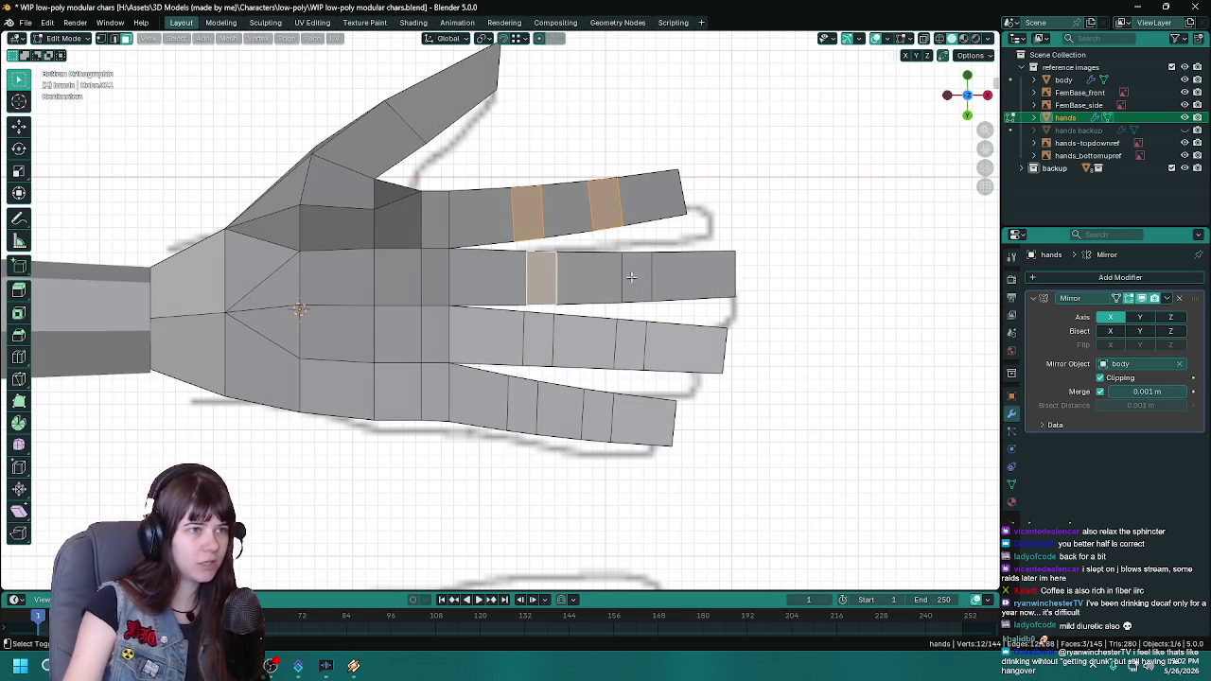
shift+click(635, 276)
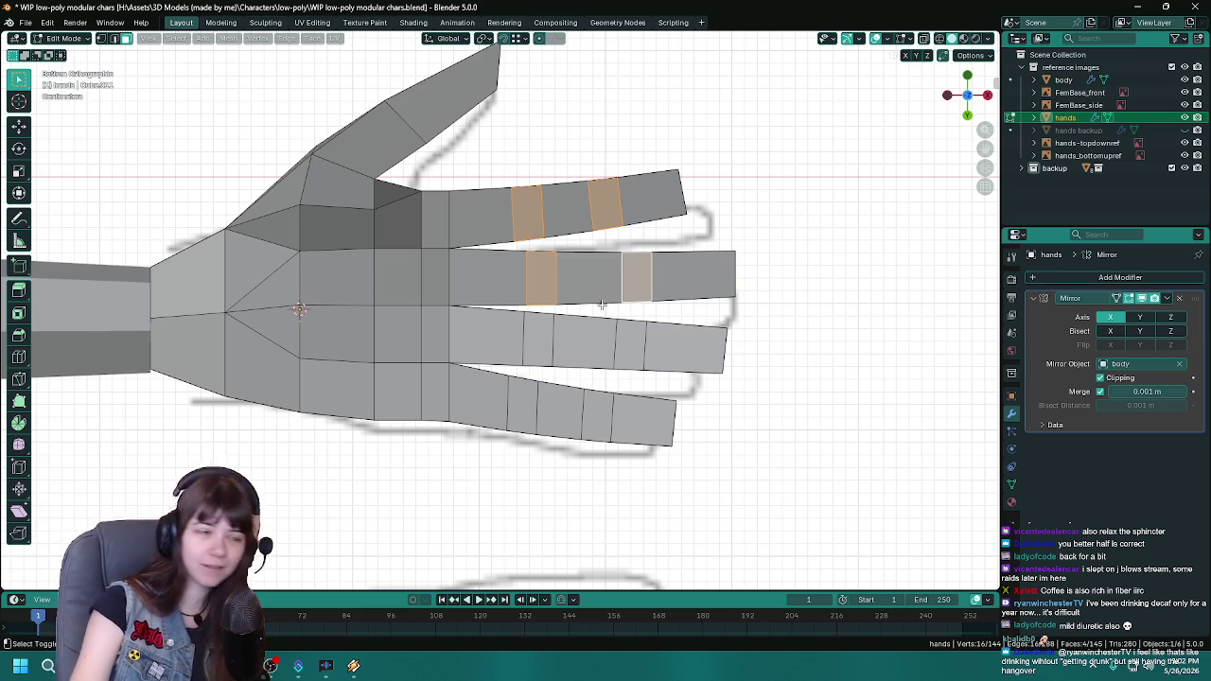
shift+click(540, 338)
shift+click(633, 341)
shift+click(587, 423)
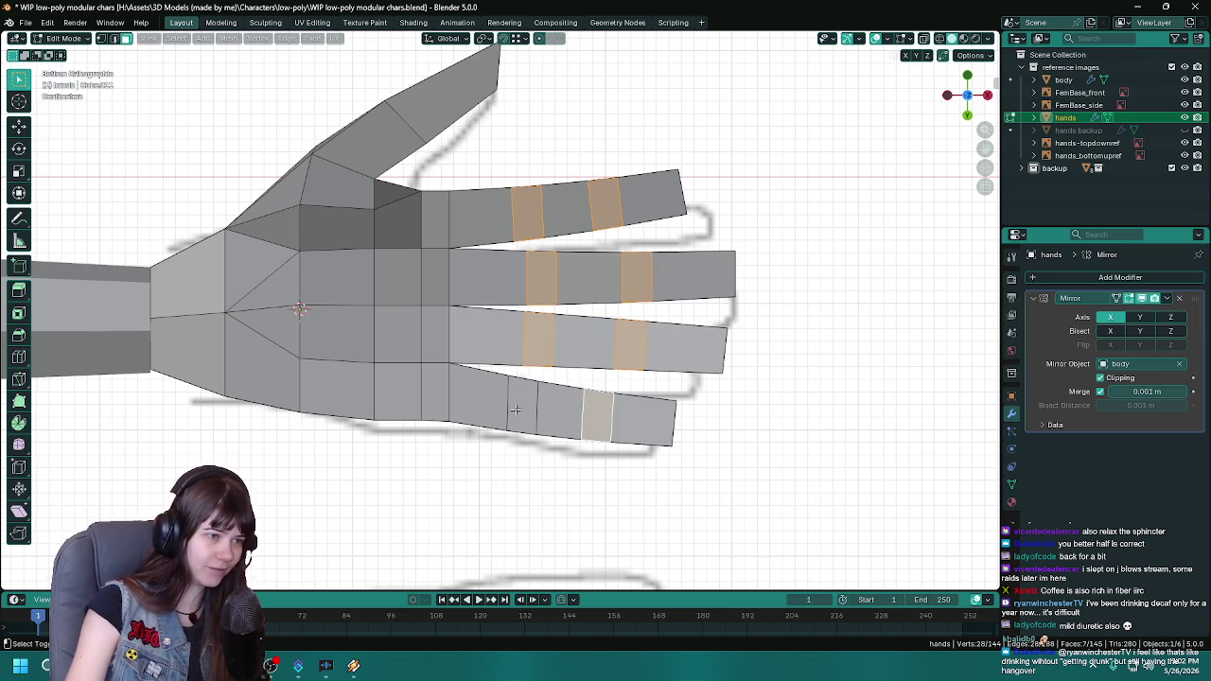
shift+click(513, 409)
key(ctrl+s)
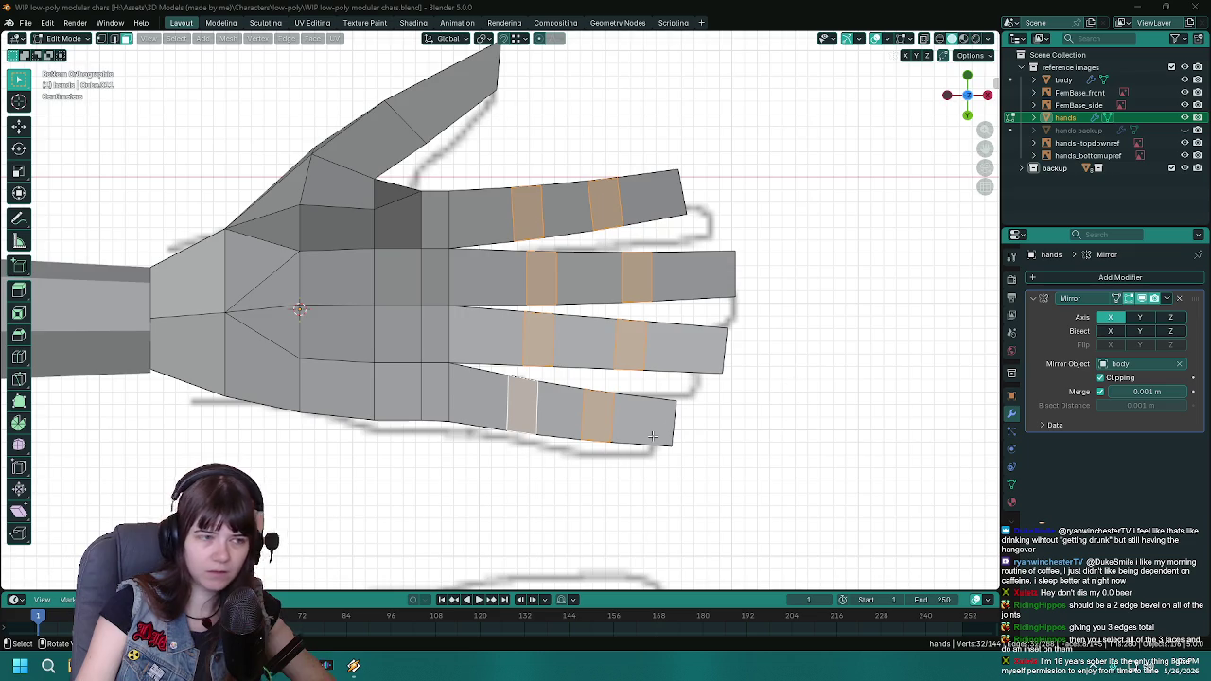
Step: Extrude the selected knuckle faces with Extrude Individual Faces
mouse_move(617, 522)
middle_down()
mouse_move(449, 188)
mouse_move(468, 331)
mouse_move(581, 335)
mouse_move(584, 248)
mouse_move(587, 369)
mouse_move(732, 287)
middle_up()
scroll(584, 248, up, 2)
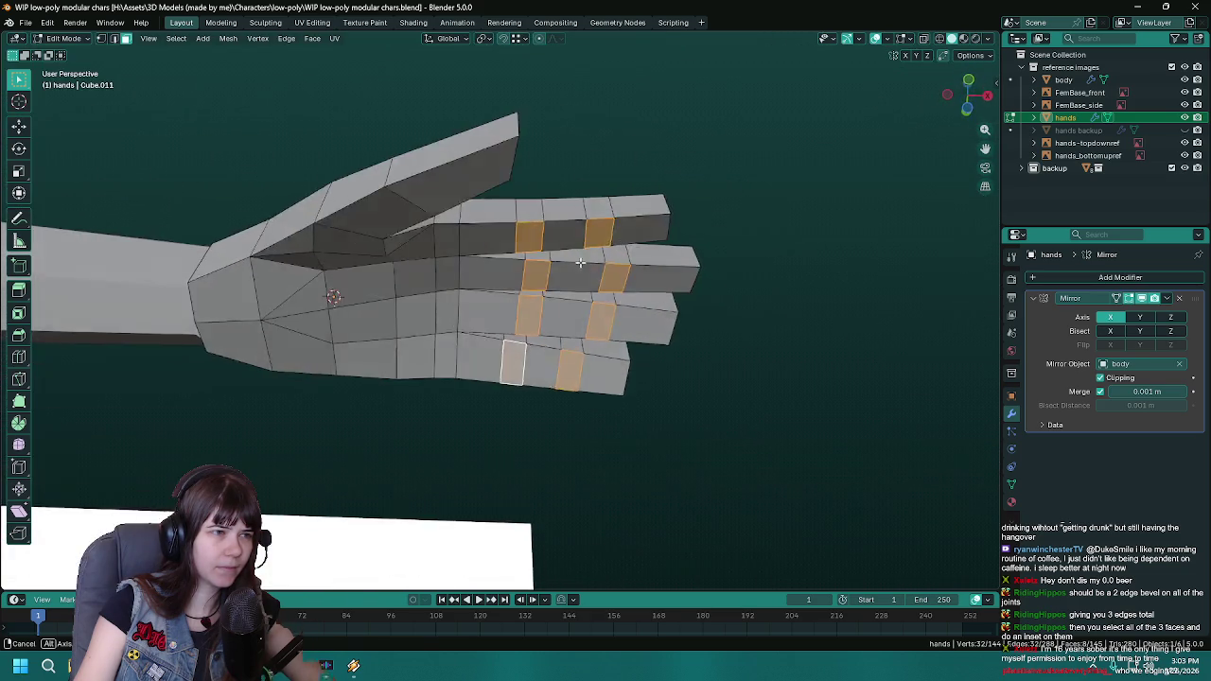
key(ctrl+s)
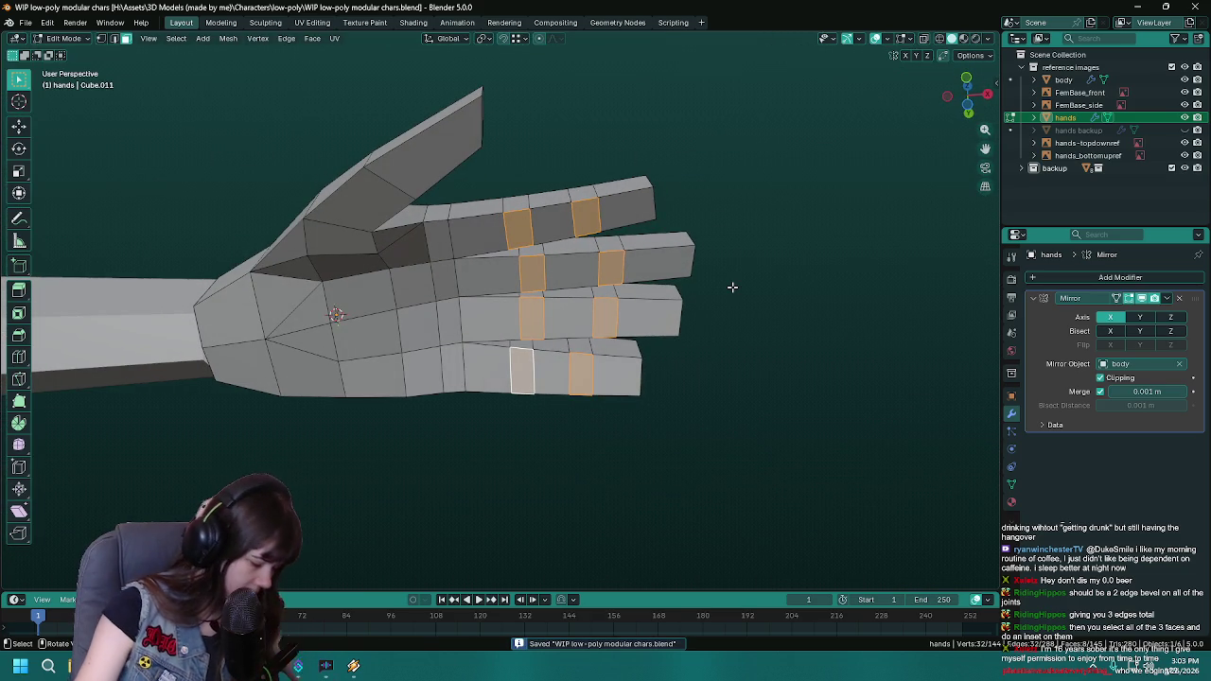
key(F3)
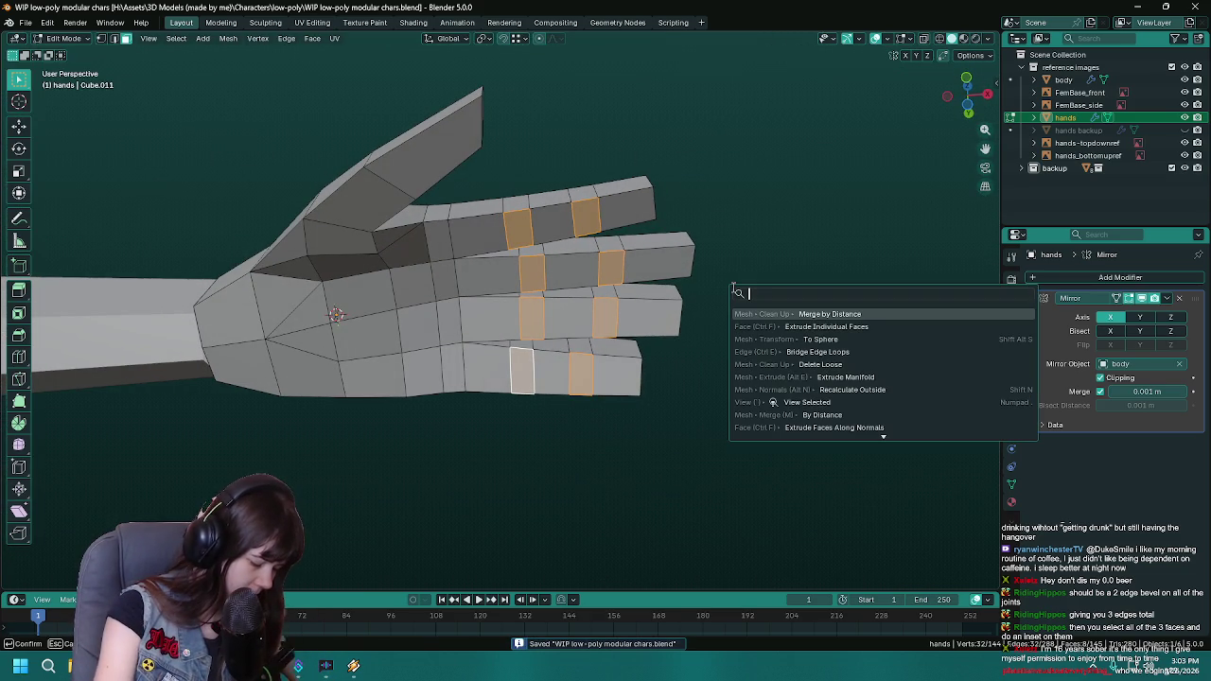
text(individua)
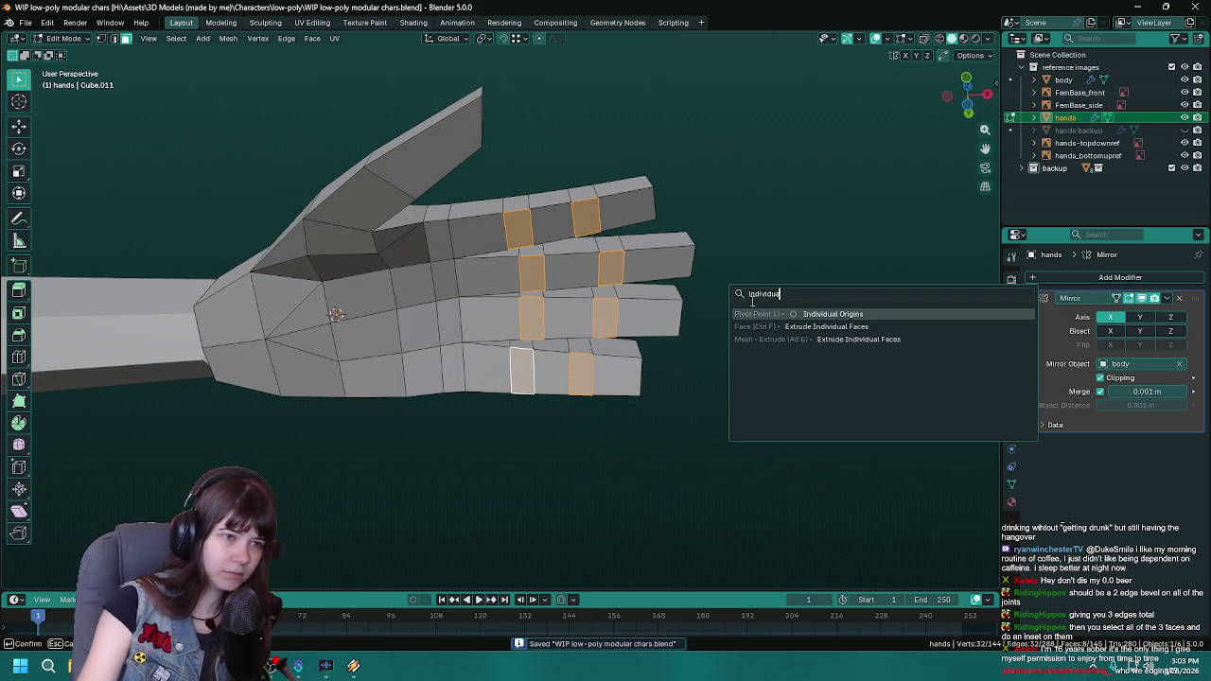
click(832, 326)
Step: Start scaling the extruded knuckle faces along the X axis
middle_drag(672, 242, 823, 319)
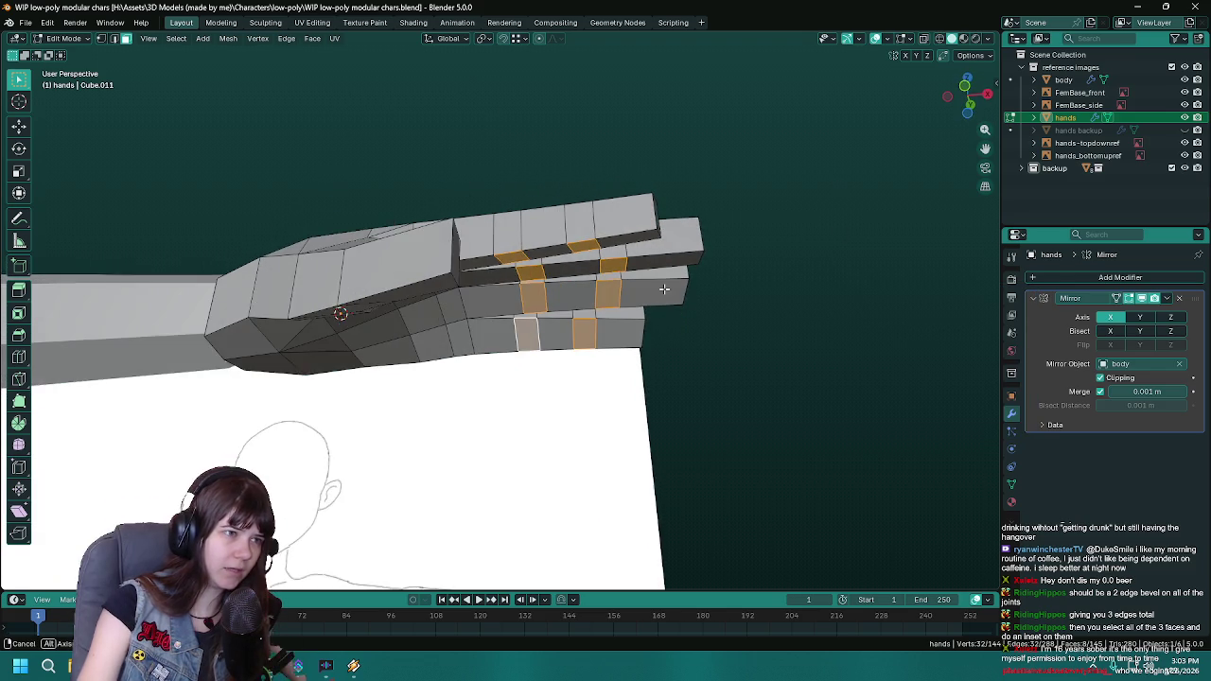
key(s)
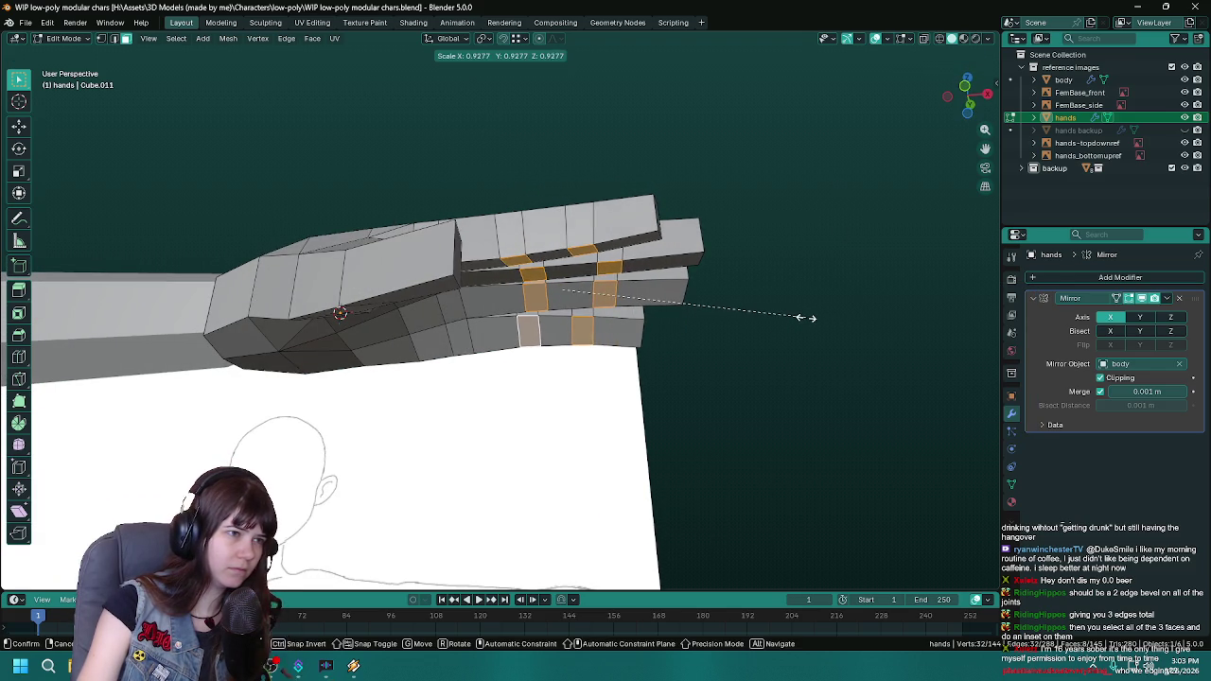
key(x)
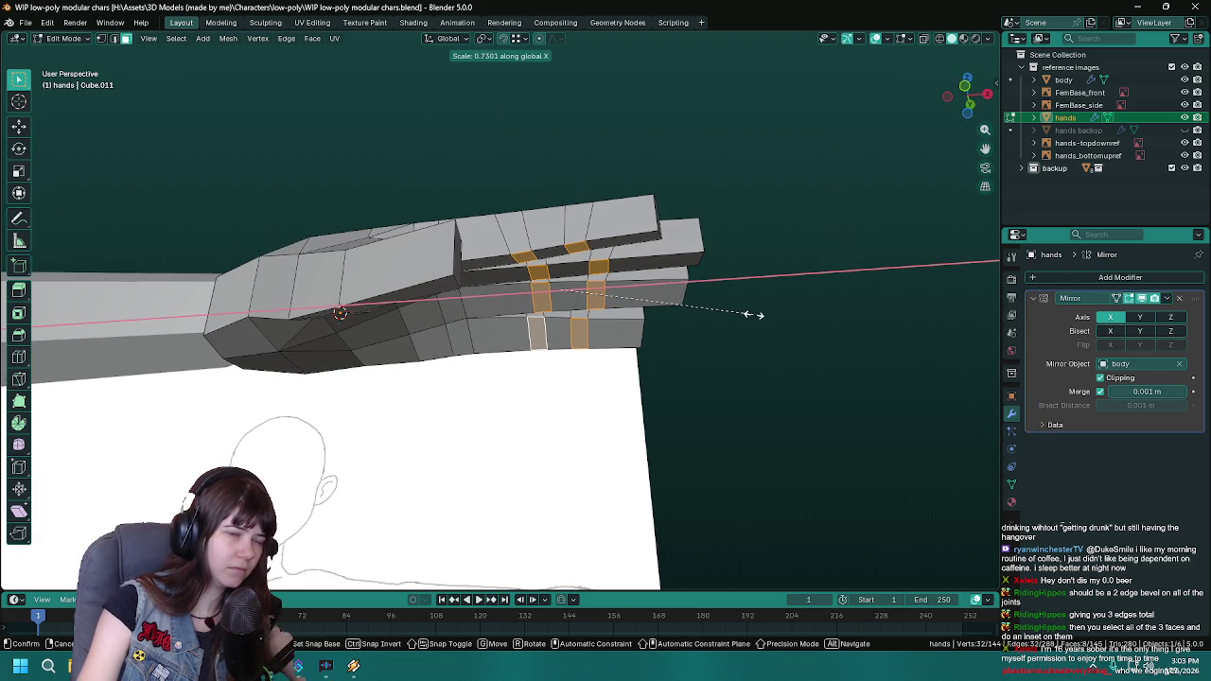
Step: Switch the pivot to Individual Origins and narrow the knuckle faces along X to about 0.43
click(748, 317)
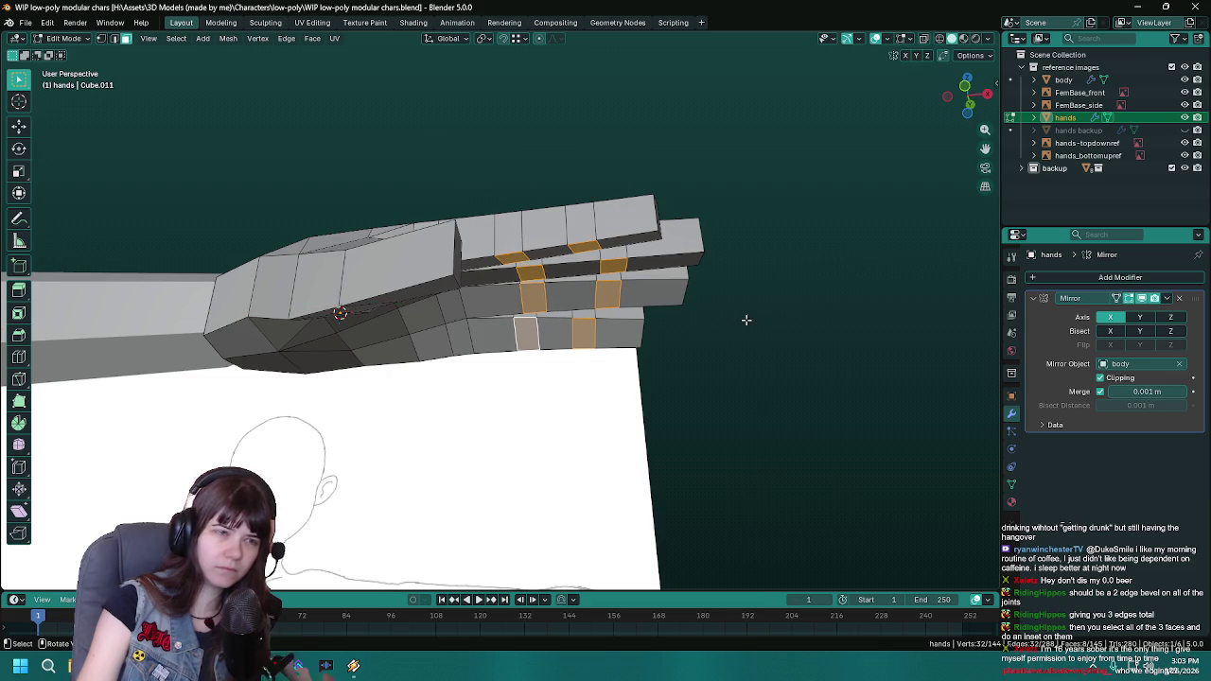
click(483, 39)
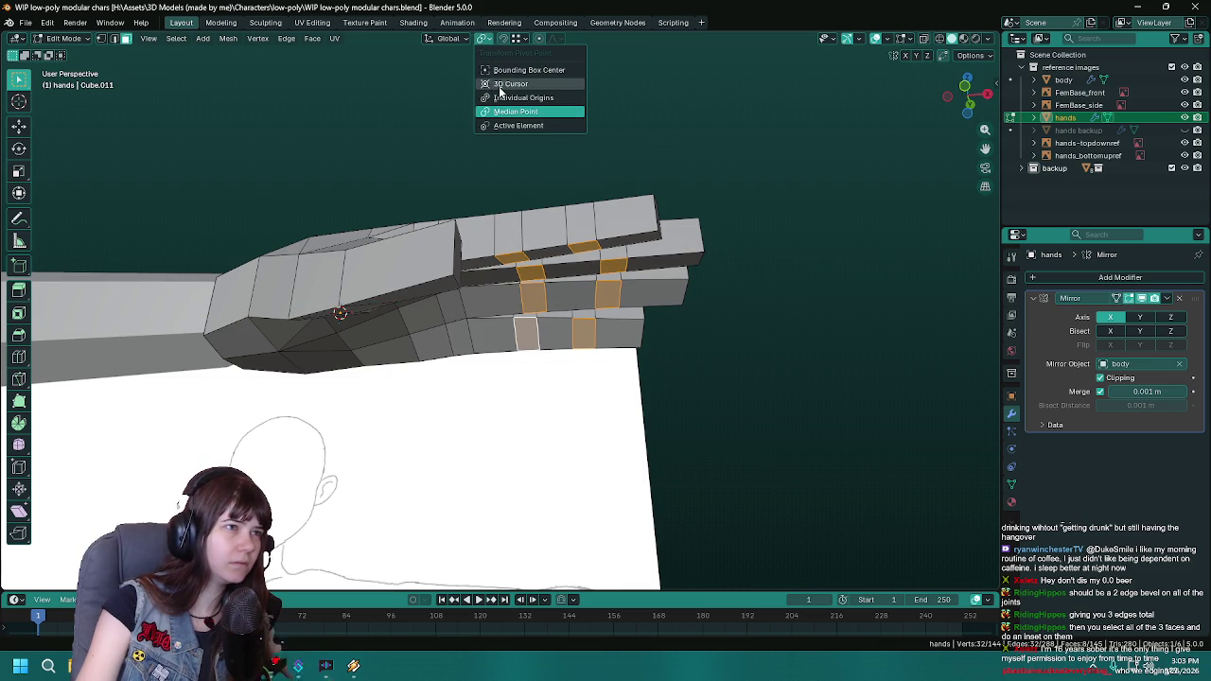
click(526, 111)
middle_drag(852, 343, 770, 354)
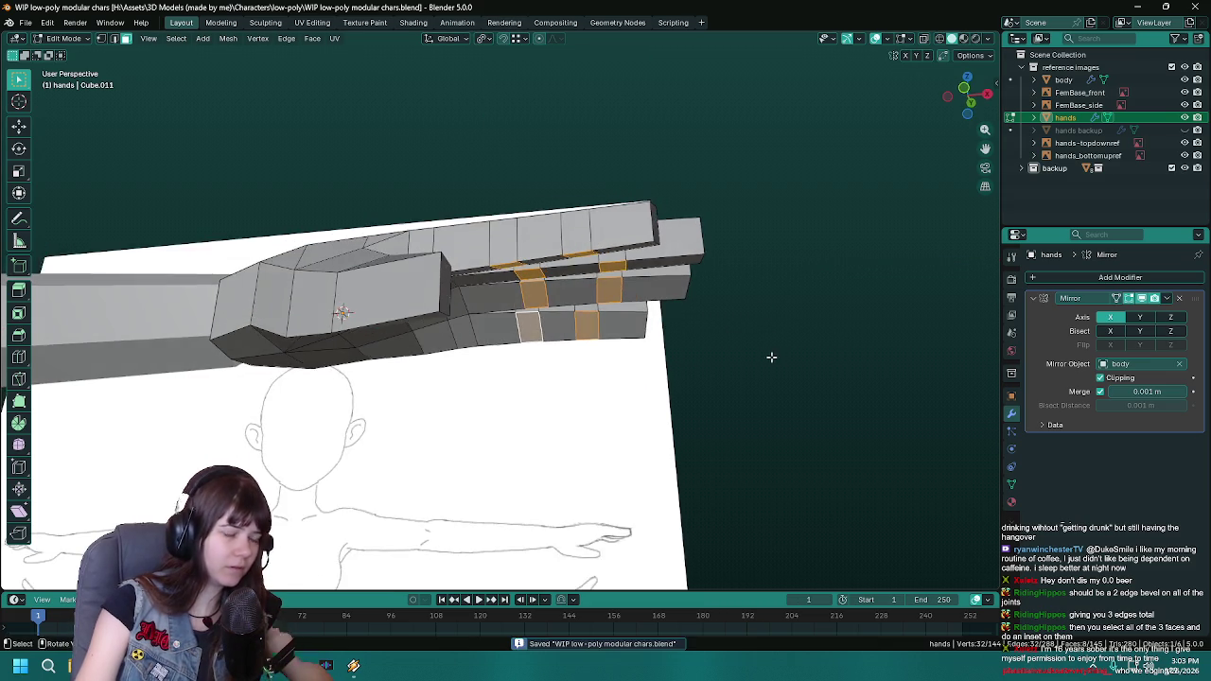
key(s)
key(x)
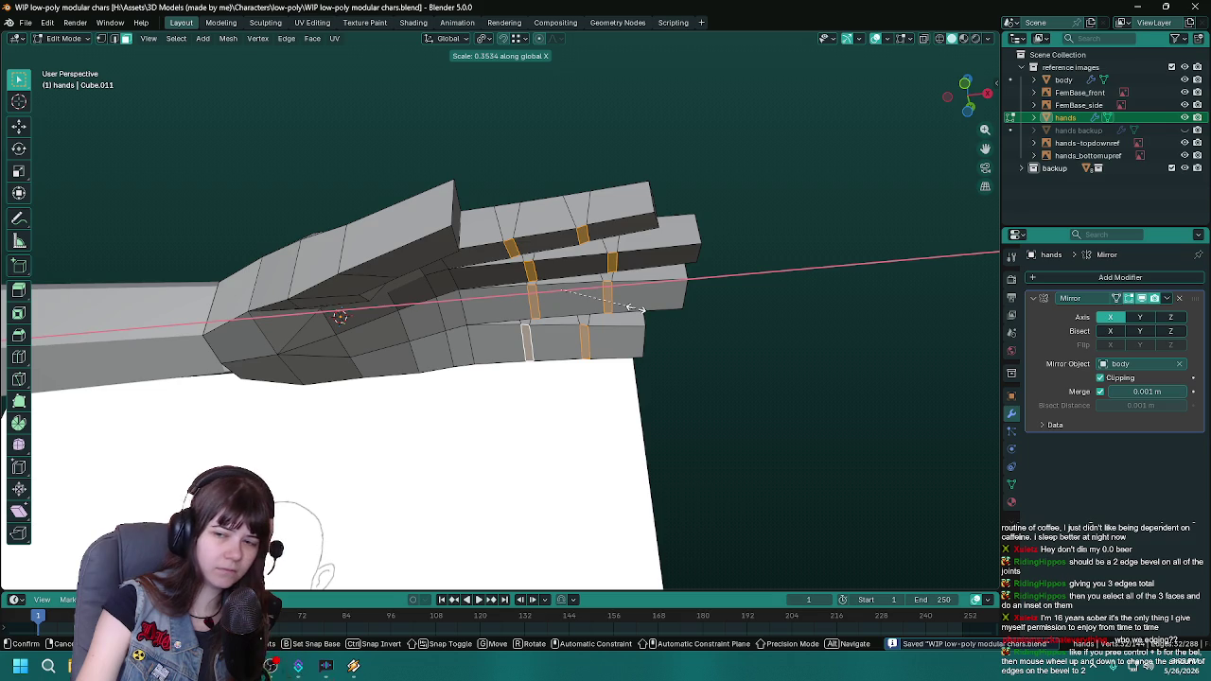
click(695, 310)
Step: Orbit to check the knuckles and arm, saving the blend file
mouse_move(696, 312)
middle_down()
mouse_move(682, 441)
mouse_move(688, 358)
mouse_move(703, 370)
mouse_move(684, 384)
mouse_move(688, 405)
mouse_move(606, 445)
mouse_move(498, 470)
mouse_move(580, 457)
mouse_move(687, 338)
mouse_move(663, 378)
middle_up()
key(ctrl+s)
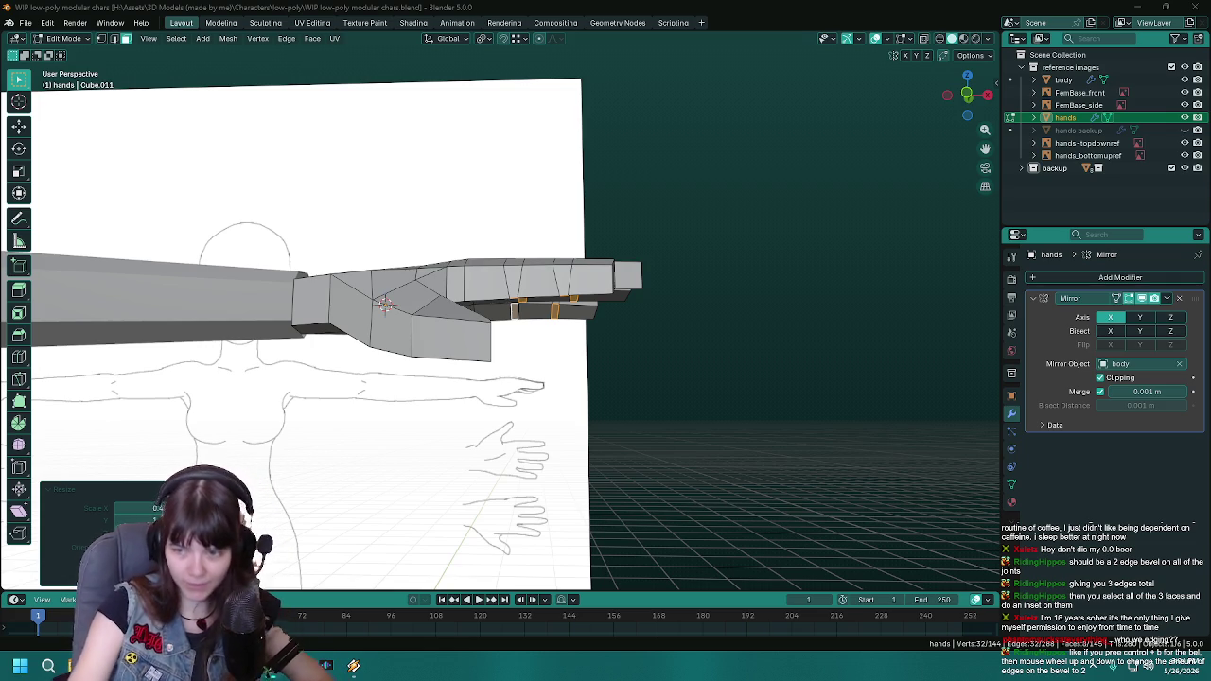
middle_drag(554, 386, 596, 366)
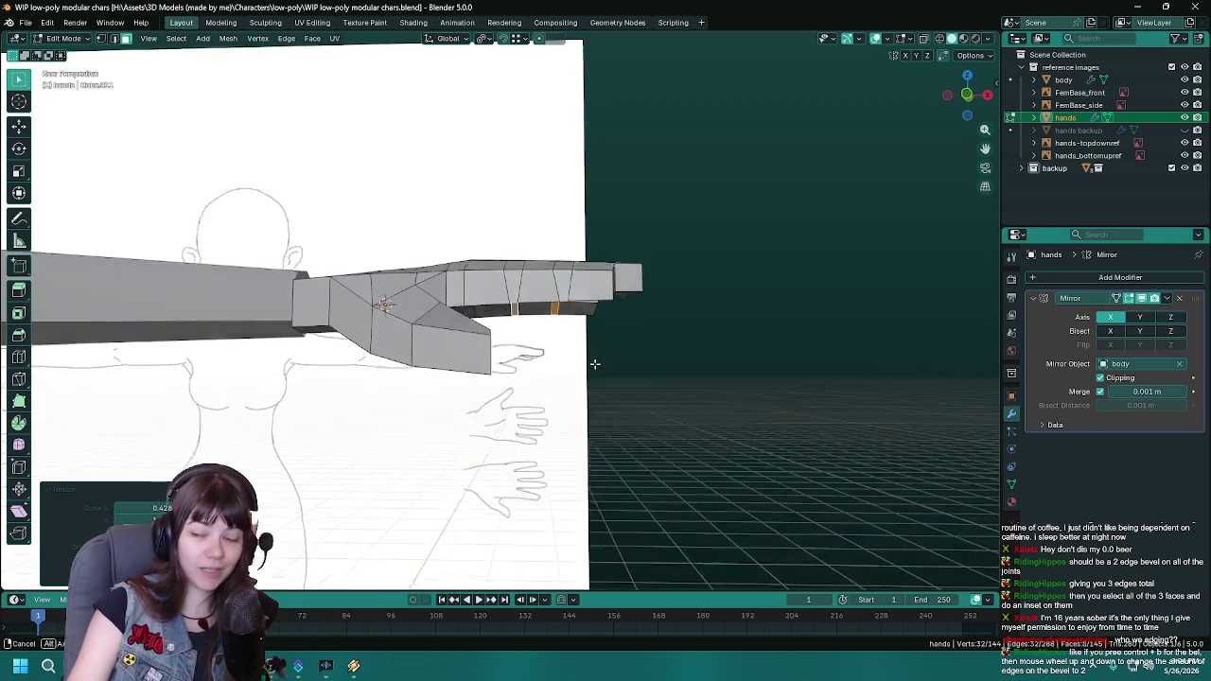
key(ctrl+s)
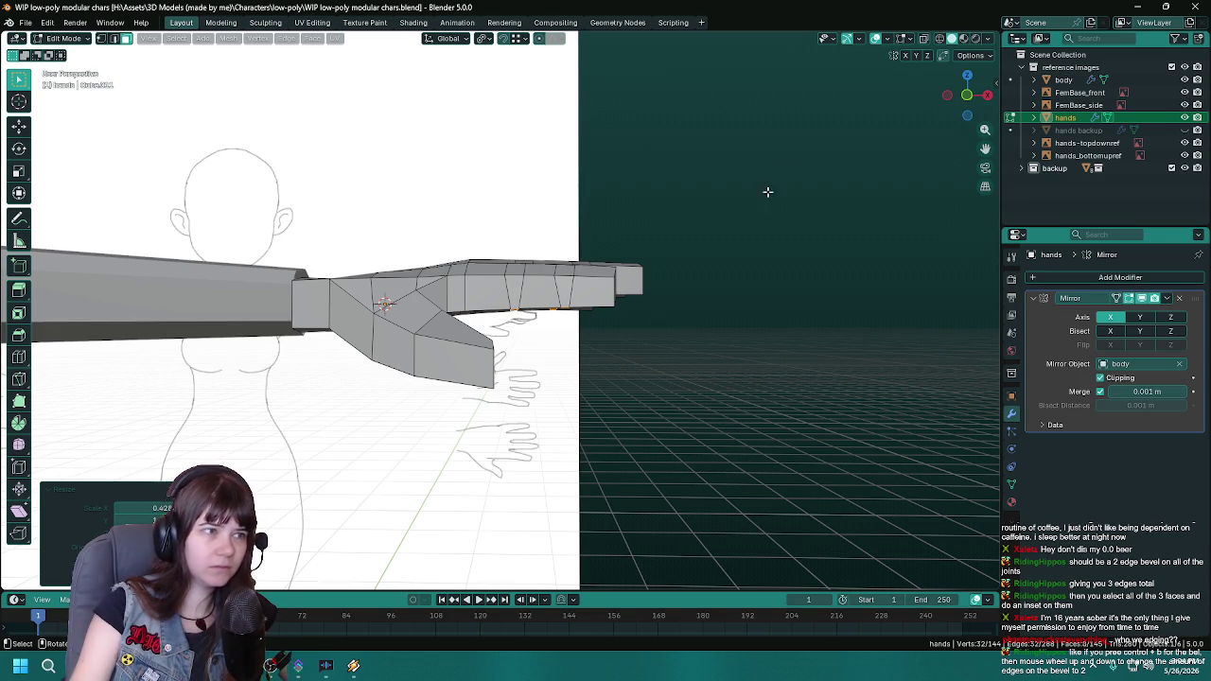
Step: In front orthographic view, nudge the selected knuckle vertices about -0.006 m along X
key(KP_1)
scroll(772, 396, up, 3)
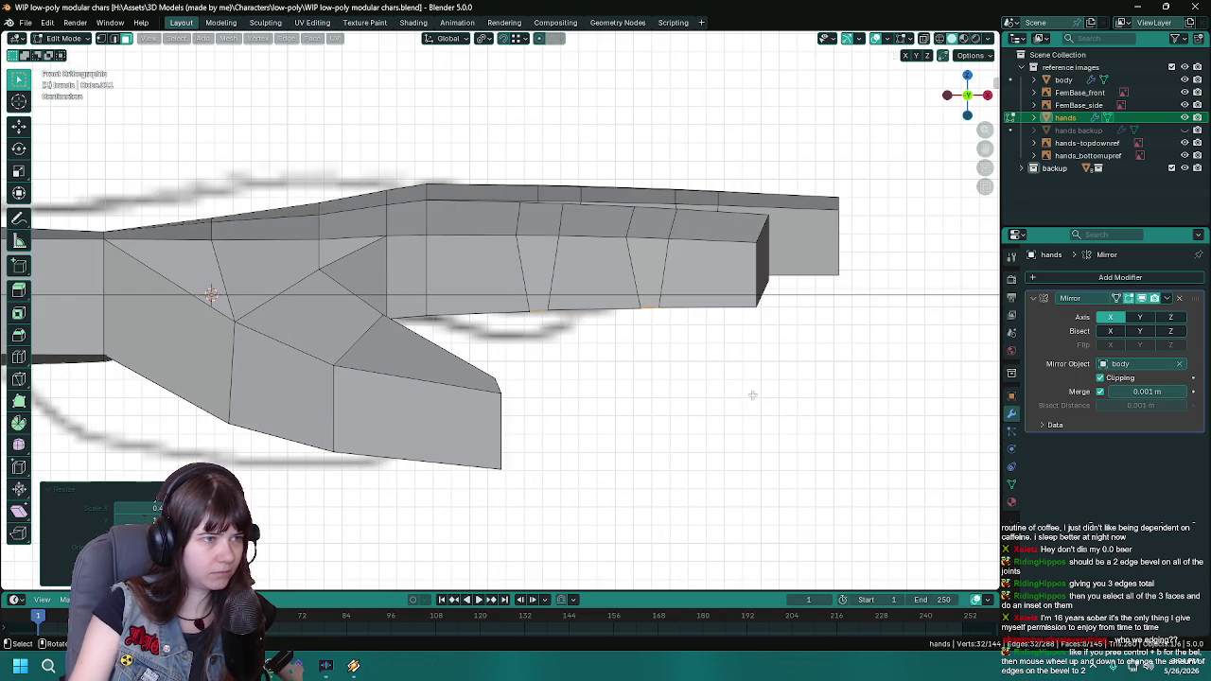
key(g)
key(x)
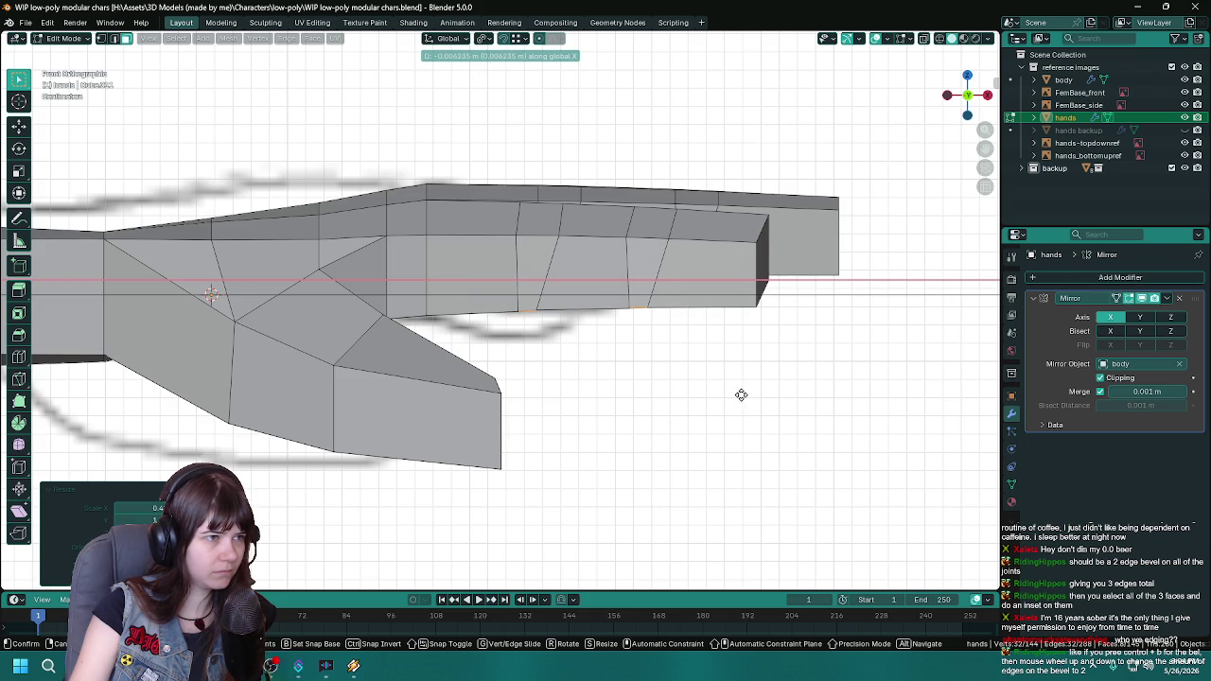
click(740, 394)
Step: Save the blend file and return the hand to Object Mode
key(ctrl+s)
mouse_move(685, 394)
middle_down()
mouse_move(384, 382)
mouse_move(386, 365)
mouse_move(656, 354)
mouse_move(625, 400)
mouse_move(692, 439)
mouse_move(464, 441)
mouse_move(406, 416)
mouse_move(412, 445)
mouse_move(464, 439)
mouse_move(506, 371)
middle_up()
scroll(388, 355, up, 4)
scroll(395, 333, down, 5)
key(Tab)
scroll(413, 445, up, 2)
Step: Orbit around the low-poly hand to inspect it against the reference, saving the file along the way
middle_drag(679, 410, 422, 427)
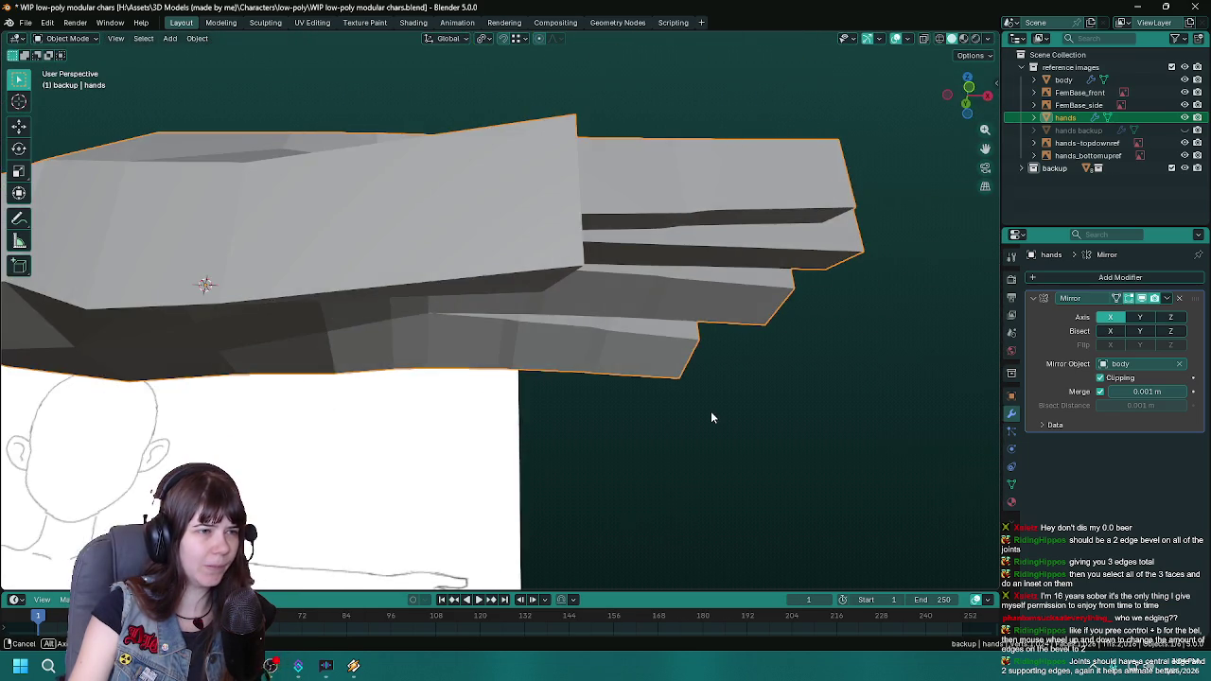
key(ctrl+s)
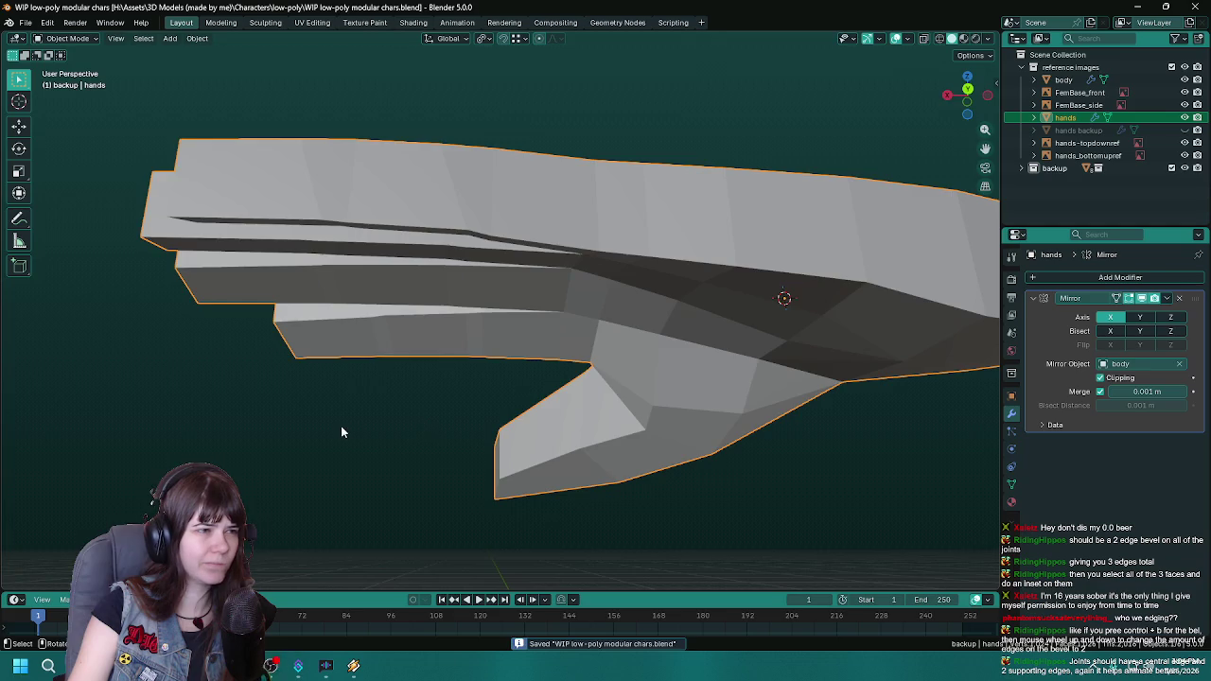
middle_drag(341, 426, 660, 476)
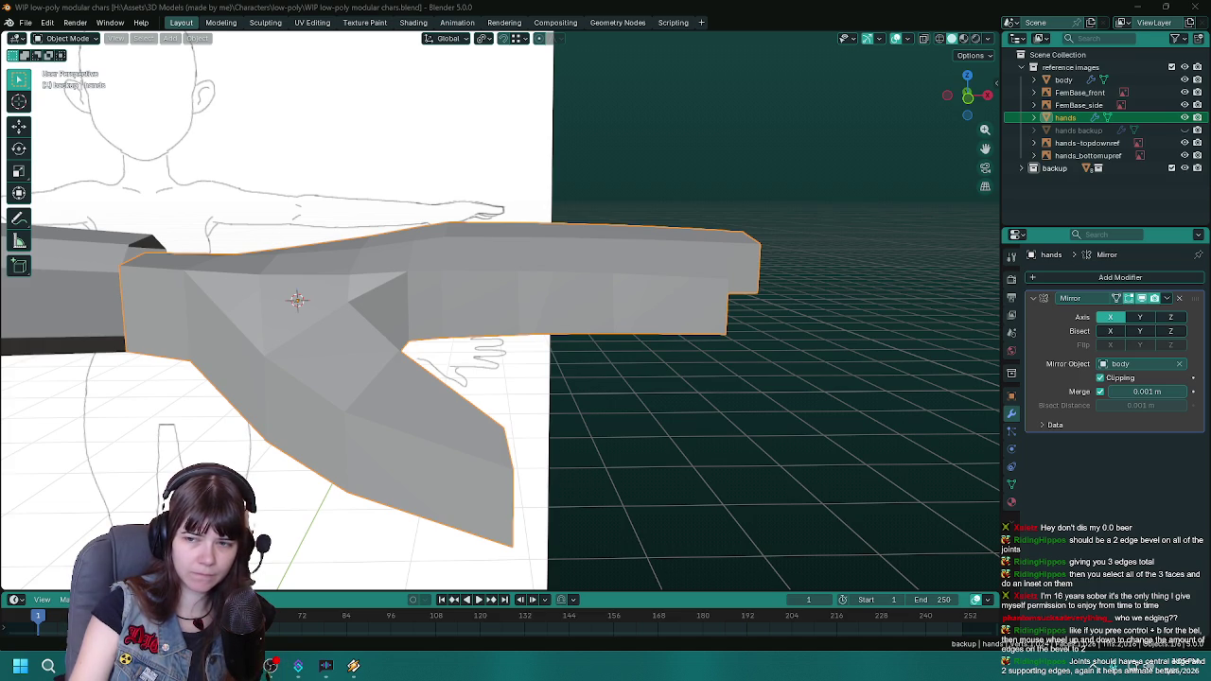
middle_drag(774, 403, 587, 441)
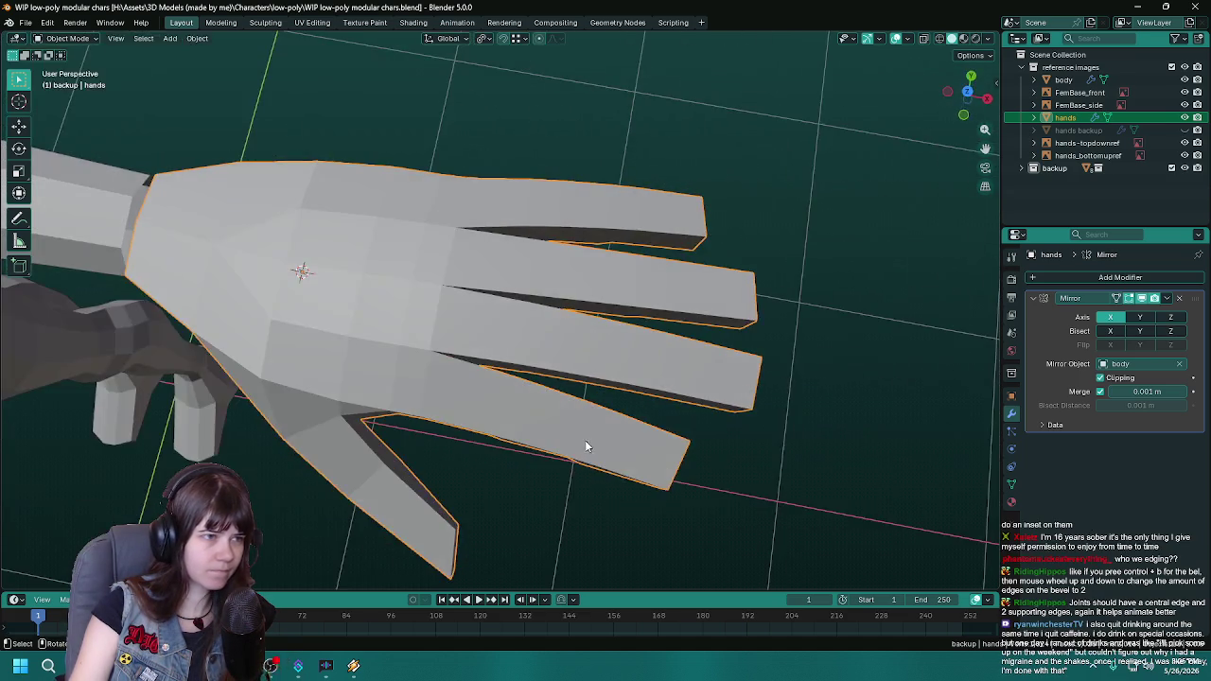
Step: Re-enter Edit Mode on the hand in top orthographic view, frame the whole hand, and save
key(KP_7)
key(Tab)
scroll(581, 435, down, 2)
scroll(581, 435, up, 2)
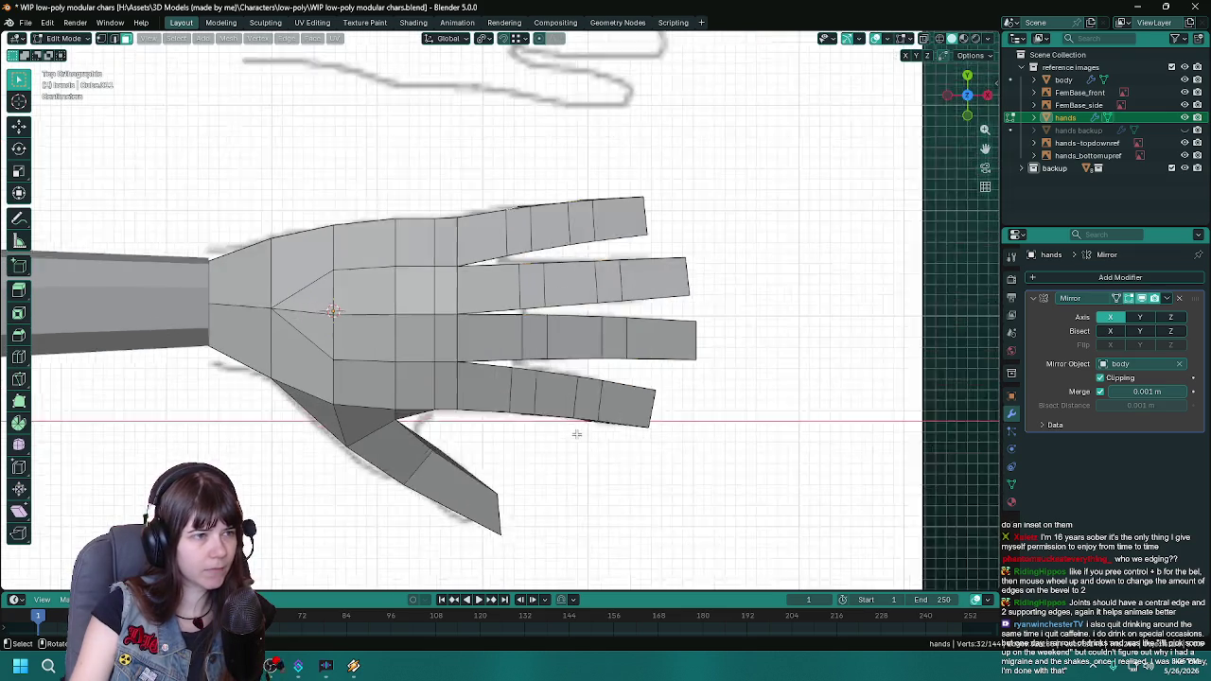
scroll(579, 433, up, 2)
scroll(624, 296, down, 2)
scroll(623, 297, down, 2)
shift+middle_drag(623, 296, 624, 216)
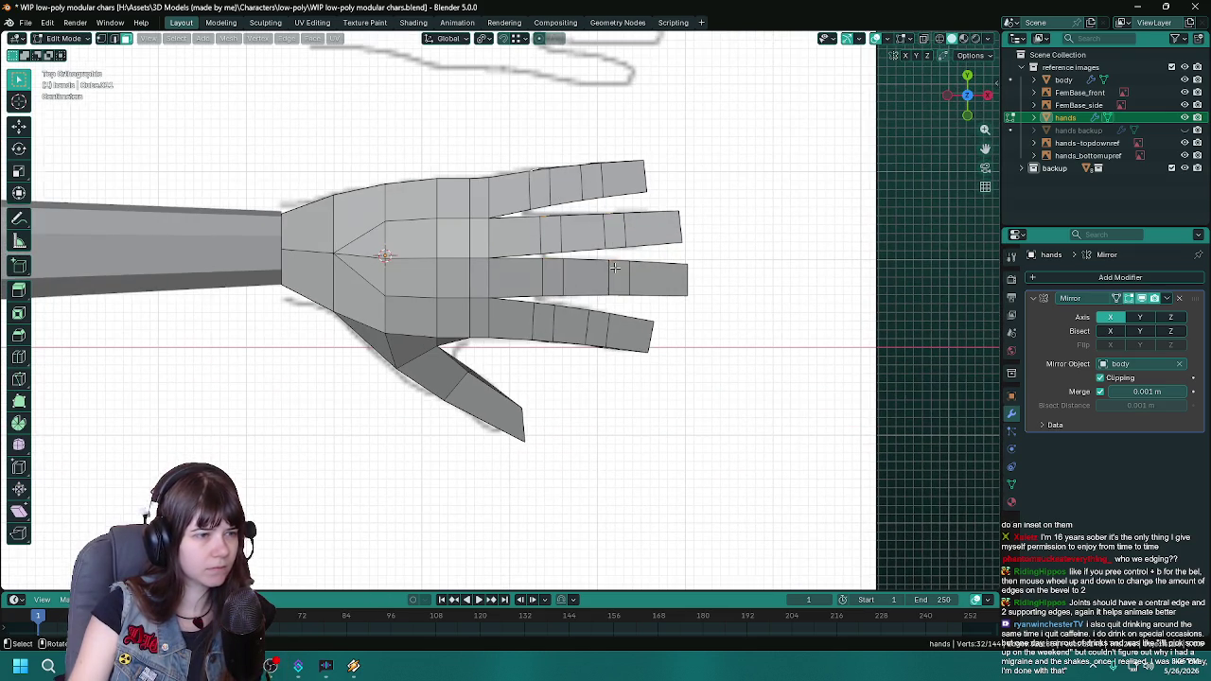
key(ctrl+s)
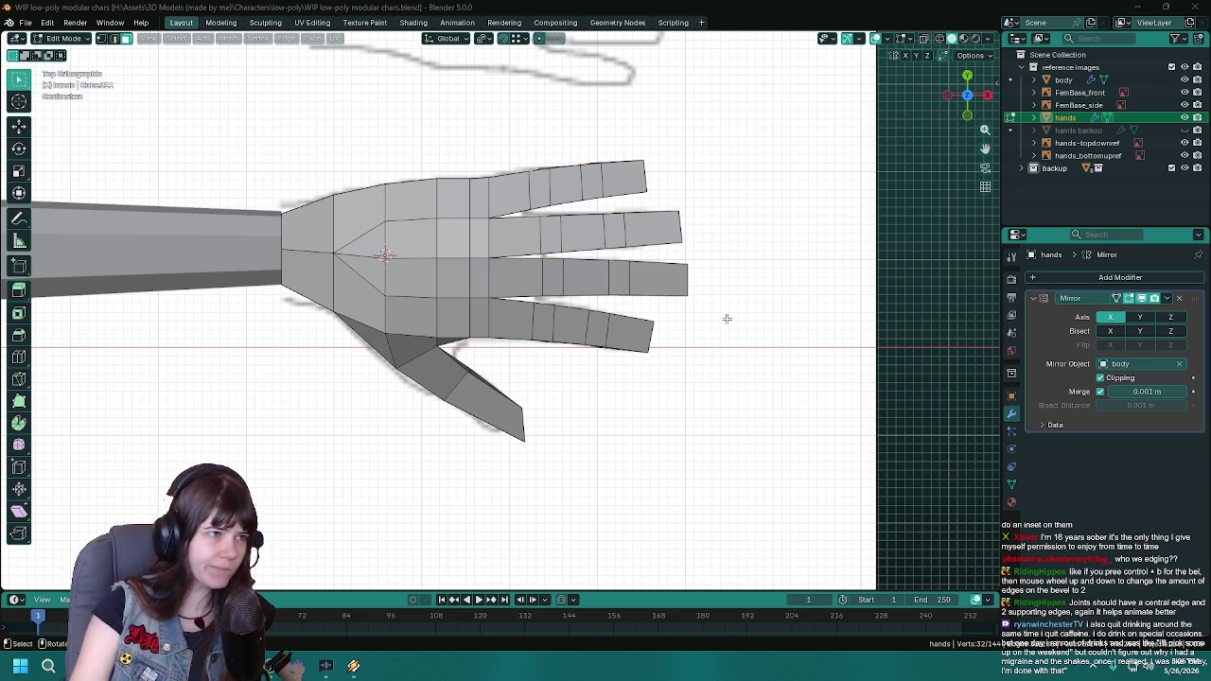
shift+middle_drag(473, 287, 599, 330)
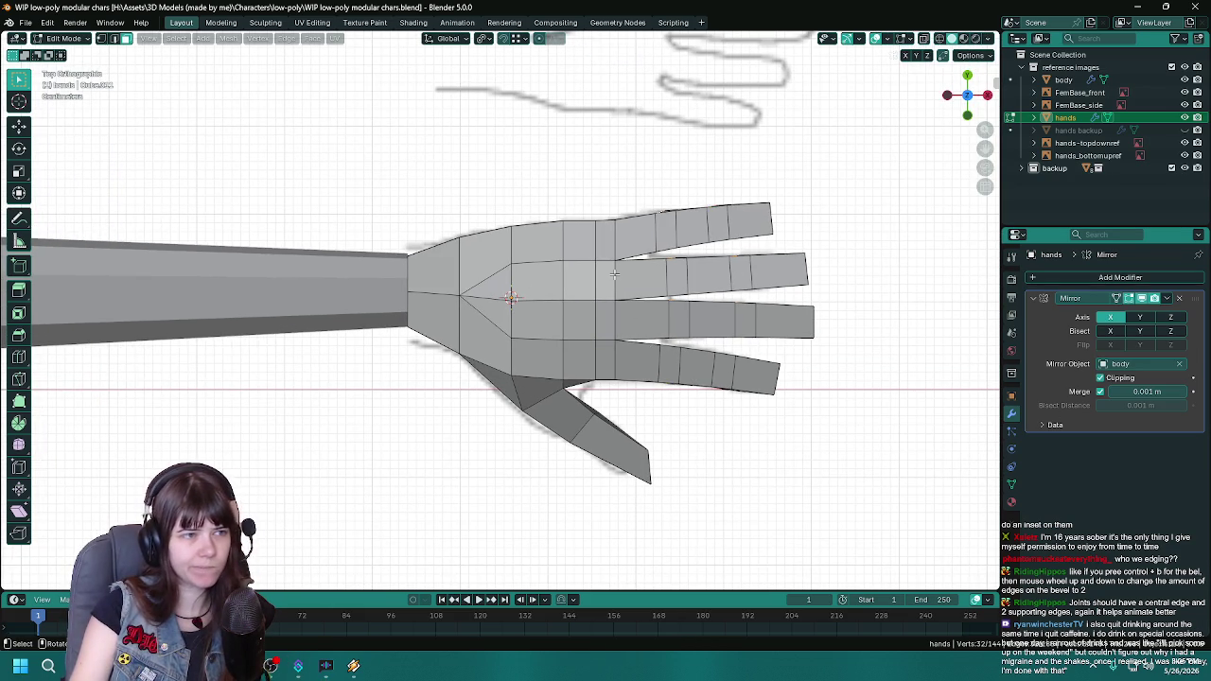
shift+middle_drag(611, 306, 565, 288)
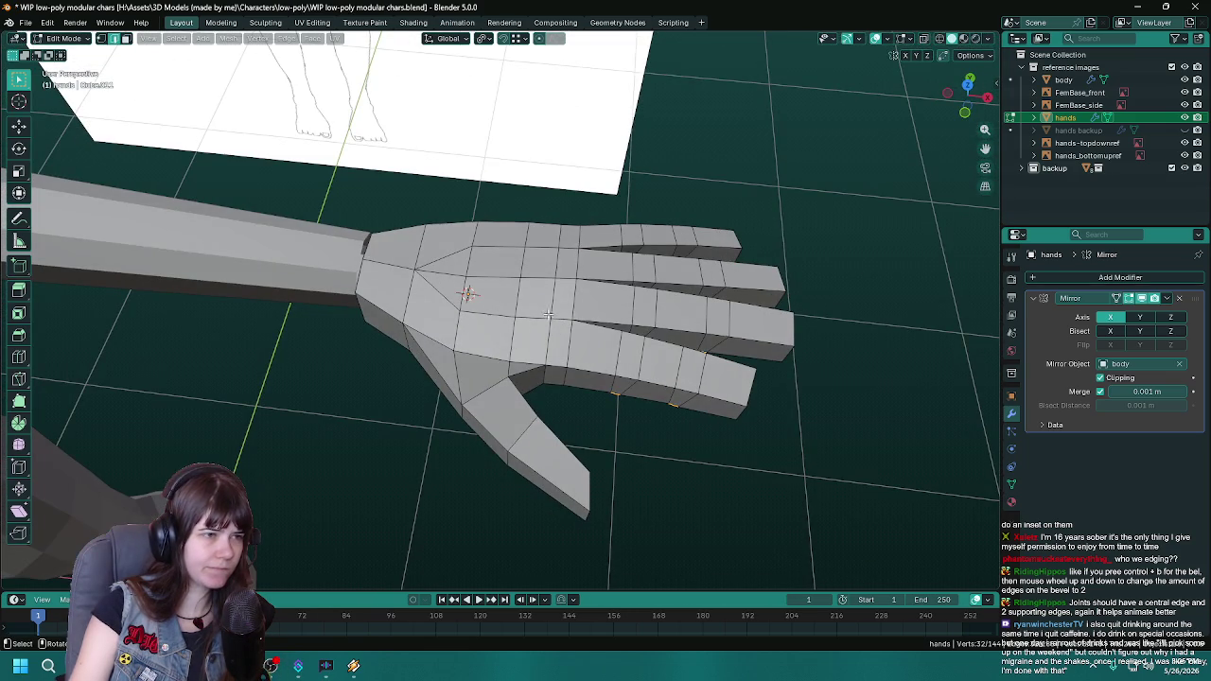
Step: Select the stray edges where the thumb base meets the index finger
alt+click(558, 289)
mouse_move(565, 288)
middle_down()
mouse_move(673, 201)
mouse_move(522, 314)
mouse_move(560, 419)
mouse_move(584, 380)
mouse_move(562, 407)
middle_up()
right_click(521, 313)
right_click(584, 379)
click(583, 379)
click(562, 407)
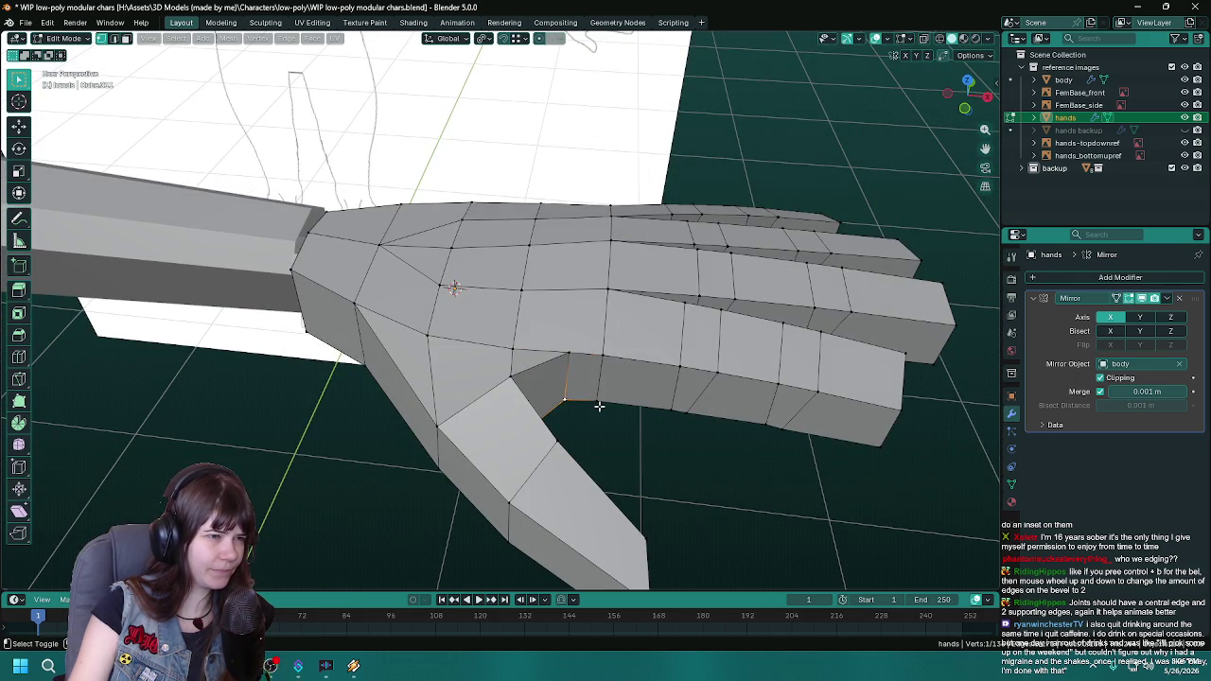
Step: Merge the thumb-base vertices At Last instead of the first merge, save, and leave Edit Mode
key(m)
click(600, 404)
key(ctrl+z)
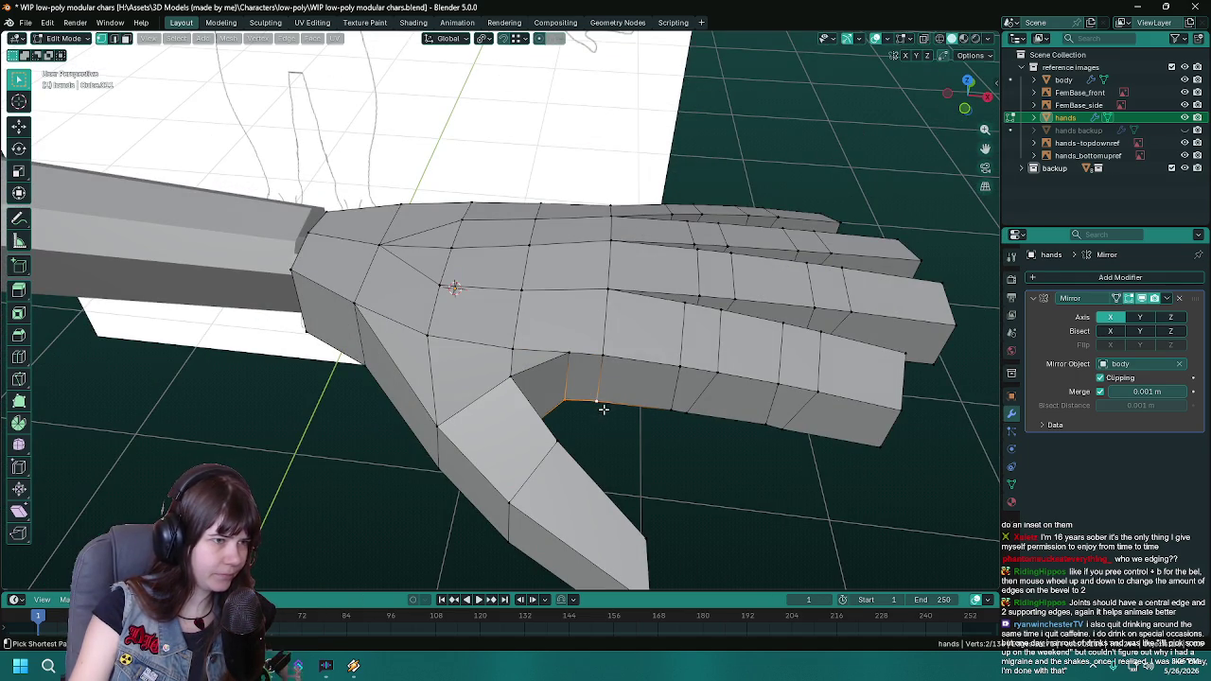
key(m)
click(600, 466)
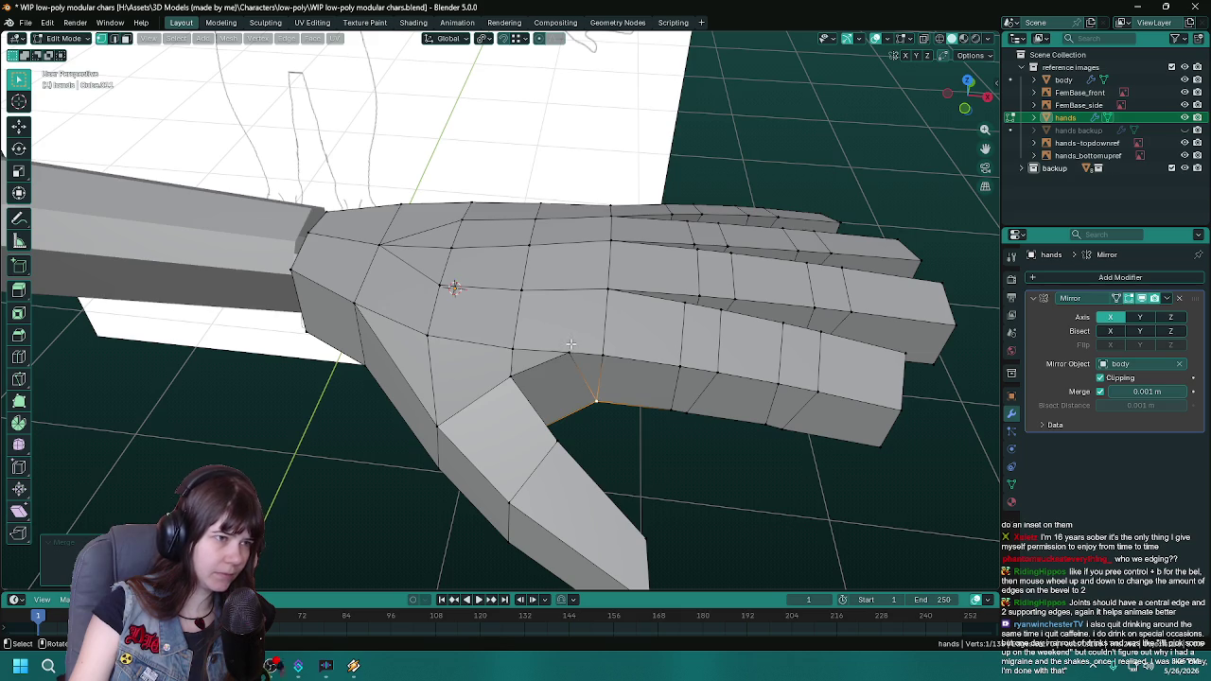
mouse_move(600, 465)
middle_down()
mouse_move(579, 375)
mouse_move(649, 377)
mouse_move(657, 432)
mouse_move(563, 453)
mouse_move(589, 433)
mouse_move(511, 419)
mouse_move(582, 435)
mouse_move(518, 428)
mouse_move(522, 416)
mouse_move(278, 330)
mouse_move(586, 317)
mouse_move(524, 309)
mouse_move(621, 338)
mouse_move(573, 340)
middle_up()
key(ctrl+s)
key(Tab)
key(Tab)
key(ctrl+s)
key(super+d)
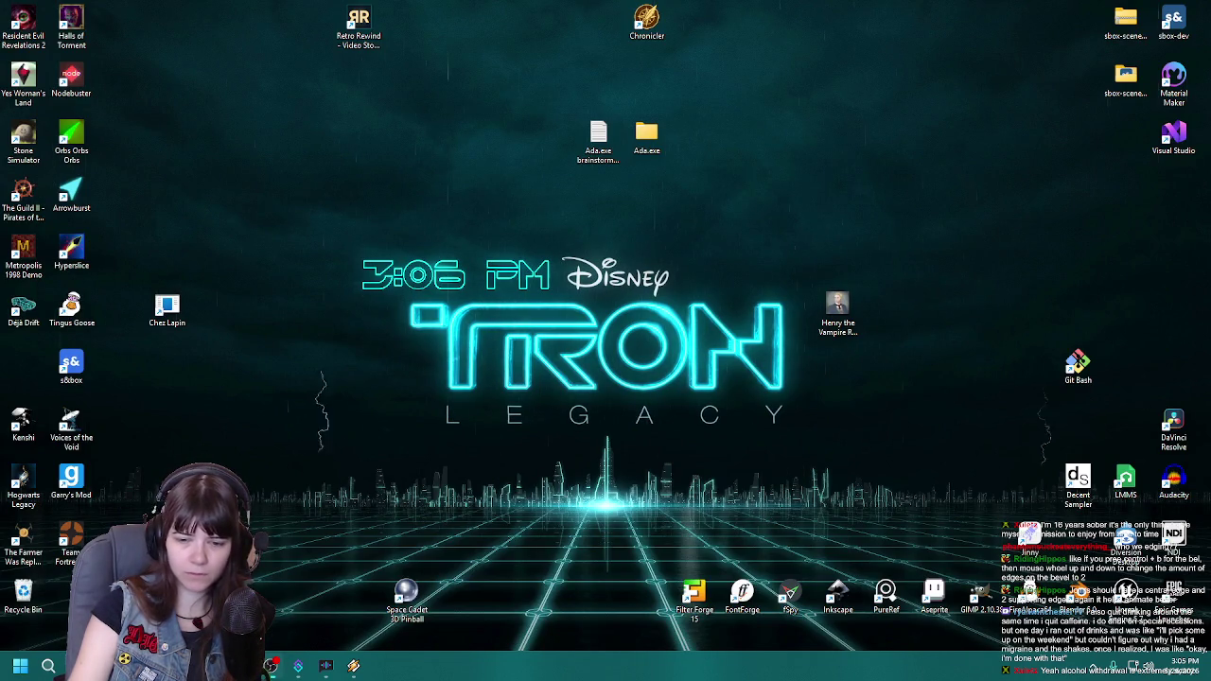
key(super+d)
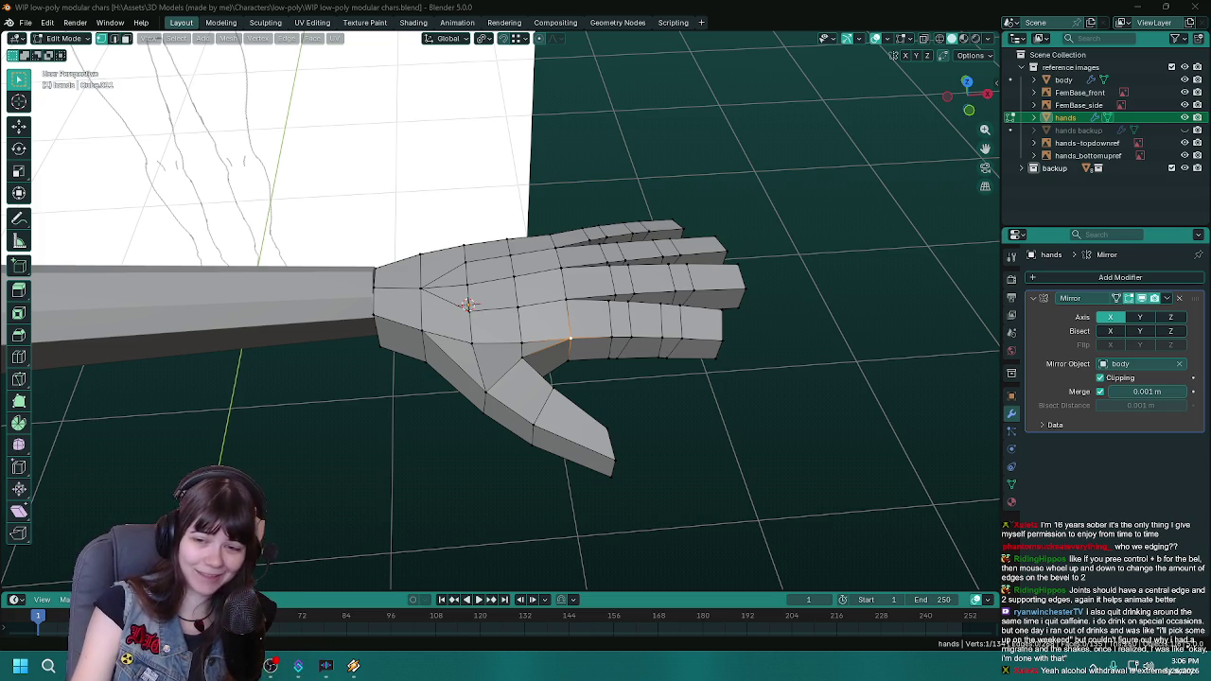
mouse_move(600, 351)
middle_down()
mouse_move(600, 425)
mouse_move(600, 405)
mouse_move(708, 432)
middle_up()
key(ctrl+s)
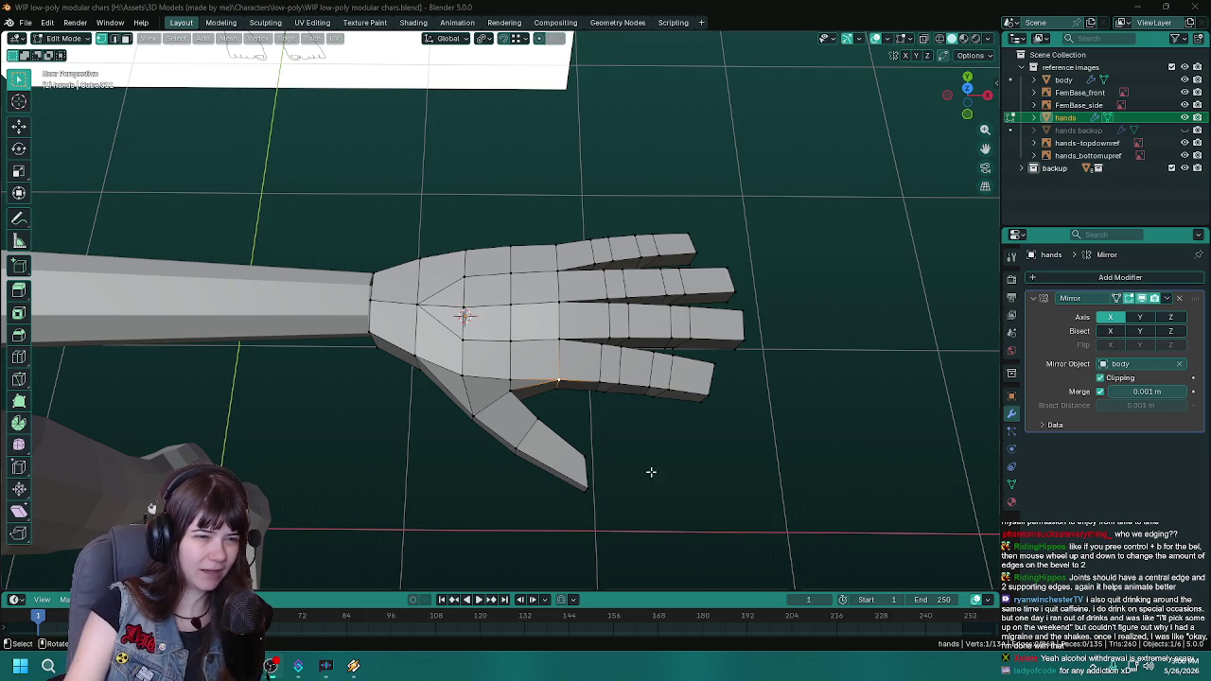
mouse_move(590, 400)
middle_down()
mouse_move(586, 348)
mouse_move(574, 366)
mouse_move(585, 374)
middle_up()
key(ctrl+s)
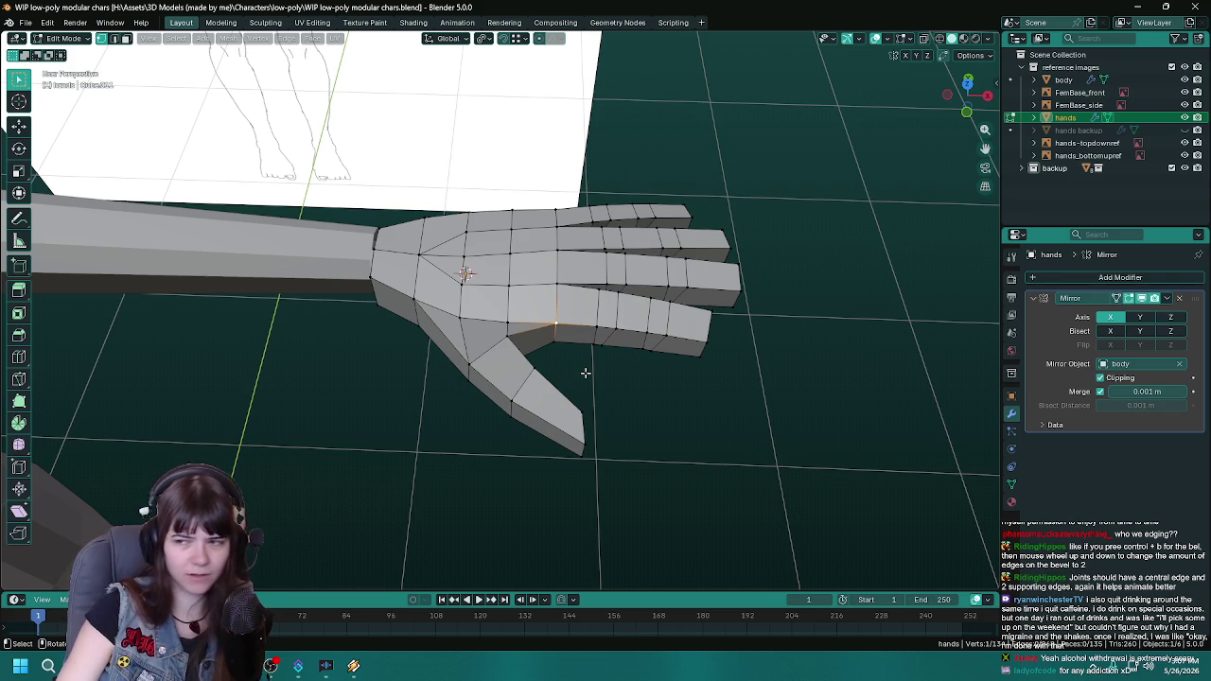
mouse_move(586, 373)
middle_down()
mouse_move(587, 401)
mouse_move(565, 401)
mouse_move(568, 423)
mouse_move(516, 380)
mouse_move(586, 421)
mouse_move(595, 413)
mouse_move(616, 449)
middle_up()
key(ctrl+s)
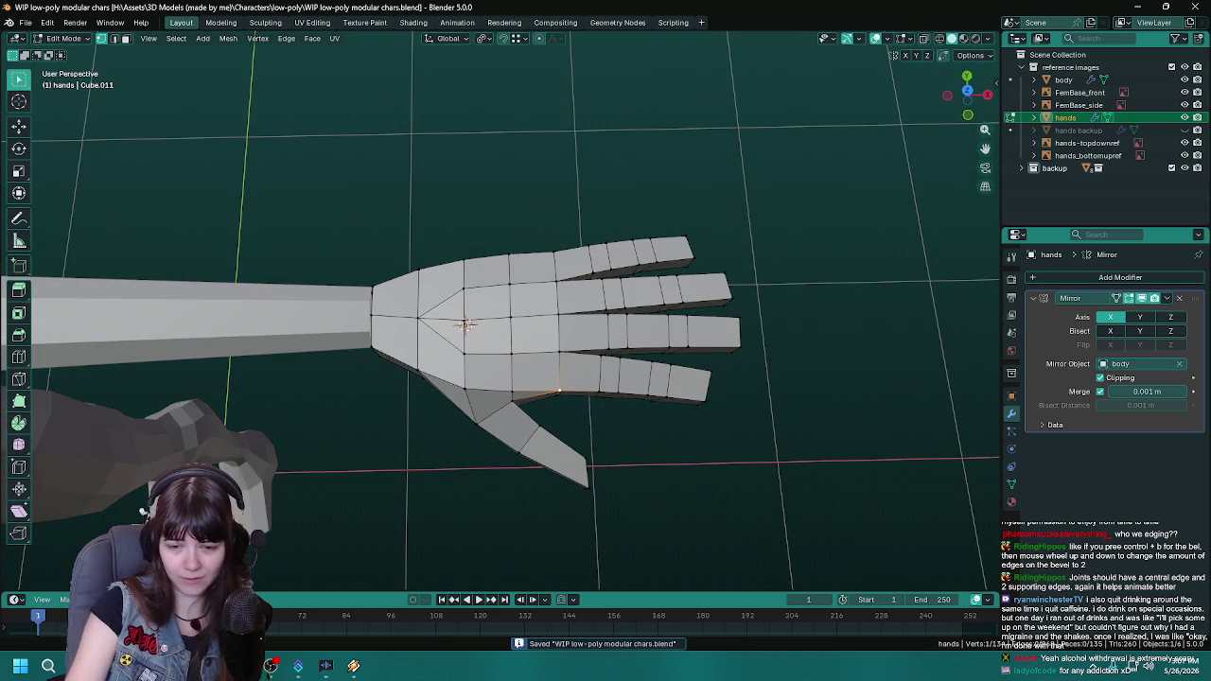